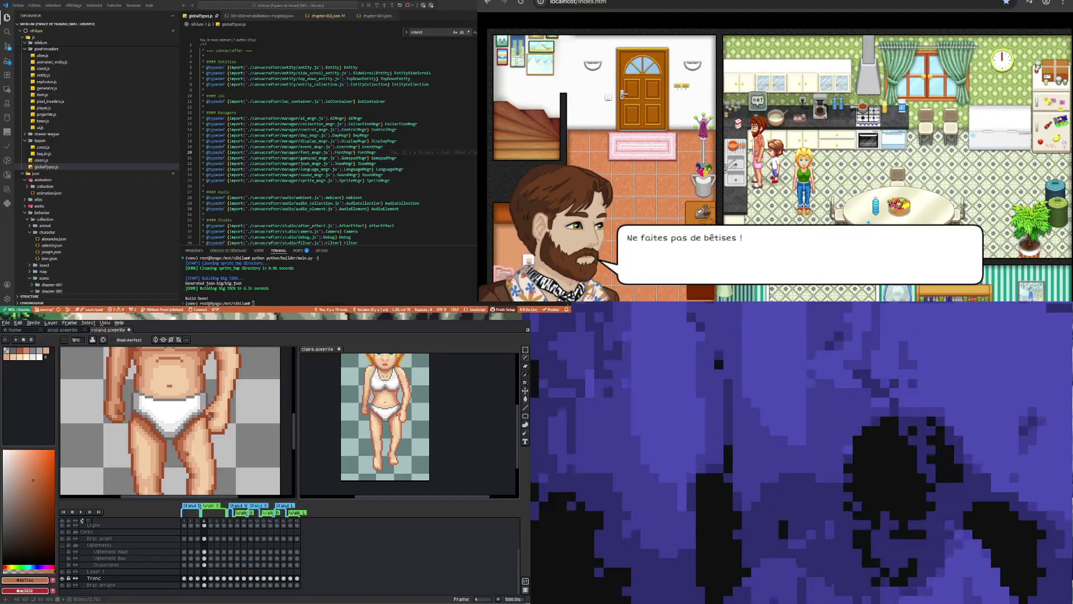
Eyedrop the briefs' grey, then the brown-orange thigh outline as the drawing colour.
scroll(190, 428, up, 4)
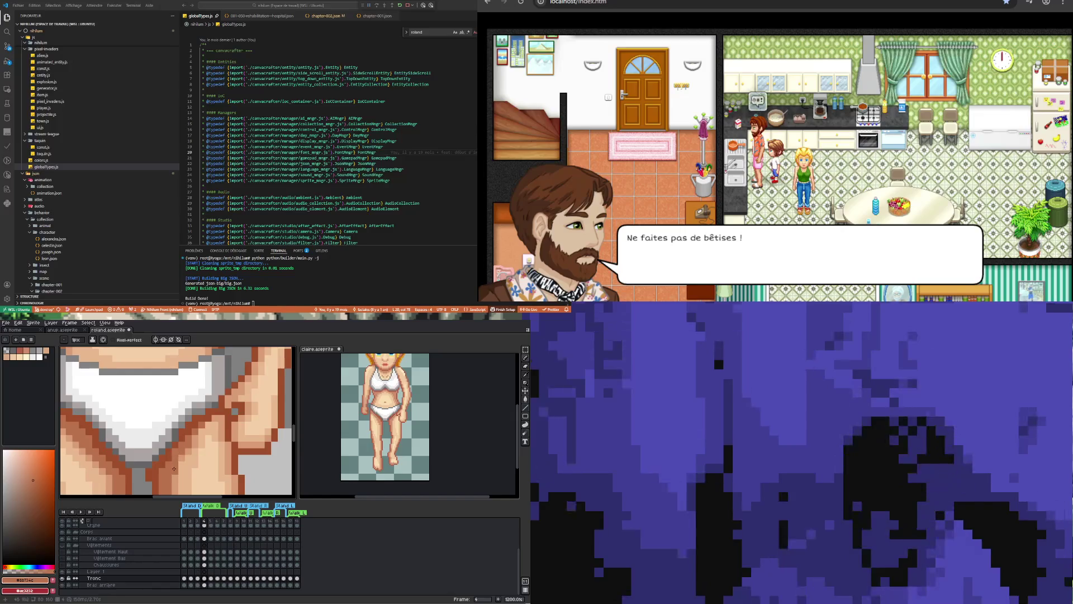
scroll(172, 458, down, 3)
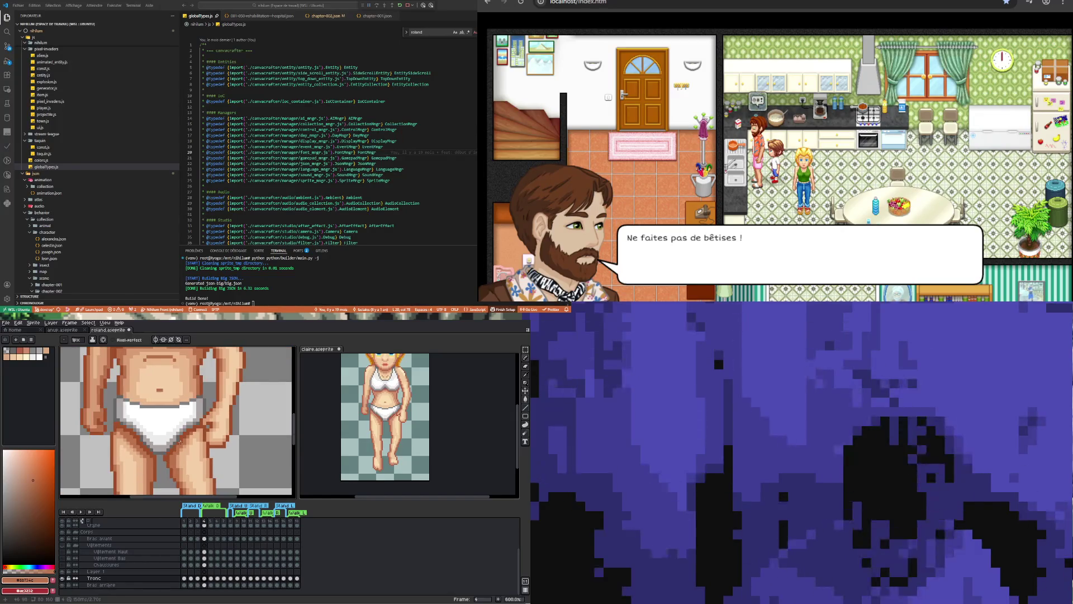
scroll(202, 419, up, 3)
key(i)
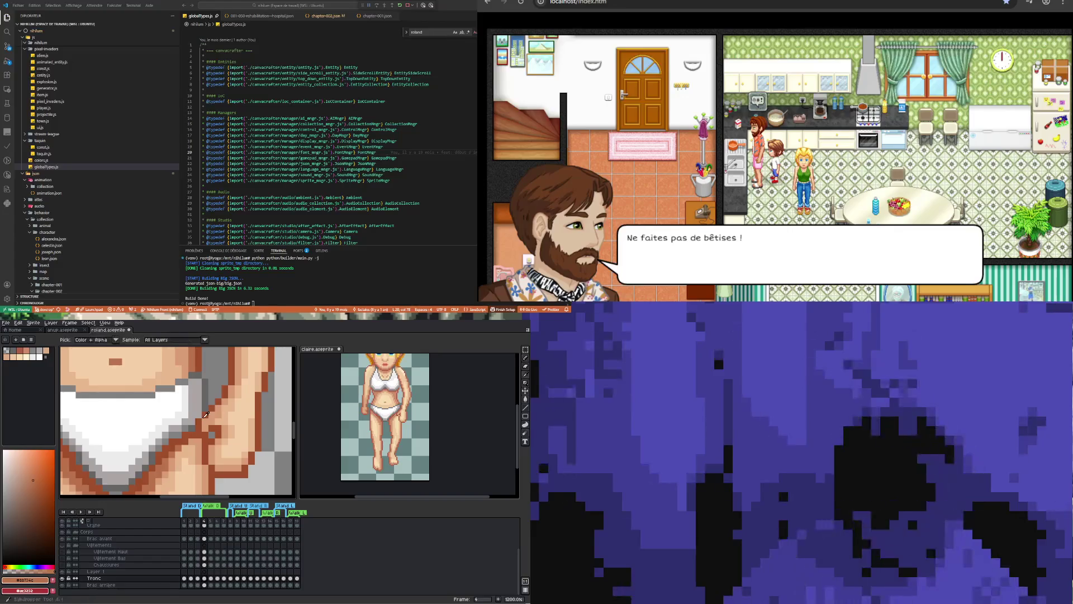
click(189, 426)
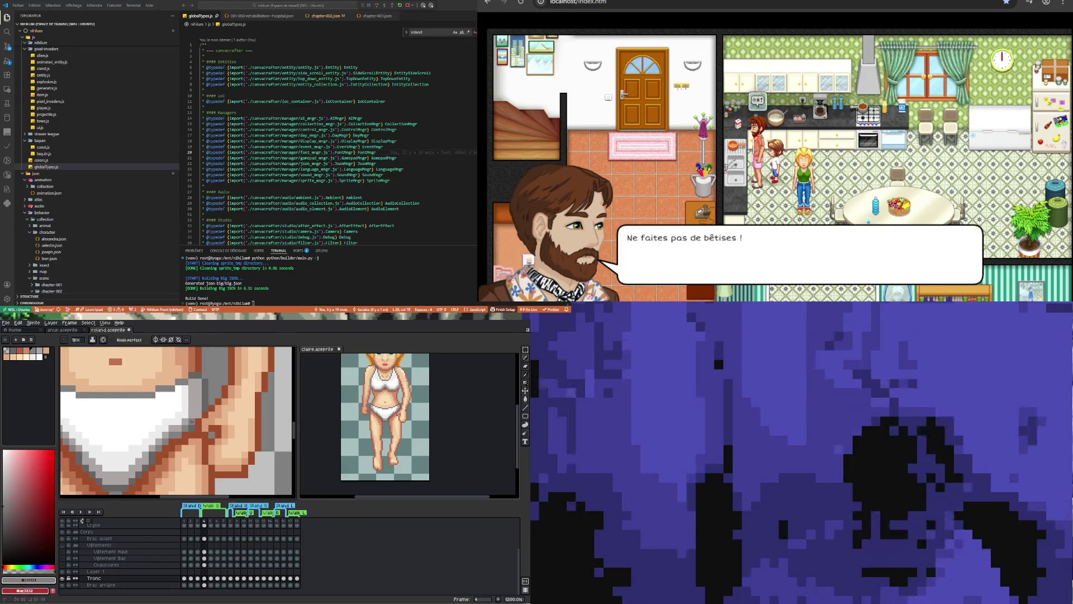
scroll(213, 453, down, 5)
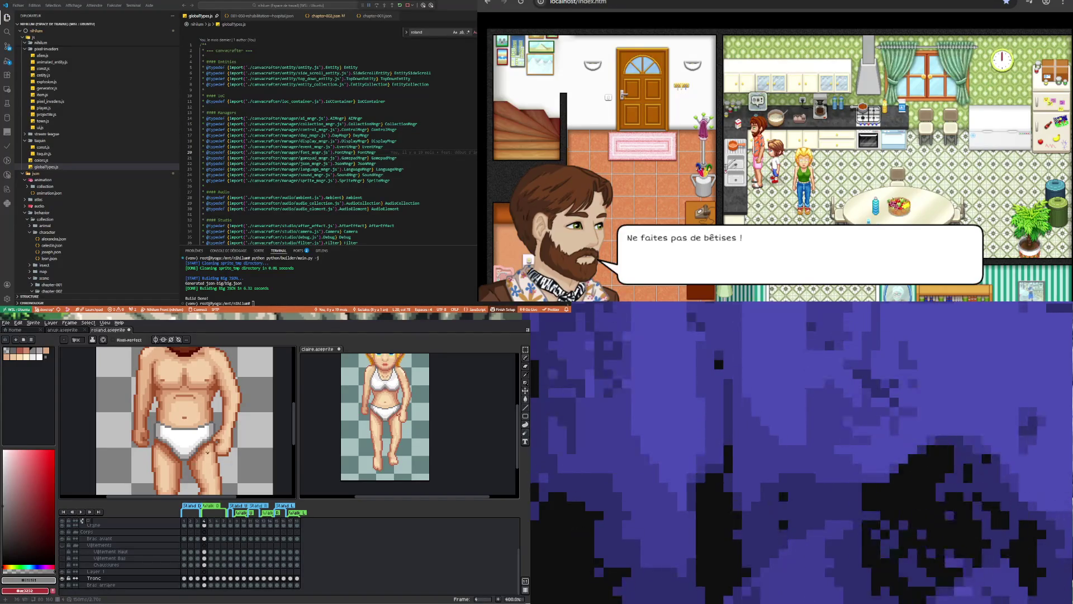
scroll(207, 452, up, 6)
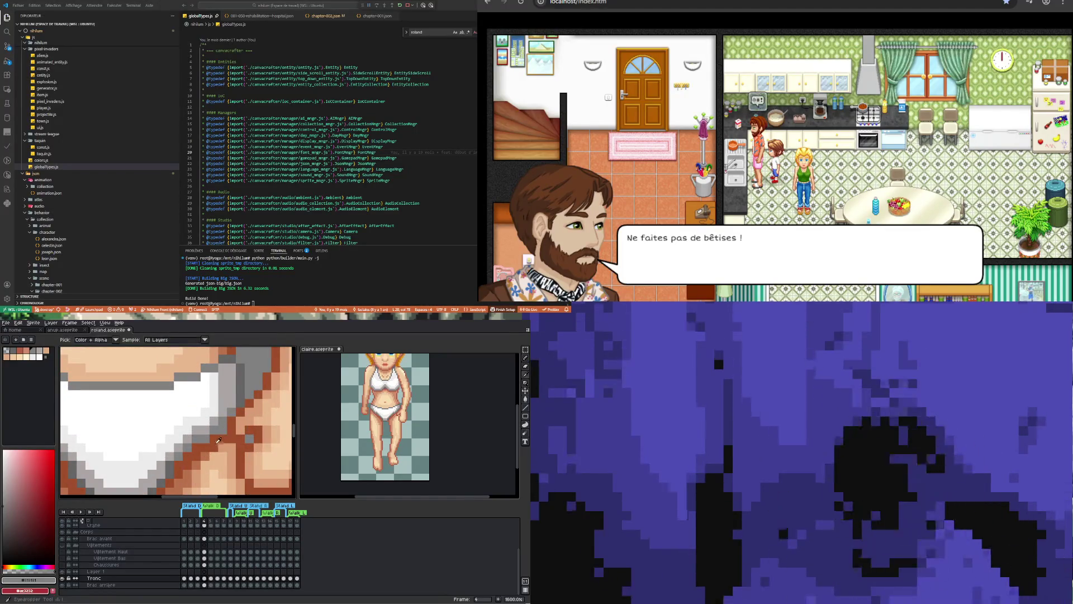
alt+click(222, 435)
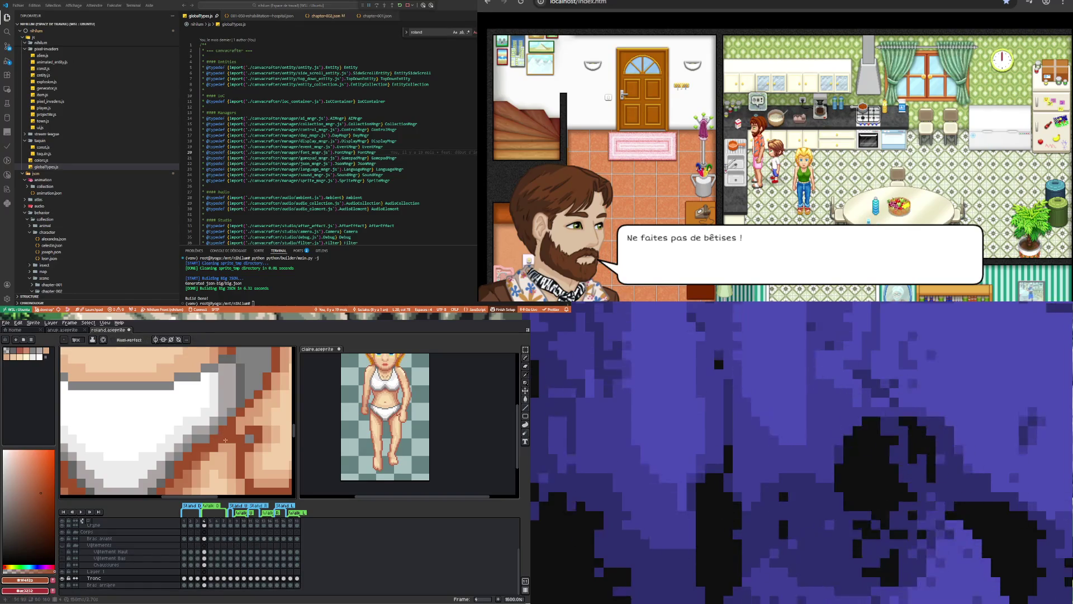
Zoom in and out over the legs to inspect the sprite.
scroll(226, 469, down, 8)
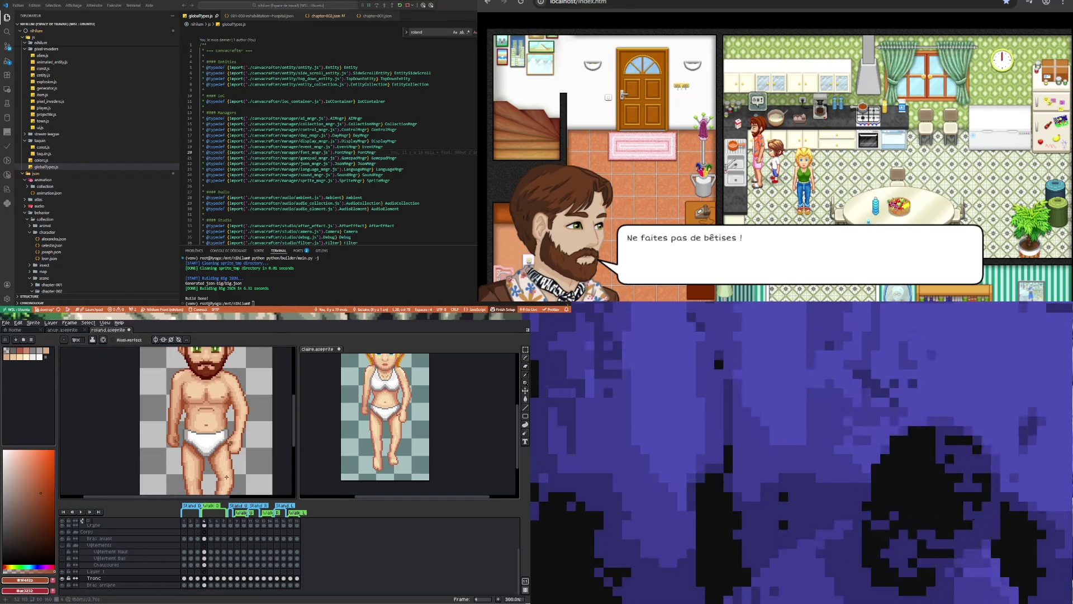
scroll(228, 423, up, 4)
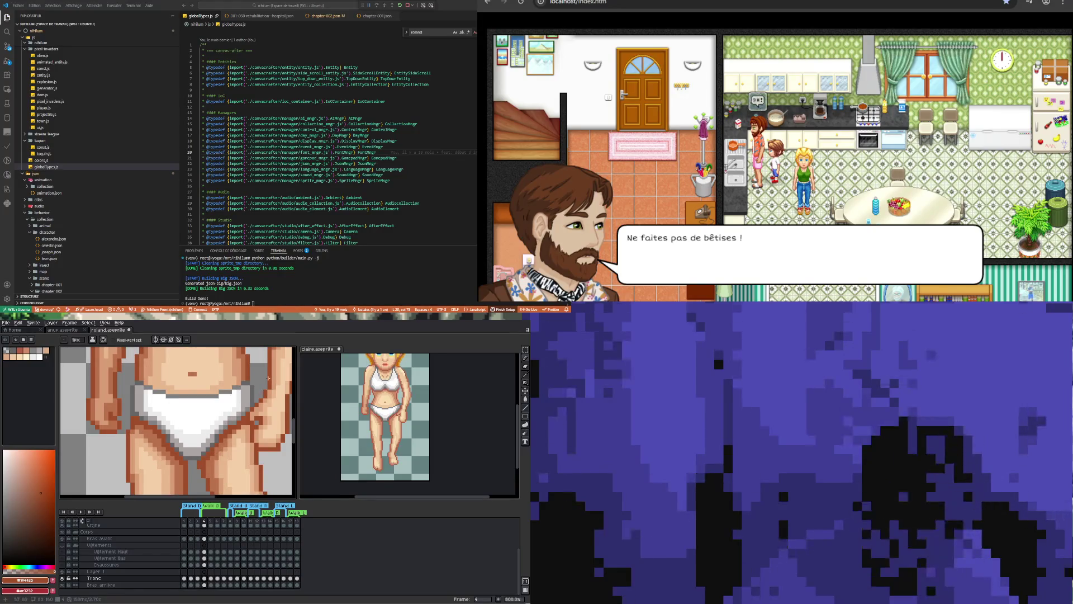
scroll(255, 408, up, 2)
scroll(255, 408, down, 2)
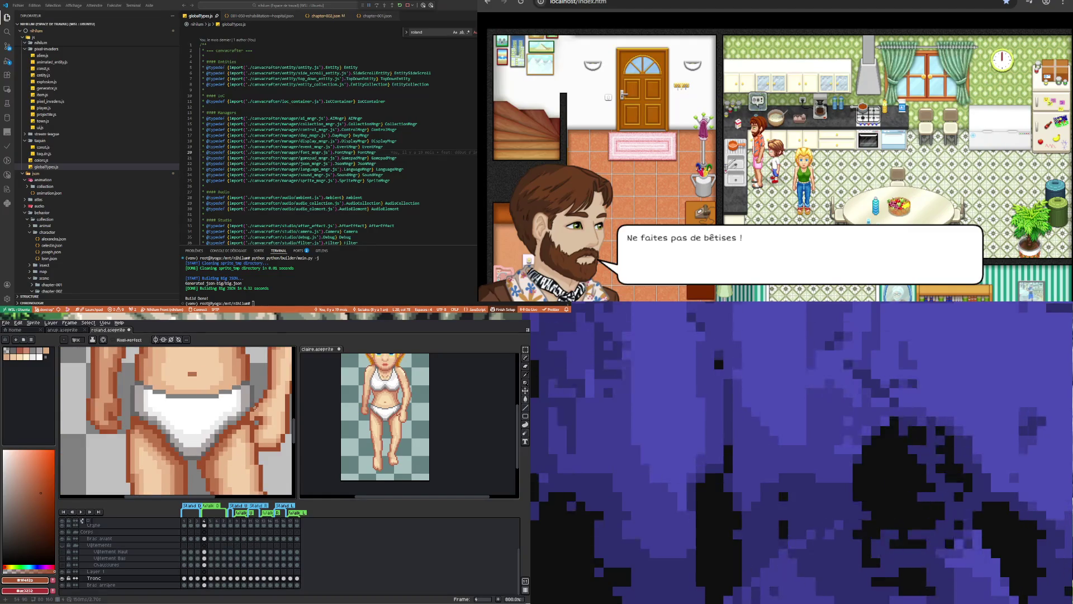
scroll(255, 408, down, 3)
scroll(218, 447, down, 1)
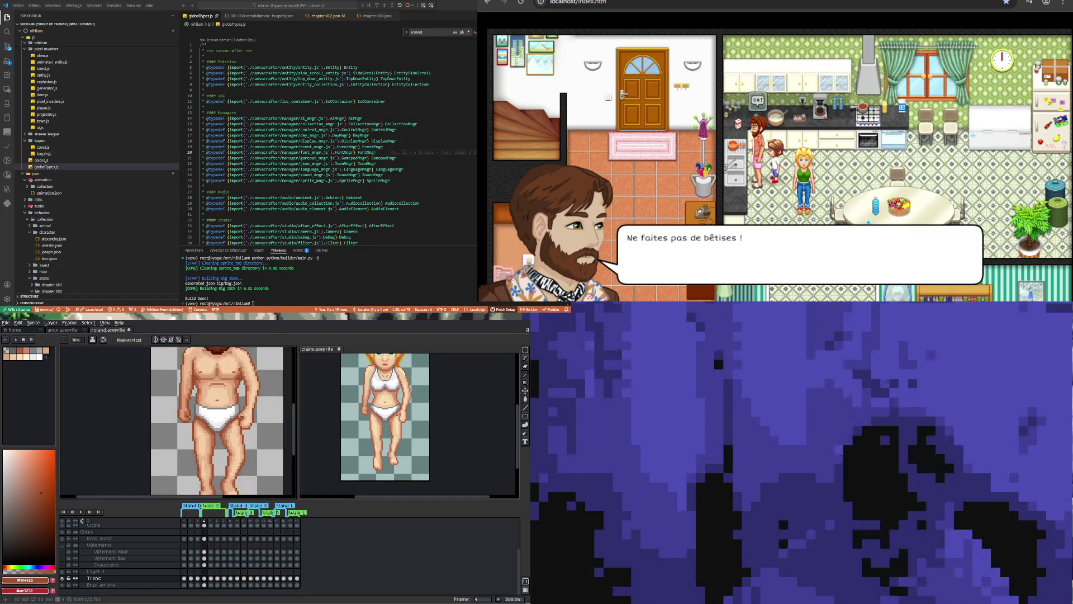
scroll(235, 458, down, 1)
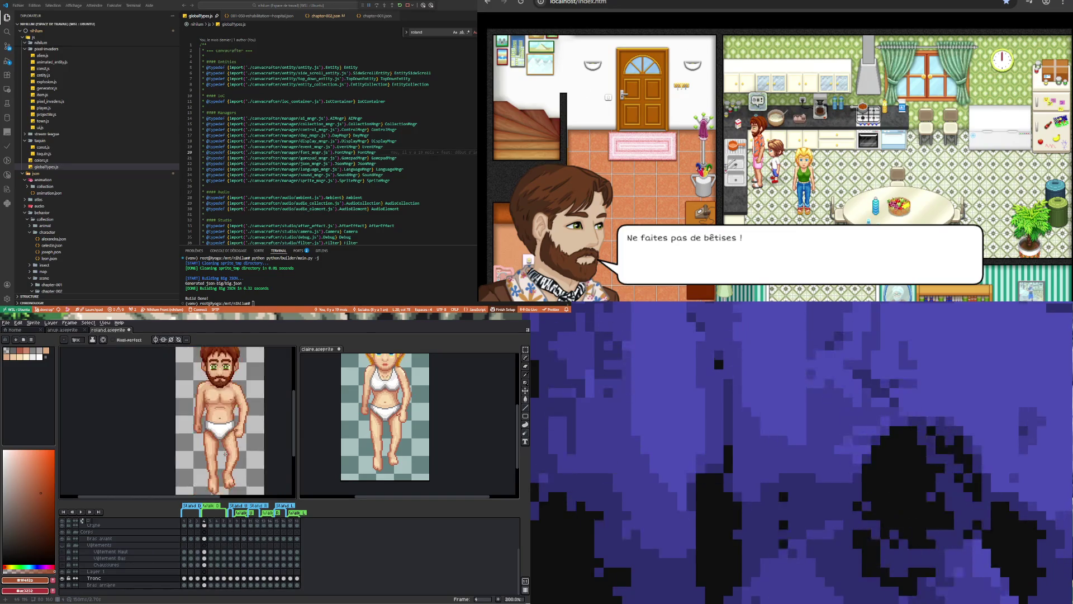
scroll(240, 466, up, 1)
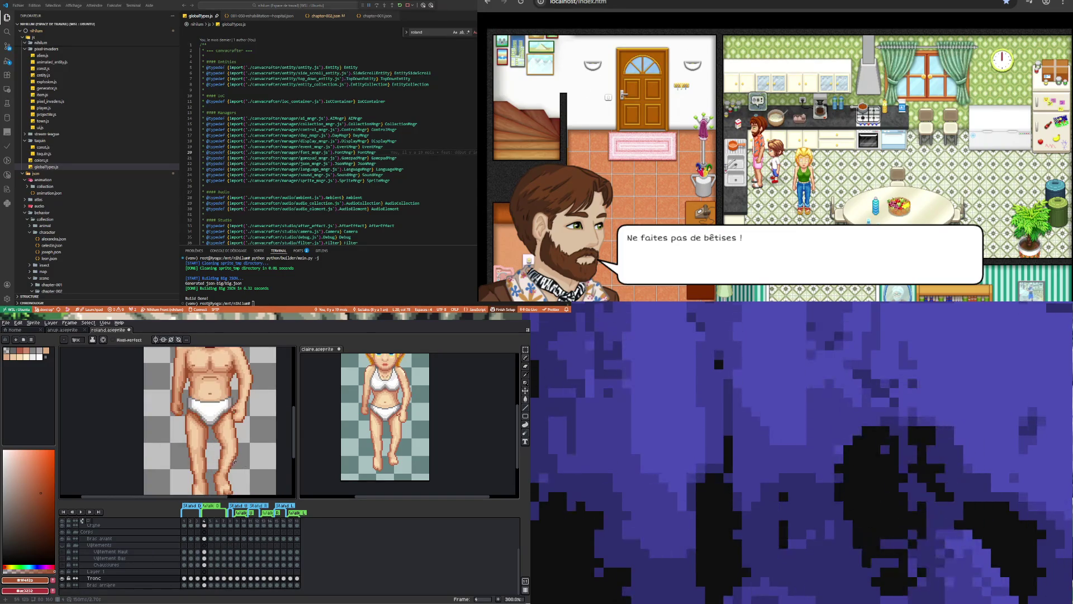
scroll(228, 451, up, 6)
scroll(222, 415, down, 1)
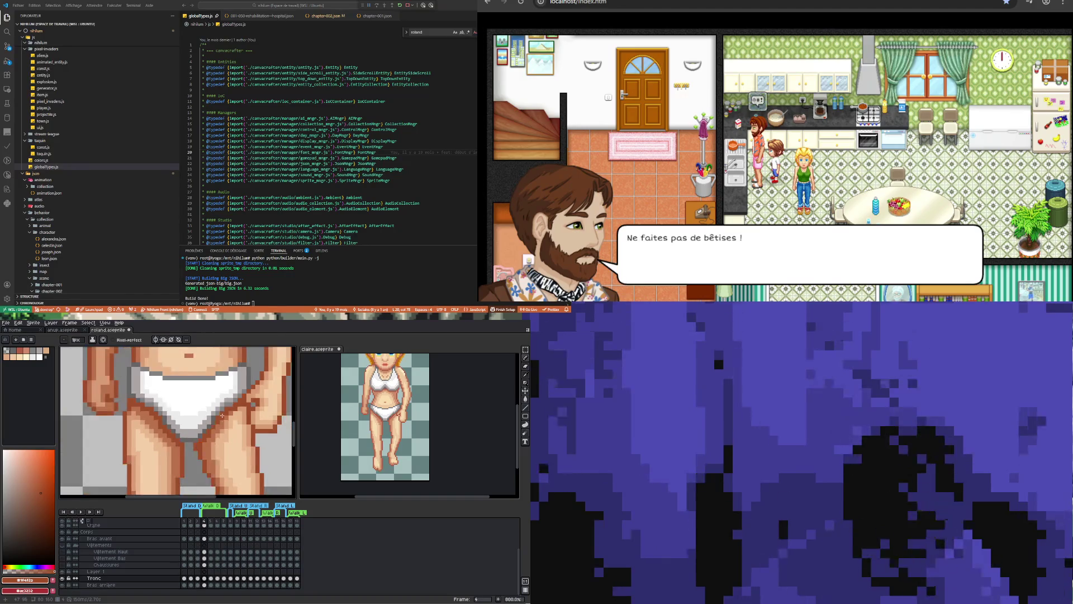
scroll(222, 439, down, 2)
scroll(230, 456, down, 4)
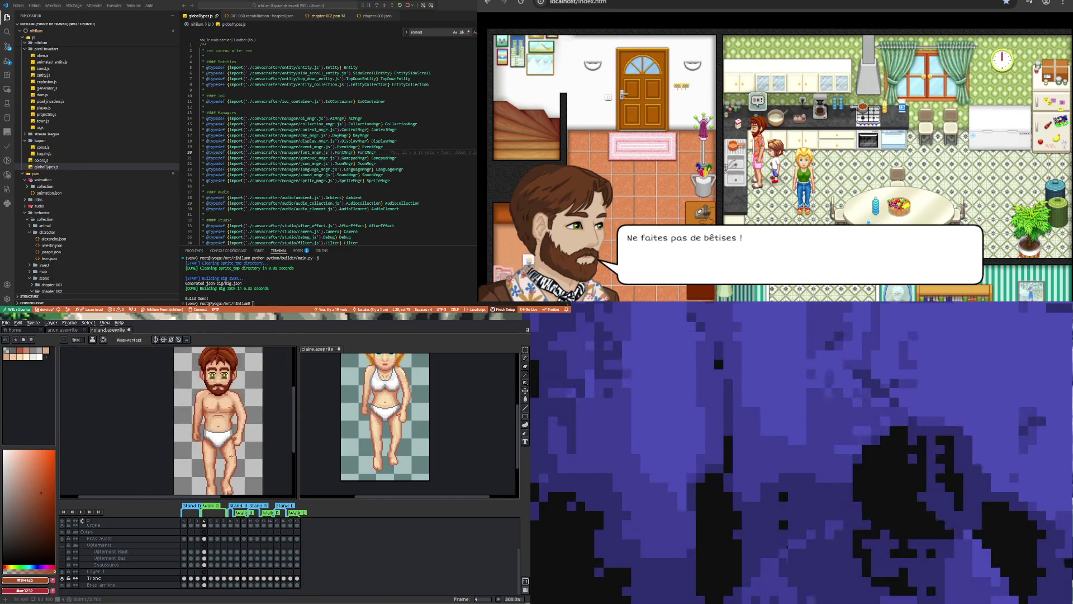
scroll(235, 464, down, 1)
scroll(232, 482, up, 5)
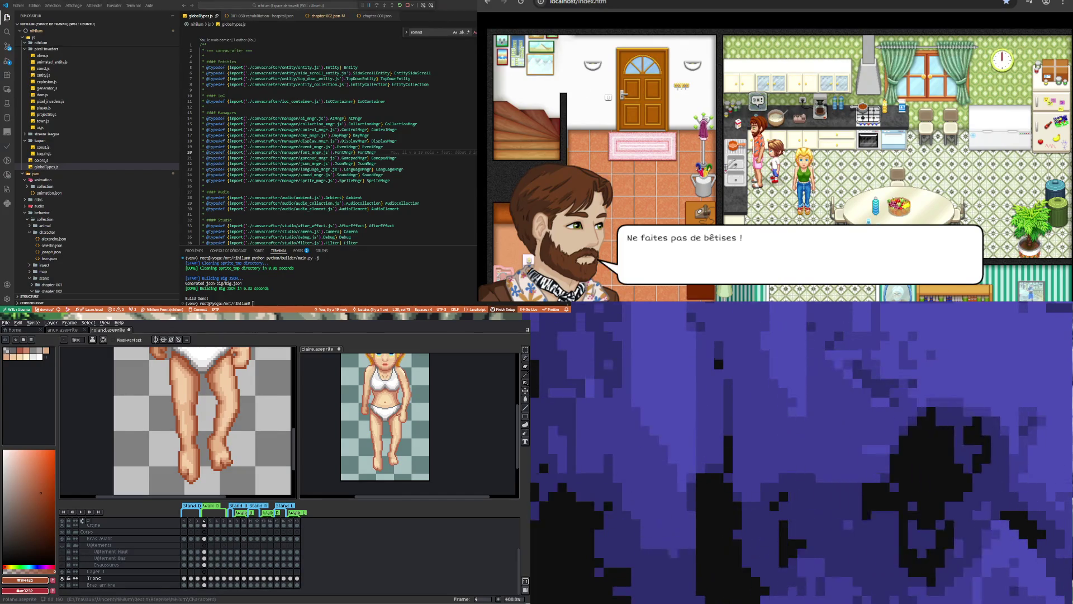
Sample the leg's light skin tone and select the Tronc cel in frame 4.
scroll(243, 456, up, 3)
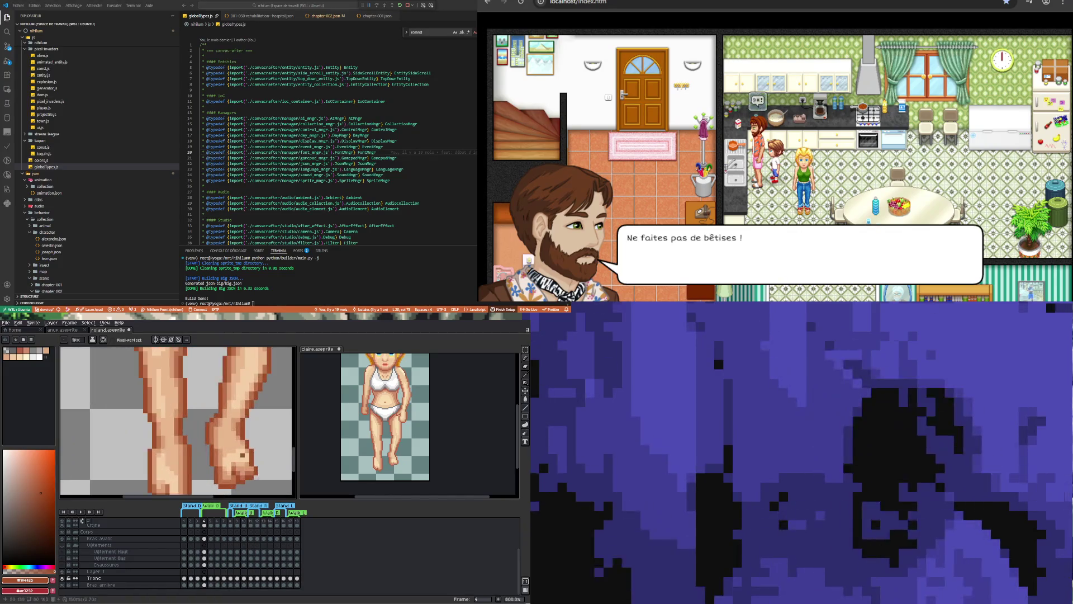
scroll(243, 456, up, 3)
key(i)
click(254, 453)
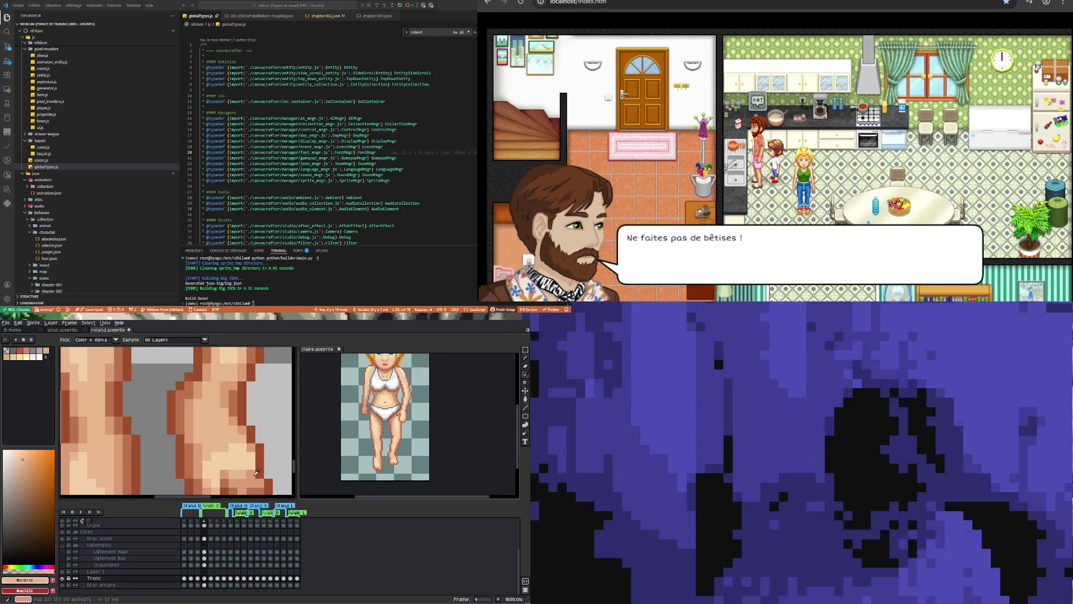
click(204, 578)
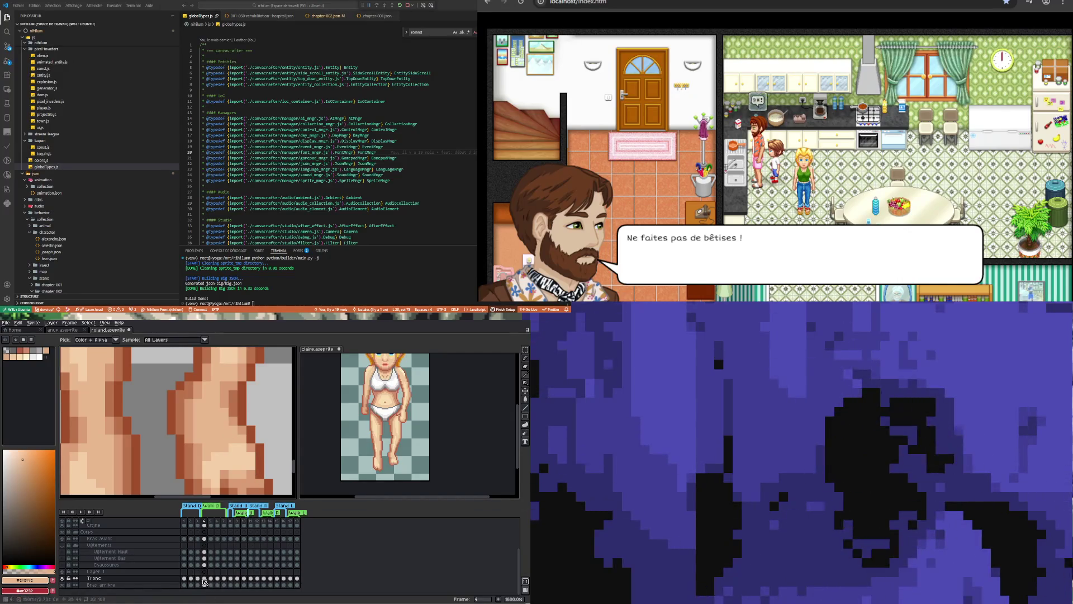
key(b)
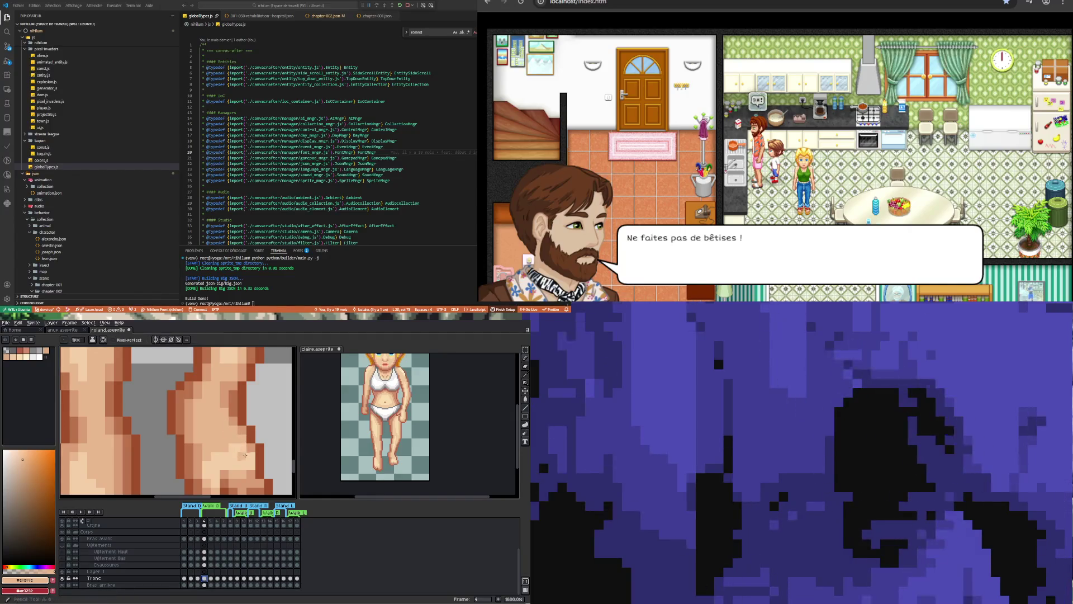
Eyedrop the foot's dark brown outline colour and return to the Pencil.
scroll(251, 448, down, 3)
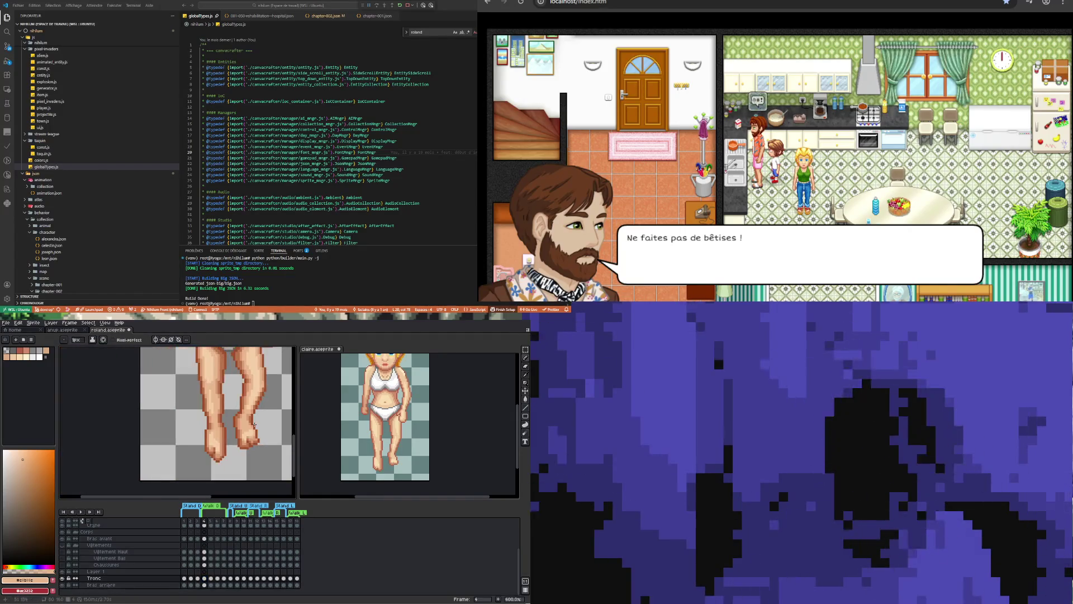
scroll(245, 445, up, 3)
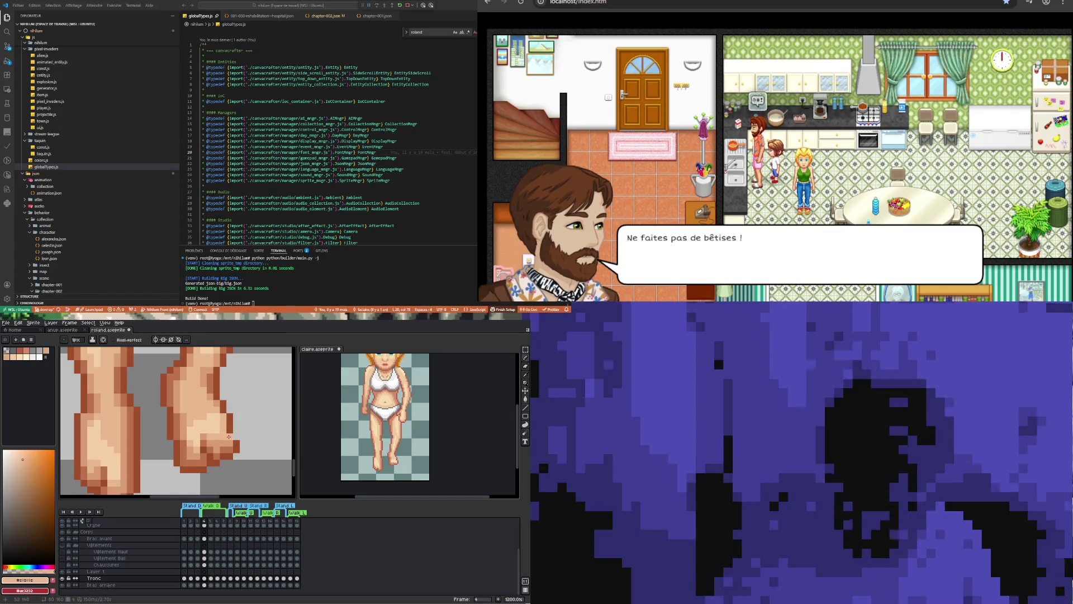
key(i)
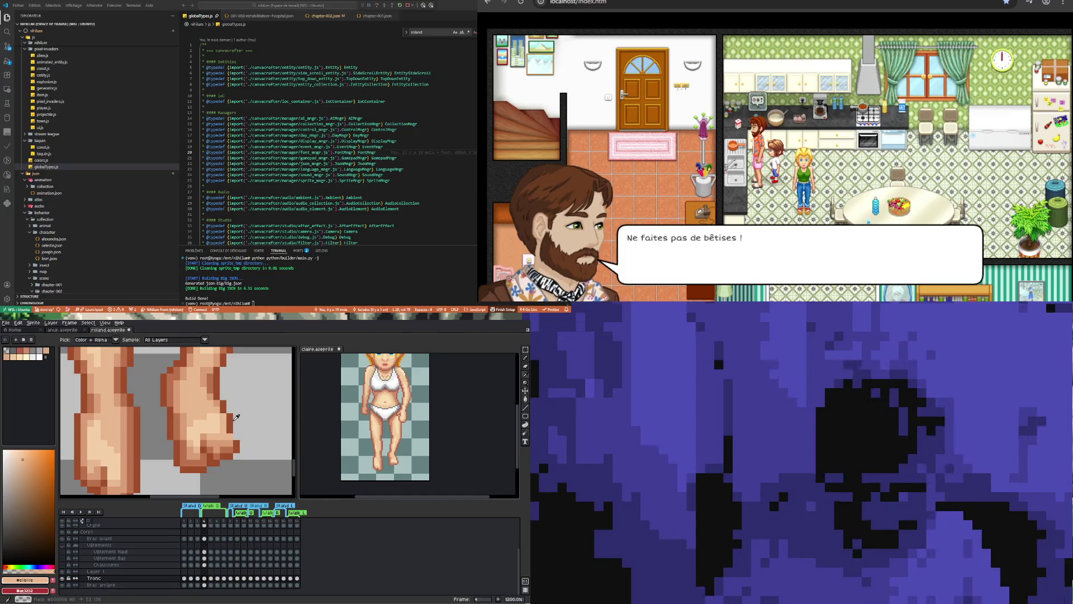
click(234, 417)
key(b)
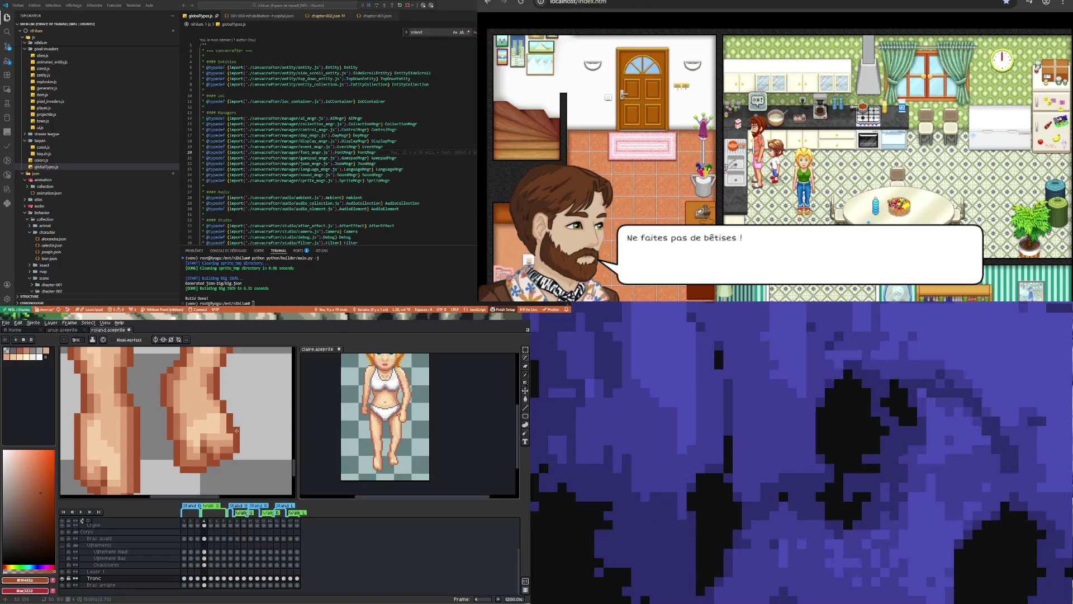
scroll(236, 431, down, 3)
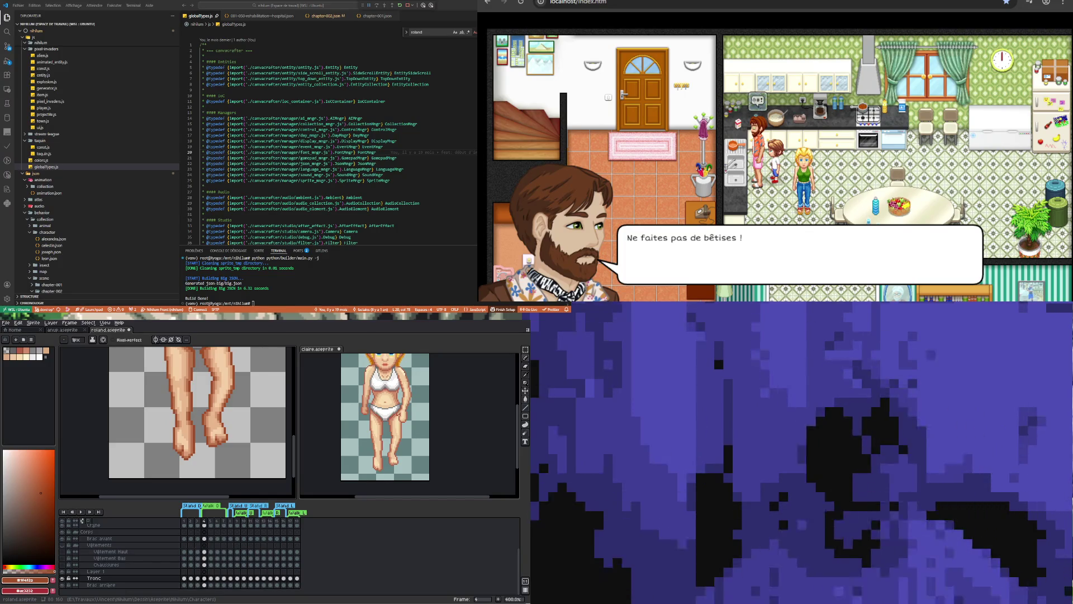
Sample a skin tone from the sprite and return to the Pencil.
scroll(249, 399, down, 4)
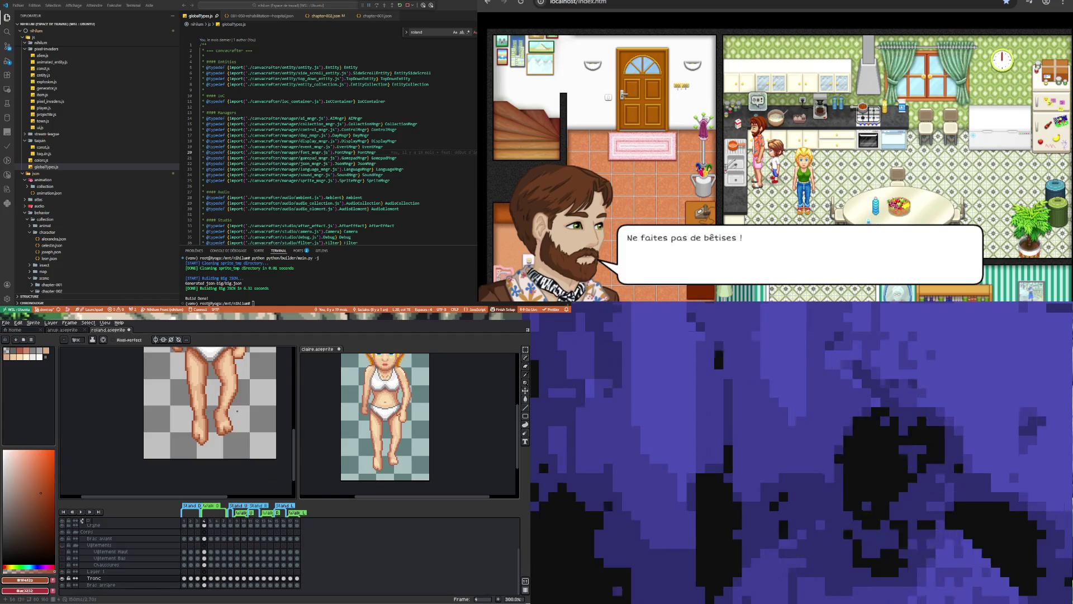
scroll(219, 416, down, 1)
scroll(219, 416, up, 4)
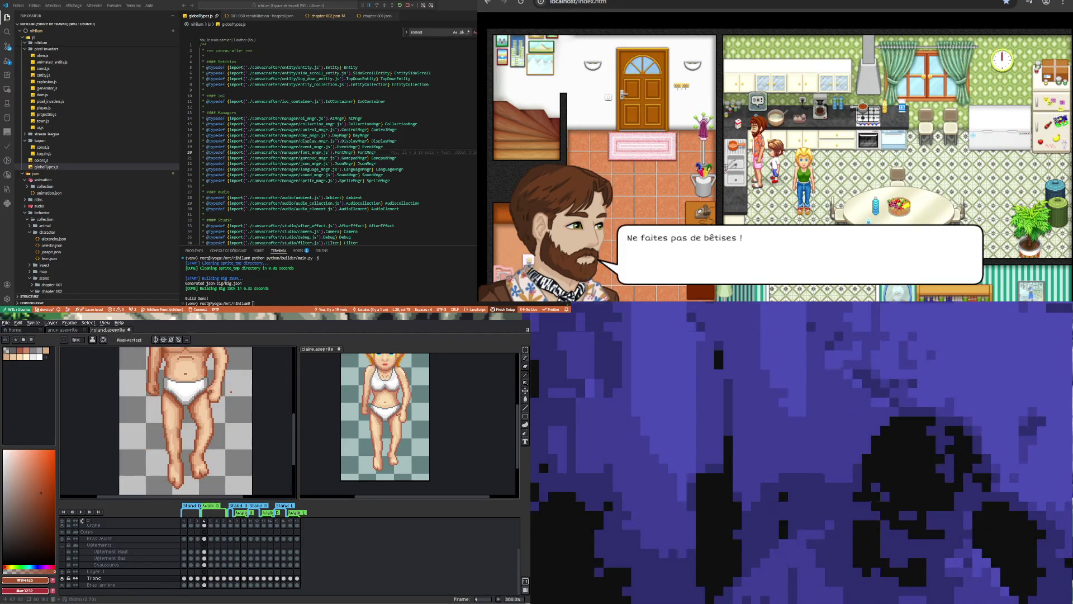
scroll(204, 404, up, 4)
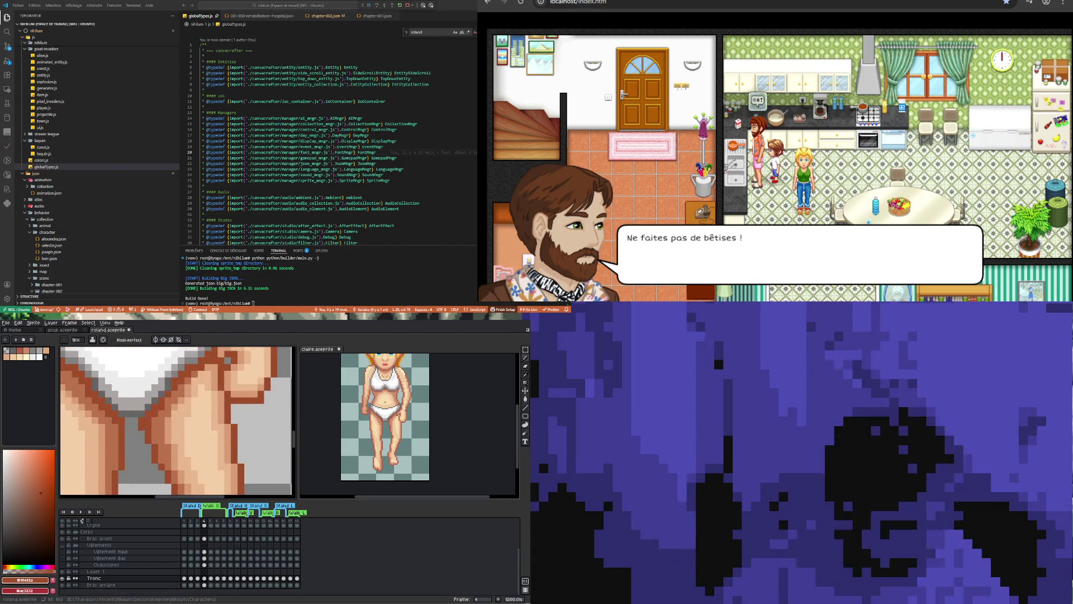
key(i)
click(202, 385)
key(b)
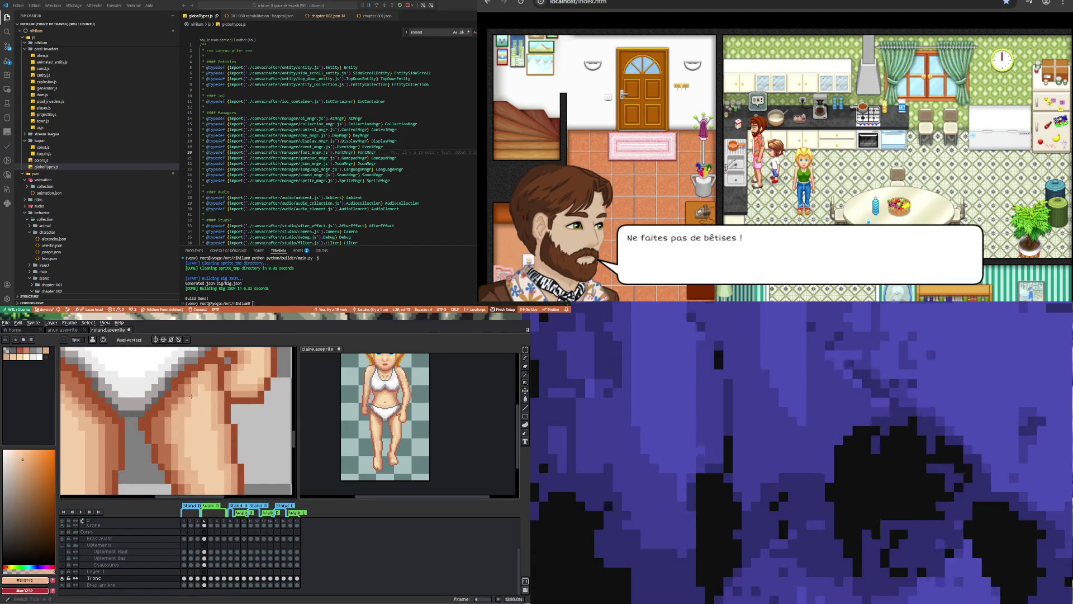
Resample the leg's skin tone, then zoom out to view the full sprite.
scroll(196, 413, down, 7)
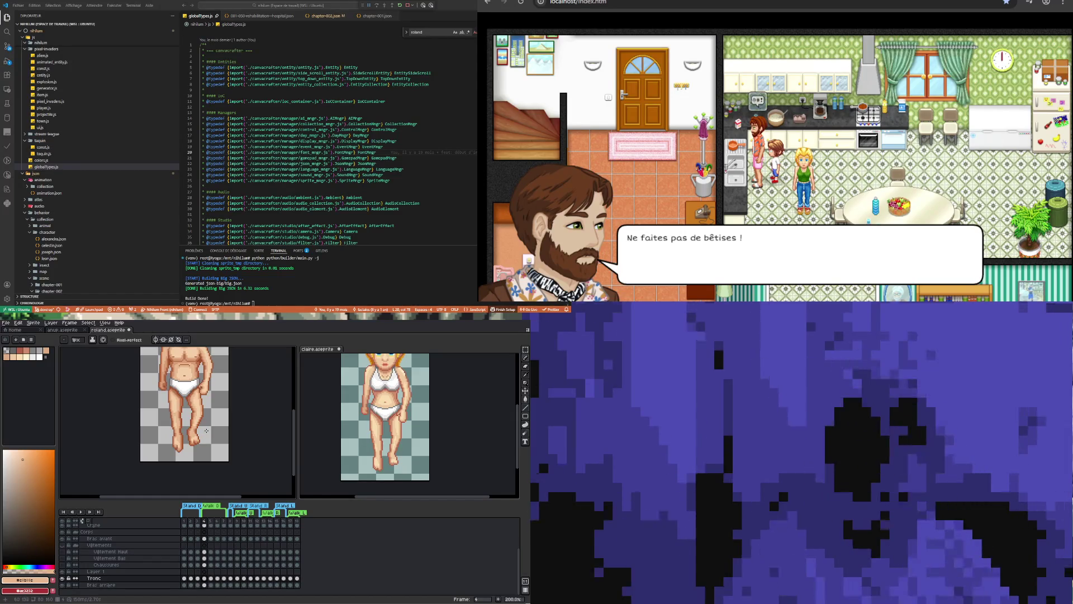
scroll(201, 409, up, 3)
scroll(195, 398, up, 2)
key(i)
click(192, 389)
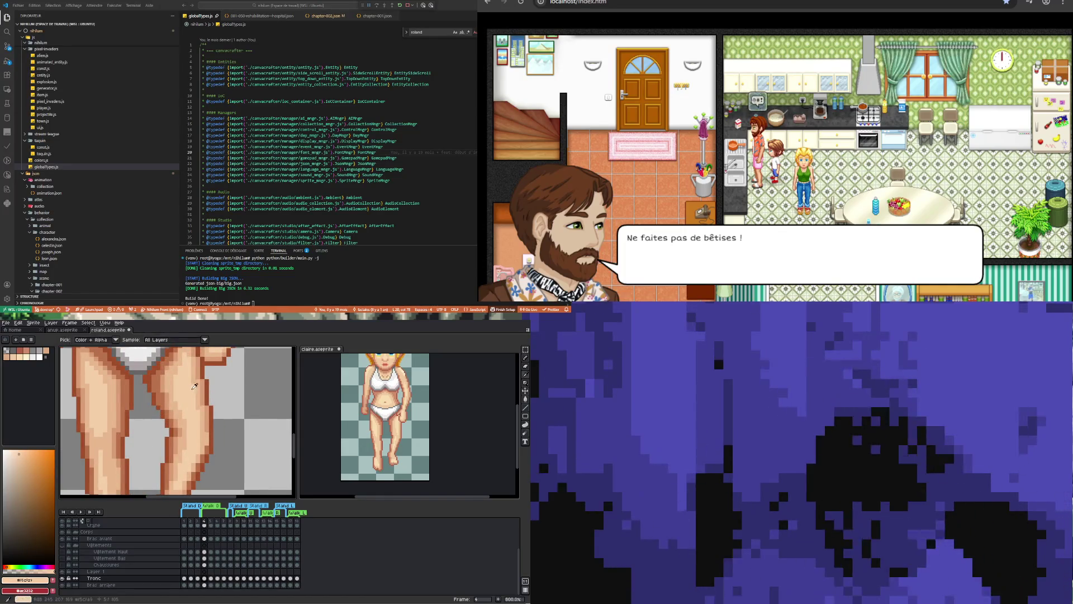
key(b)
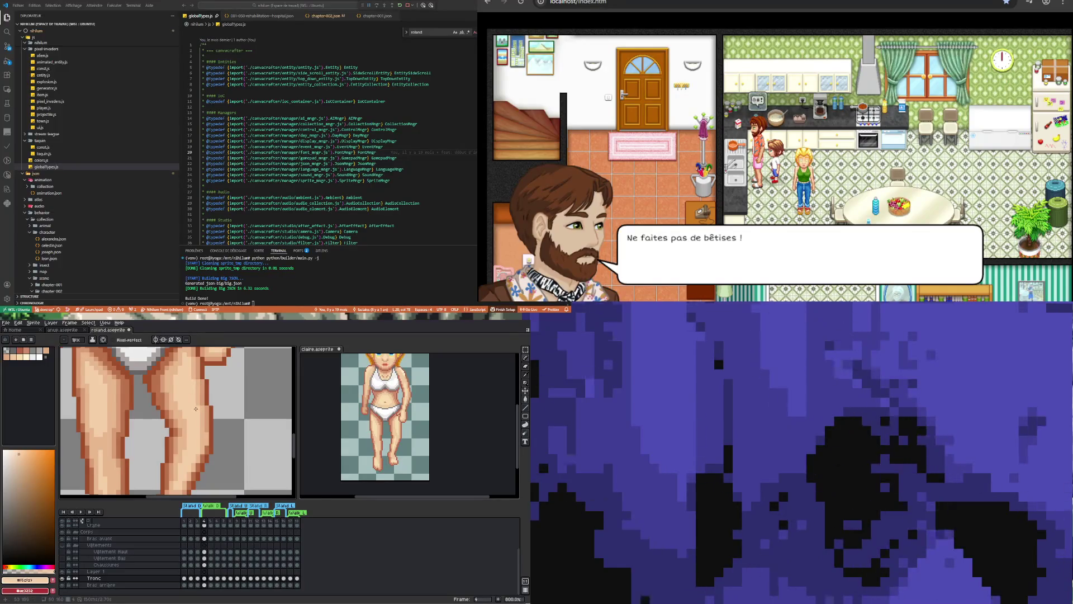
scroll(196, 410, down, 4)
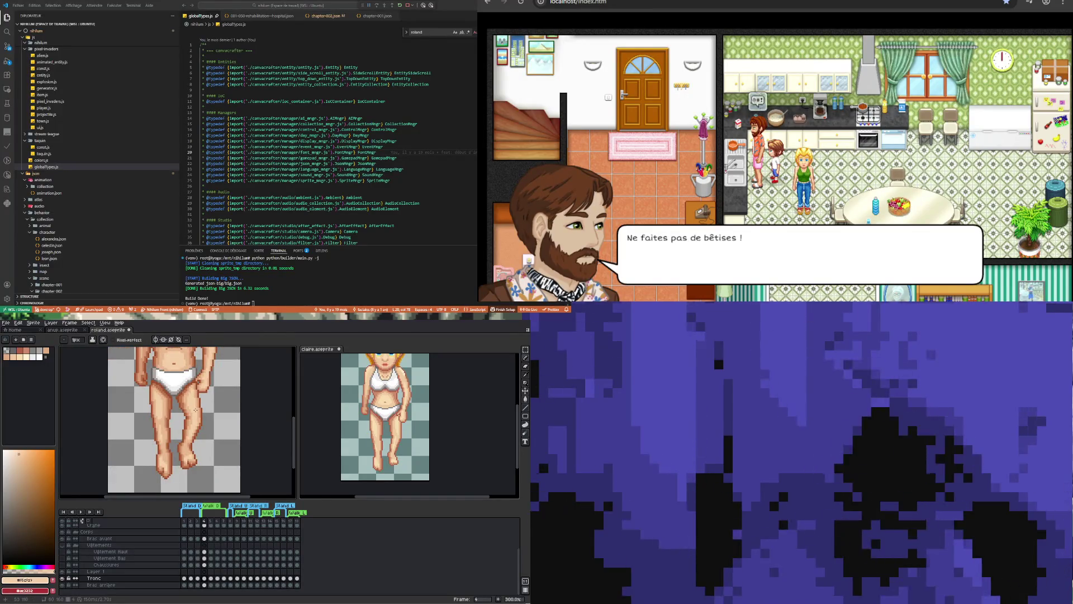
scroll(196, 408, down, 1)
scroll(226, 439, down, 1)
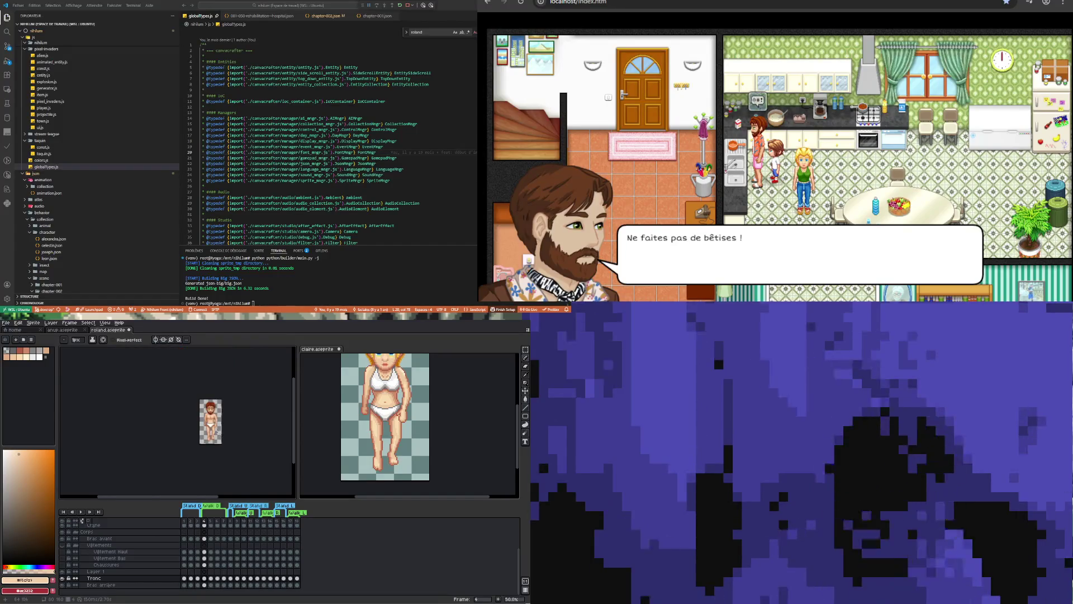
scroll(221, 433, up, 1)
scroll(215, 428, down, 1)
scroll(216, 428, up, 1)
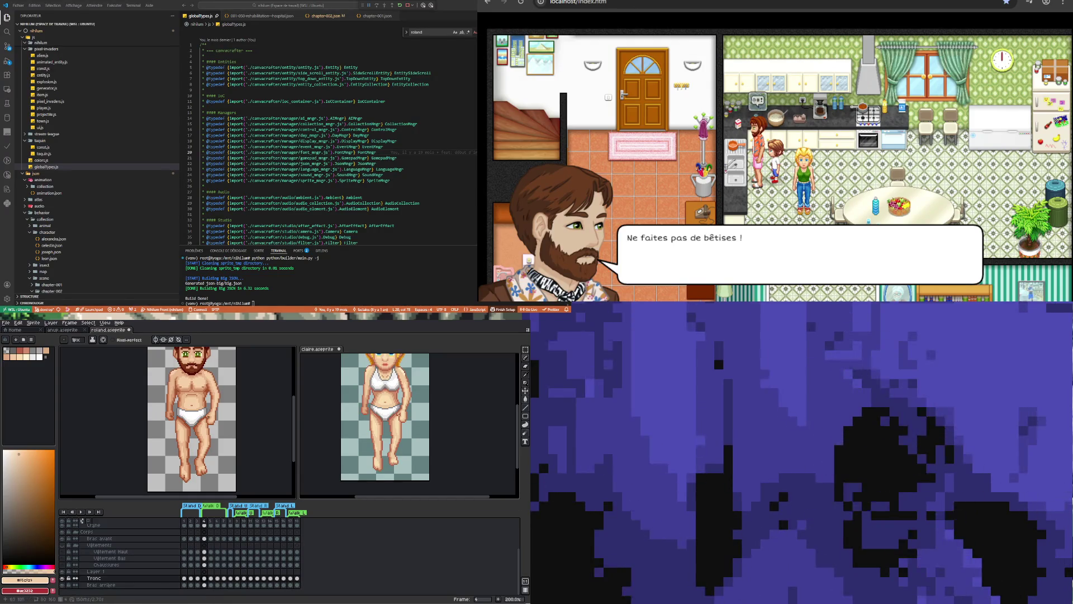
Show Tronc frame 6, compare it with frame 7, then return to frame 6.
scroll(192, 419, down, 3)
scroll(193, 419, up, 3)
scroll(196, 417, down, 1)
scroll(196, 417, up, 1)
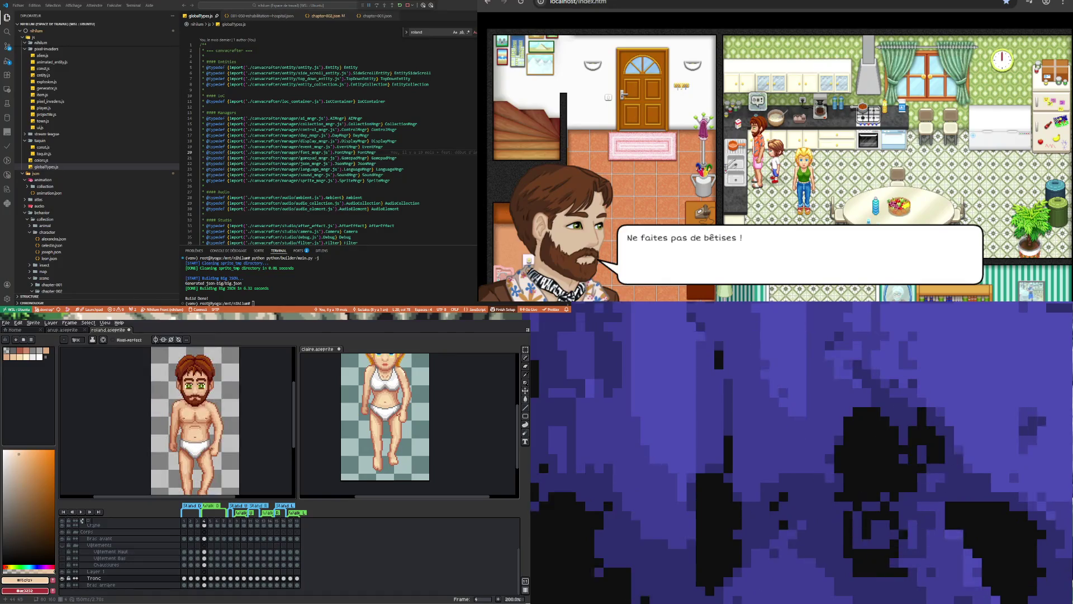
scroll(196, 417, down, 1)
scroll(195, 416, up, 1)
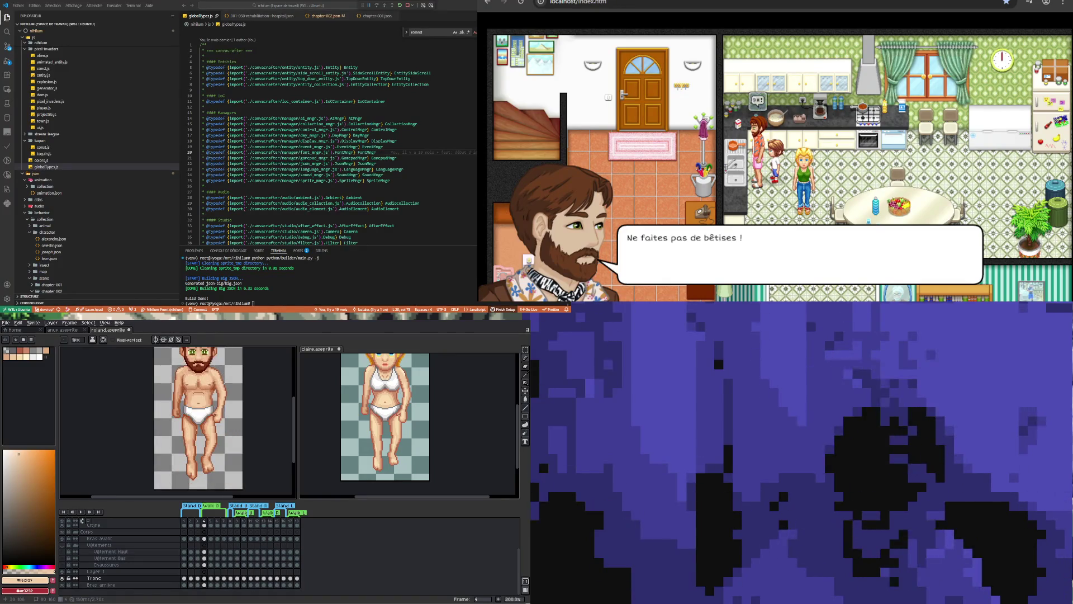
click(218, 579)
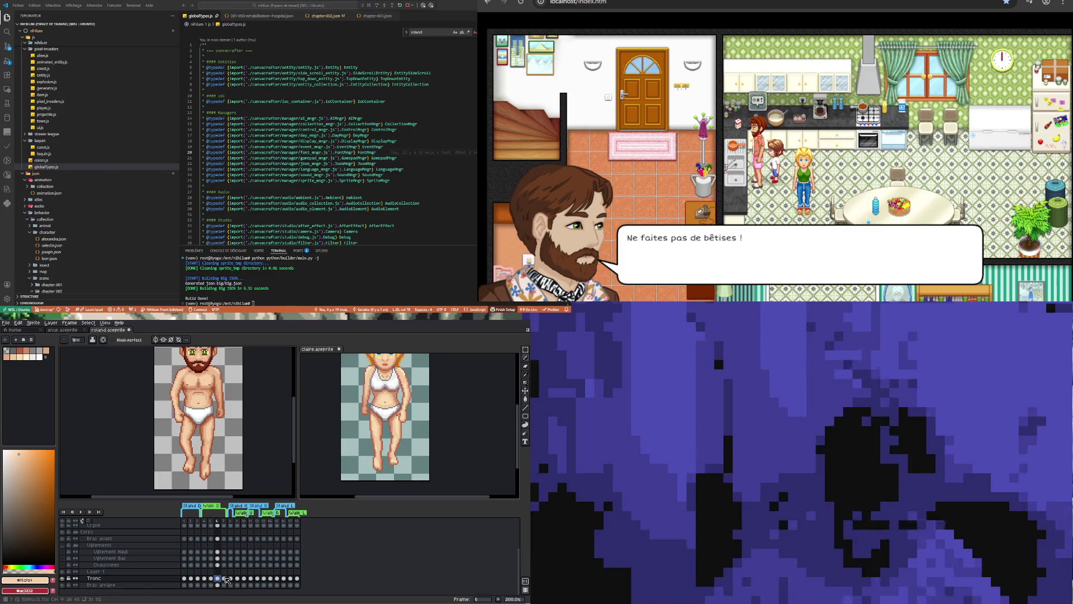
click(224, 579)
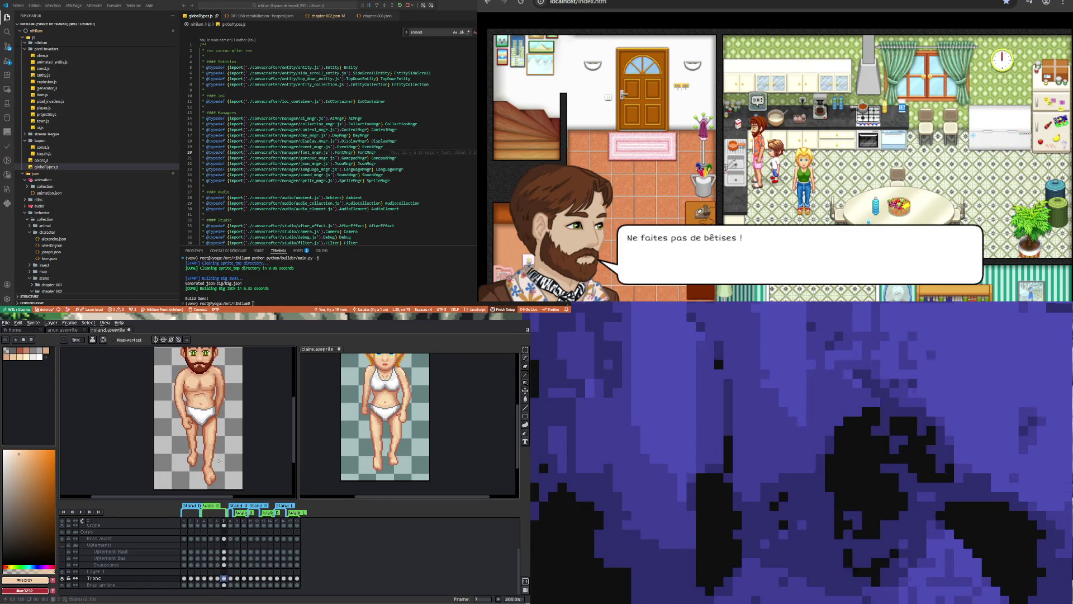
scroll(208, 490, up, 4)
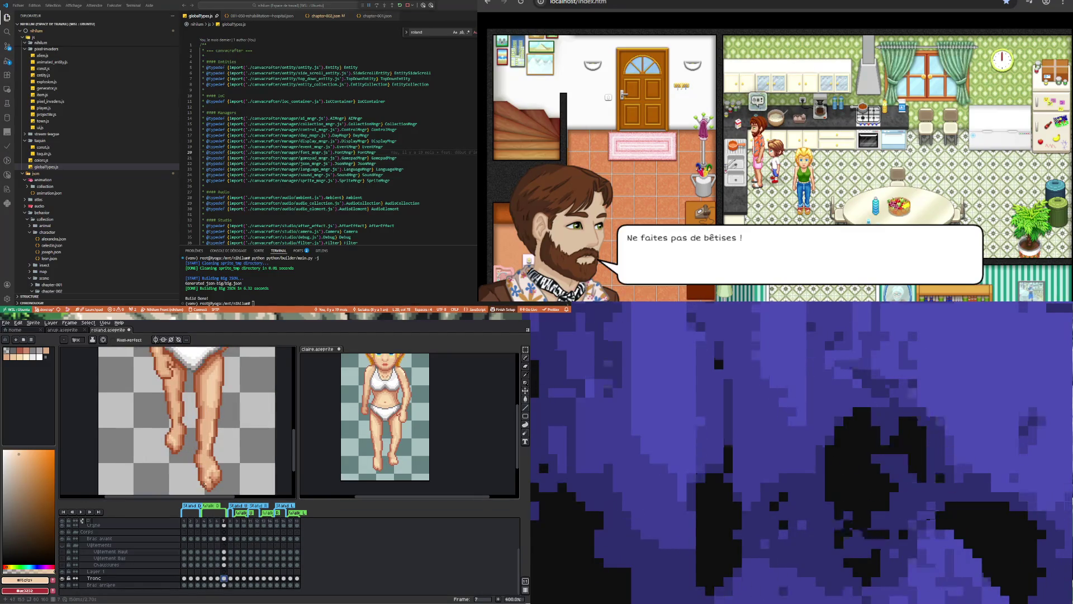
scroll(206, 484, down, 4)
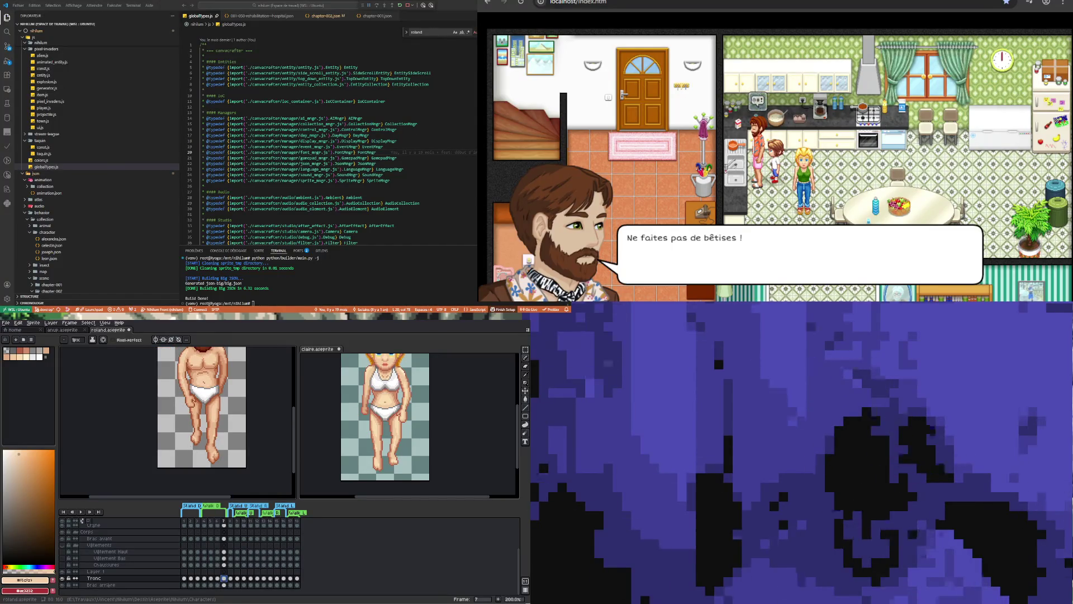
click(218, 579)
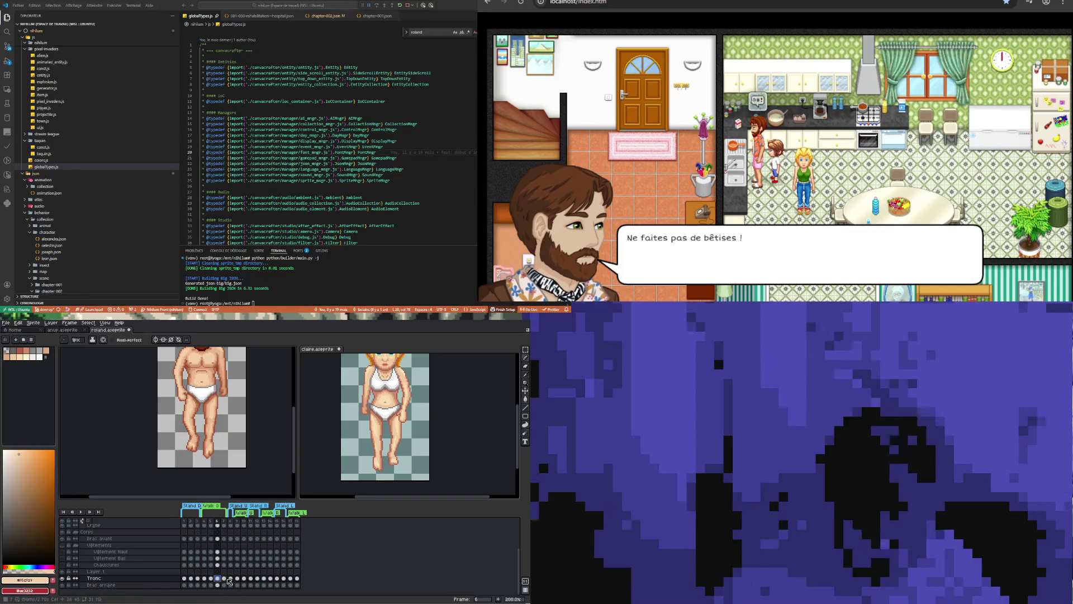
Return the Tronc layer to frame 7.
click(225, 578)
scroll(194, 435, up, 3)
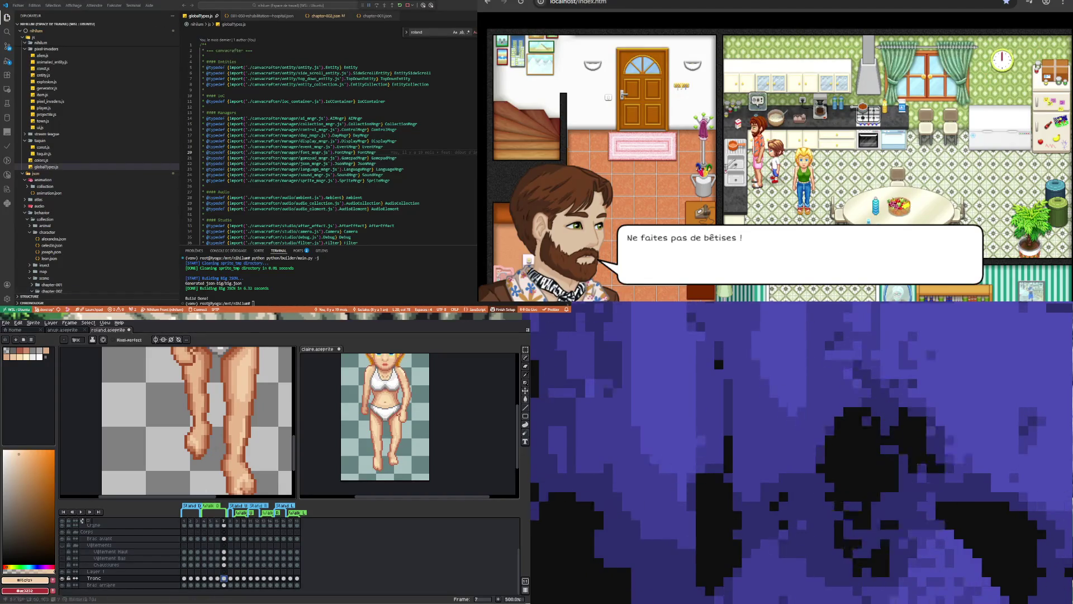
scroll(186, 446, up, 2)
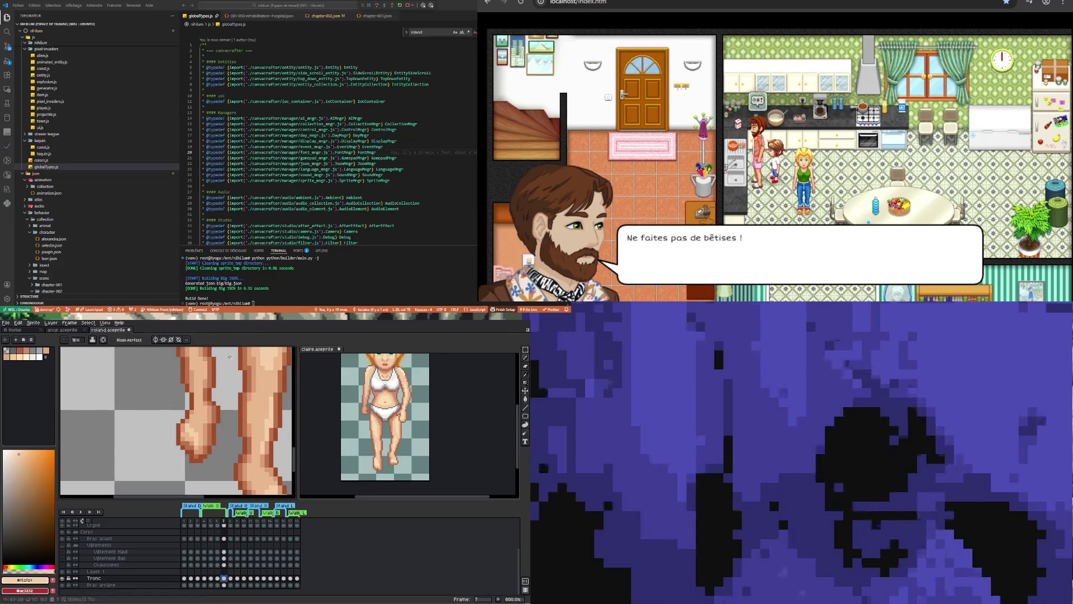
key(i)
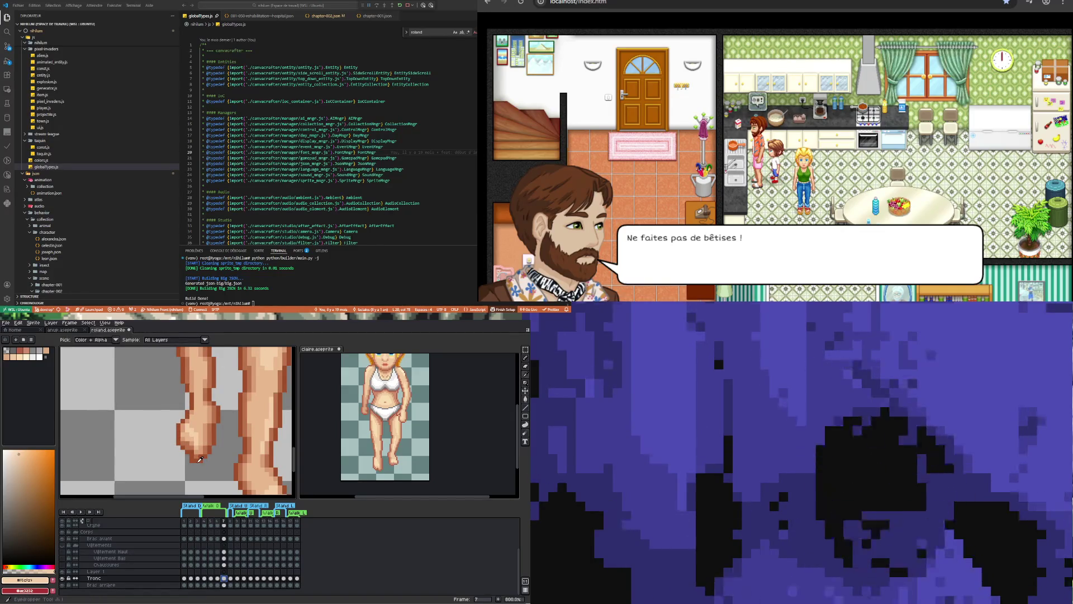
key(b)
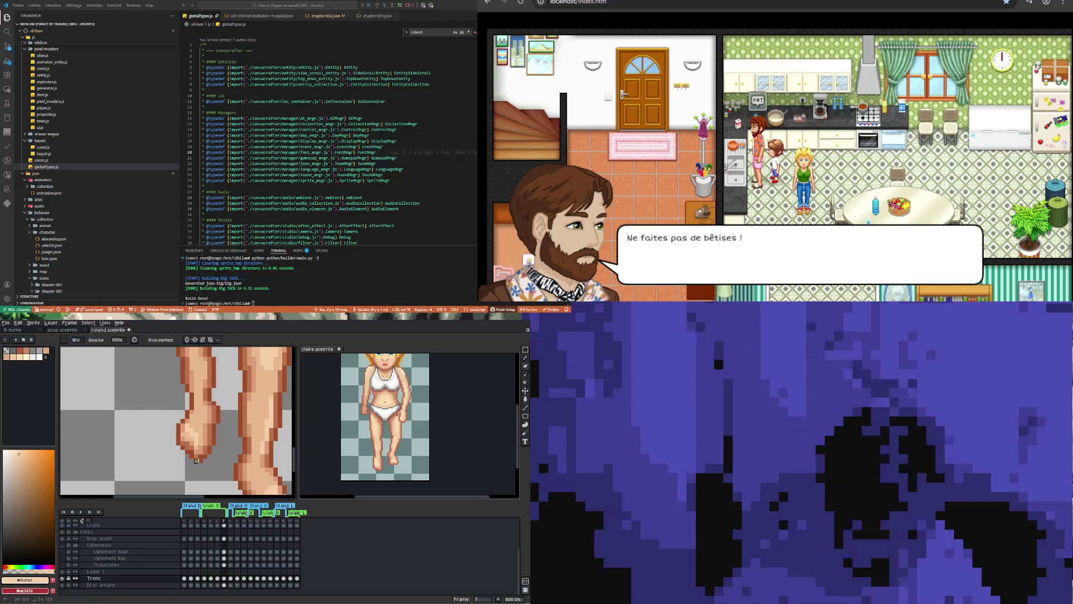
Sample the hand's dark brown outline, a lighter orange, then mid skin tone #d99d76.
scroll(206, 461, up, 1)
key(i)
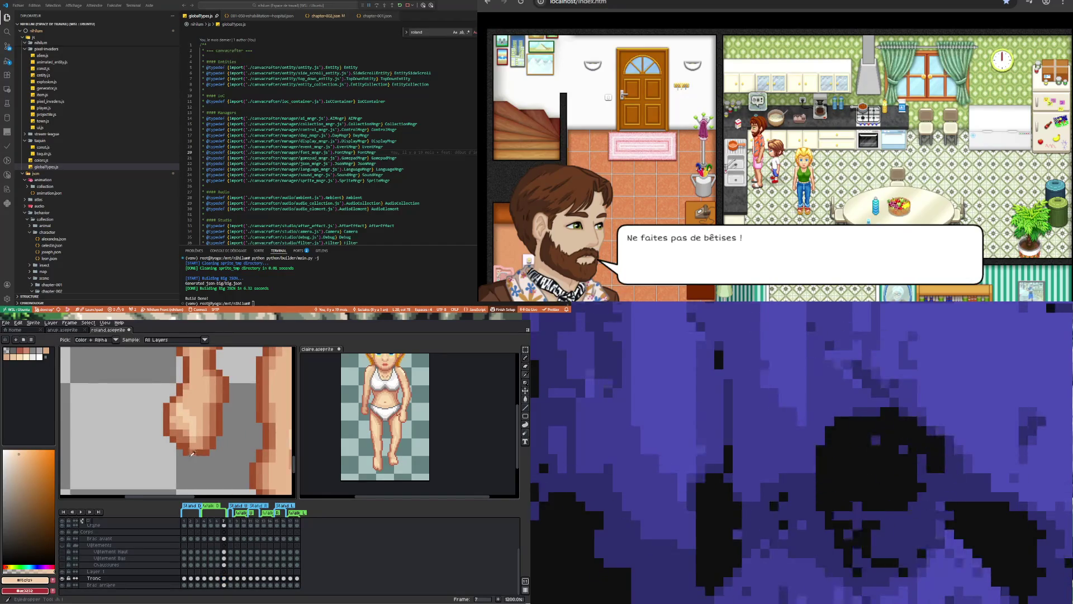
click(197, 448)
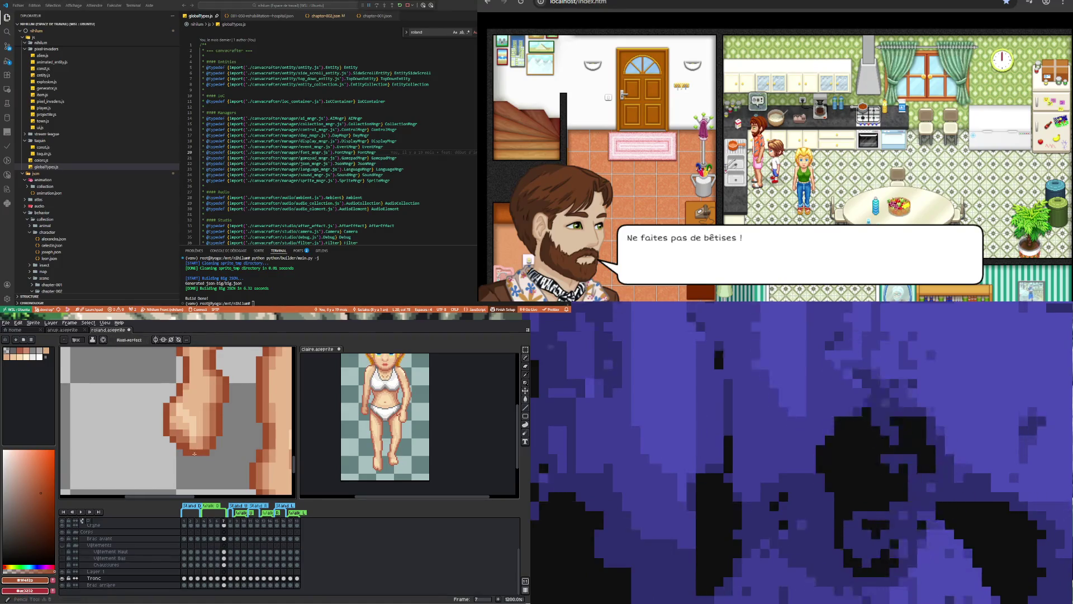
click(189, 439)
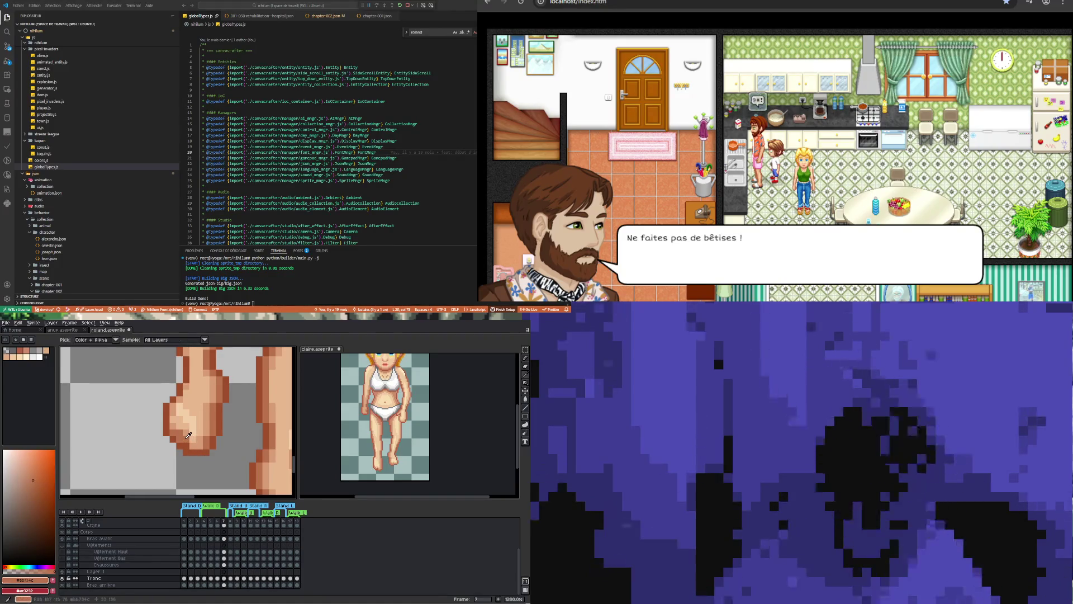
key(b)
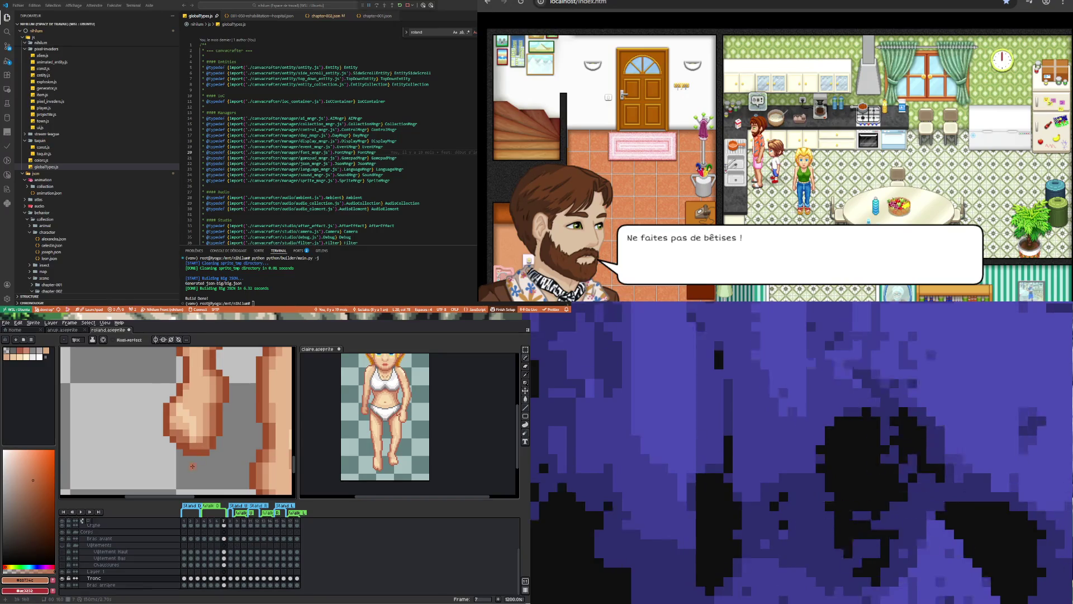
key(i)
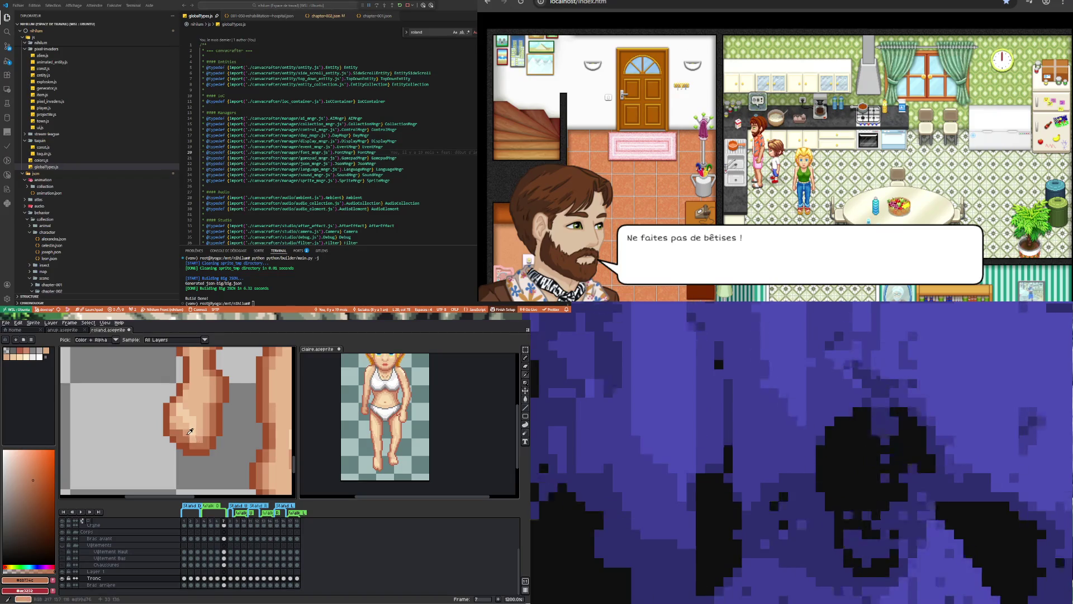
click(190, 432)
key(b)
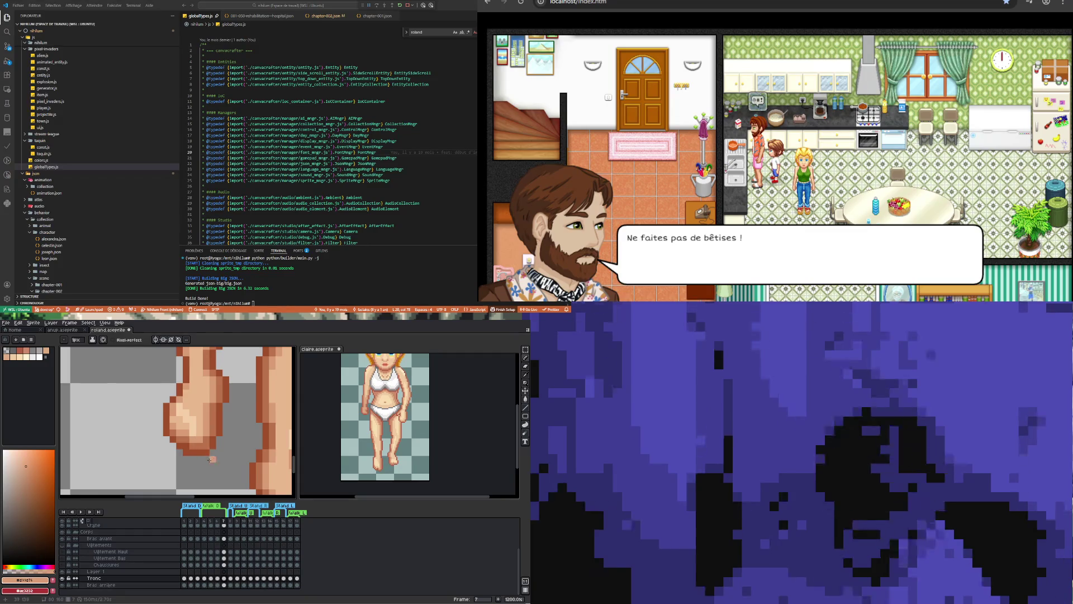
Sample lighter hand skin, a darker shading tone, and finally the foot's light skin tone.
scroll(192, 437, down, 3)
scroll(213, 470, up, 3)
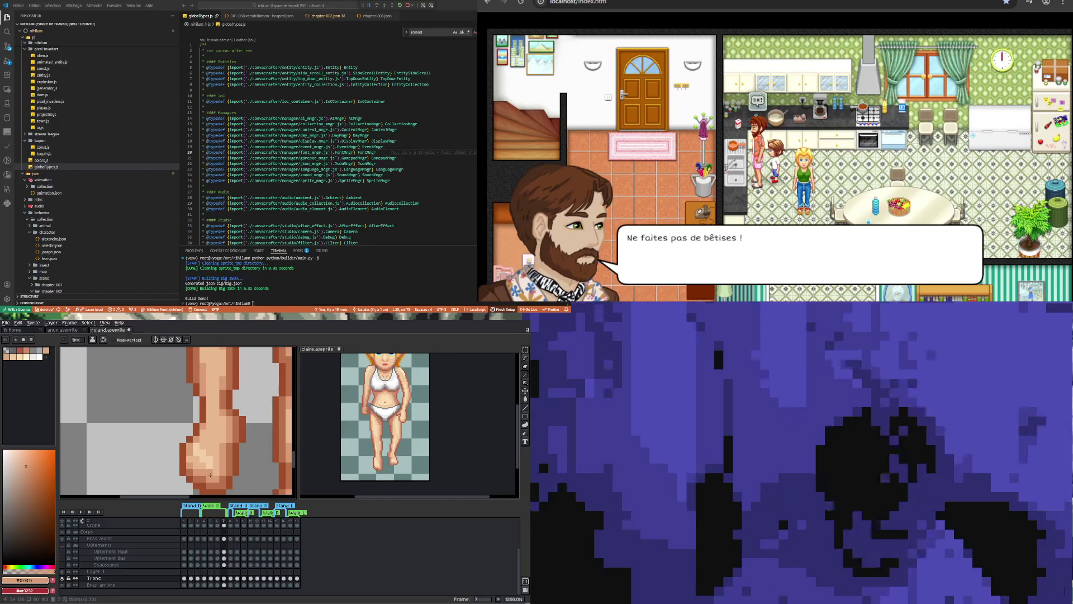
key(i)
click(212, 472)
key(b)
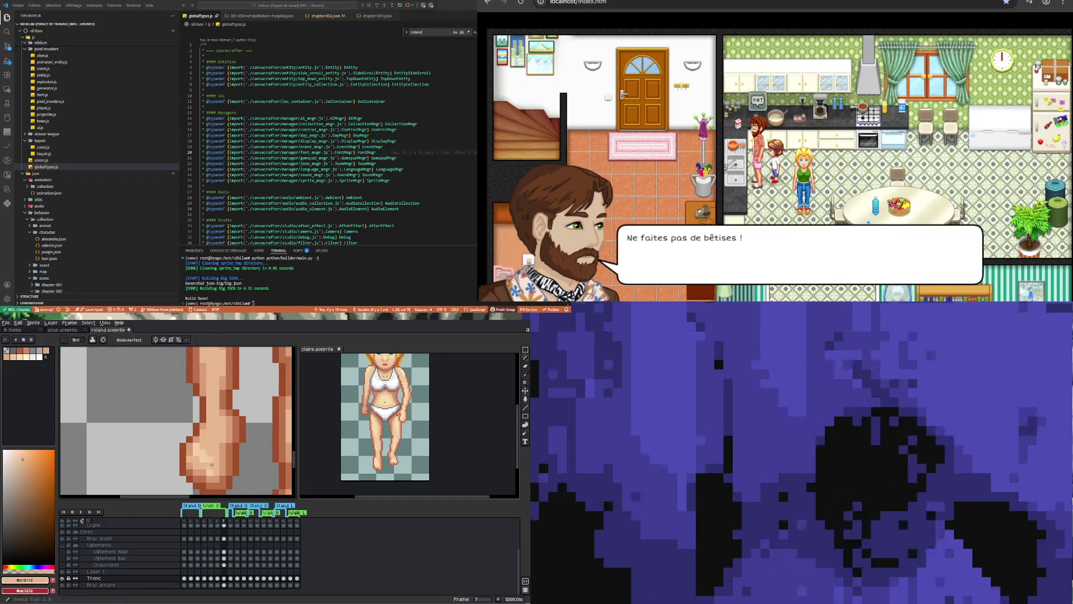
scroll(213, 471, down, 3)
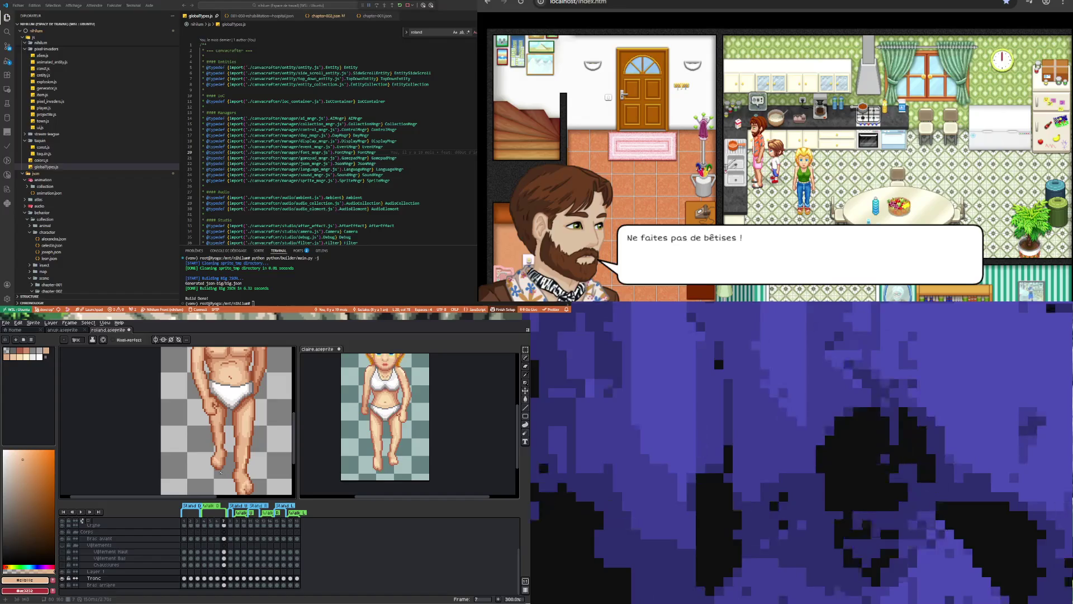
scroll(221, 463, up, 3)
scroll(226, 455, down, 5)
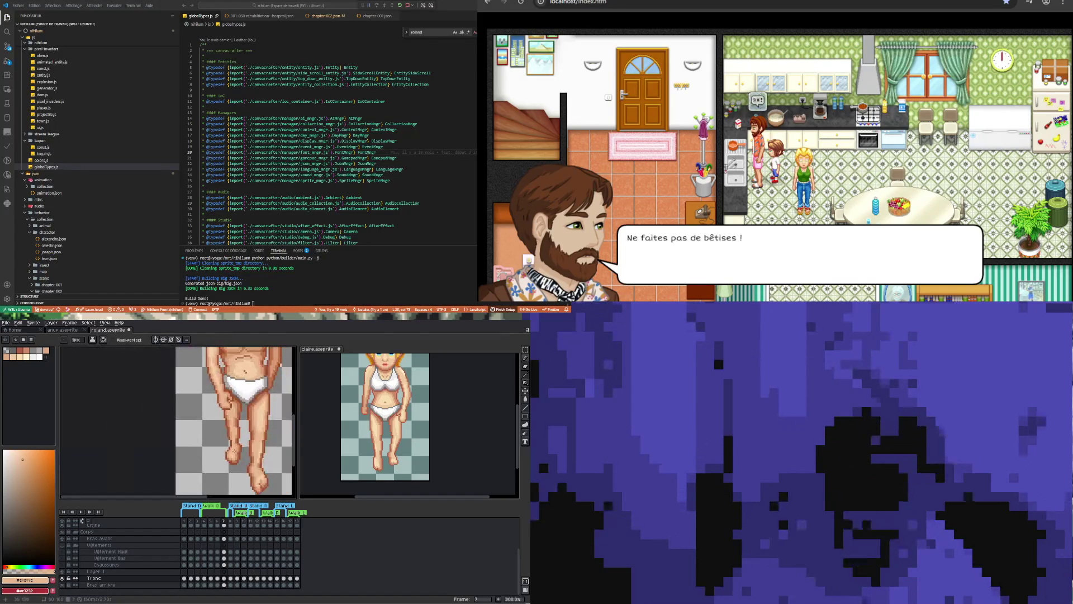
scroll(243, 471, up, 4)
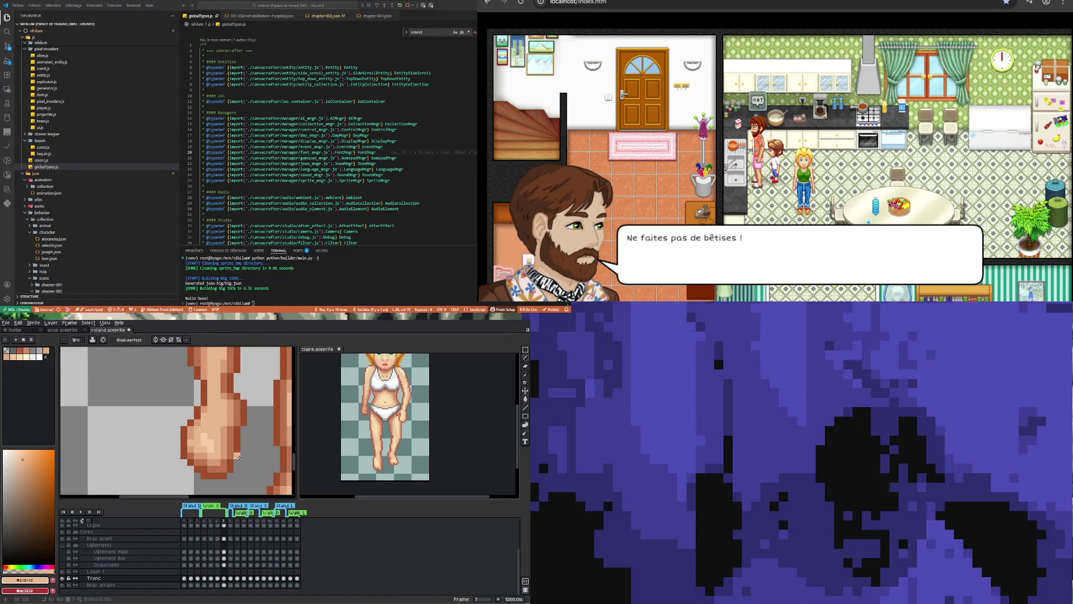
alt+click(190, 443)
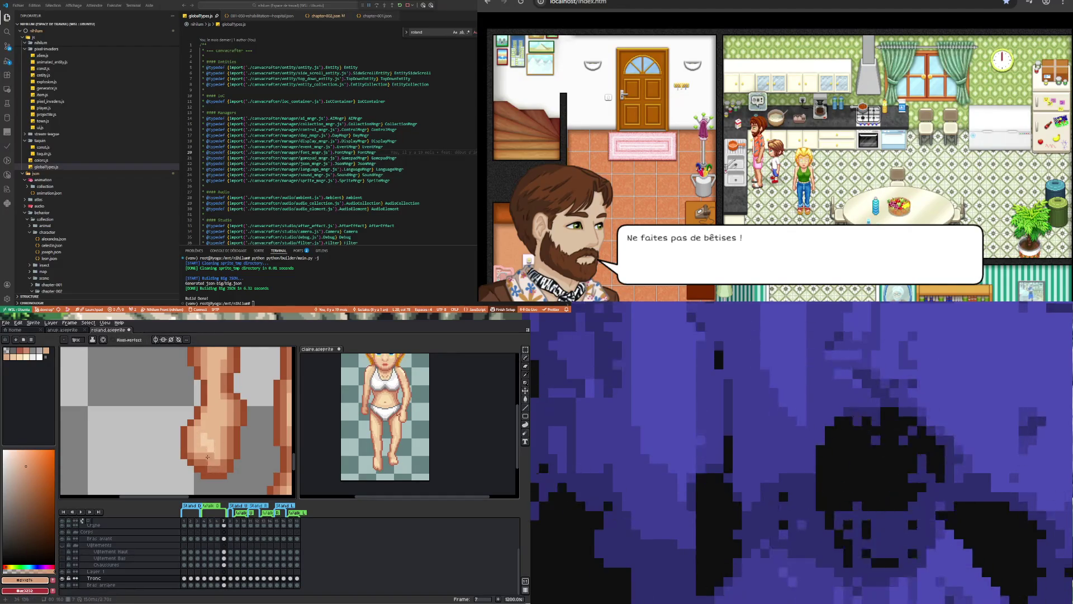
alt+click(207, 438)
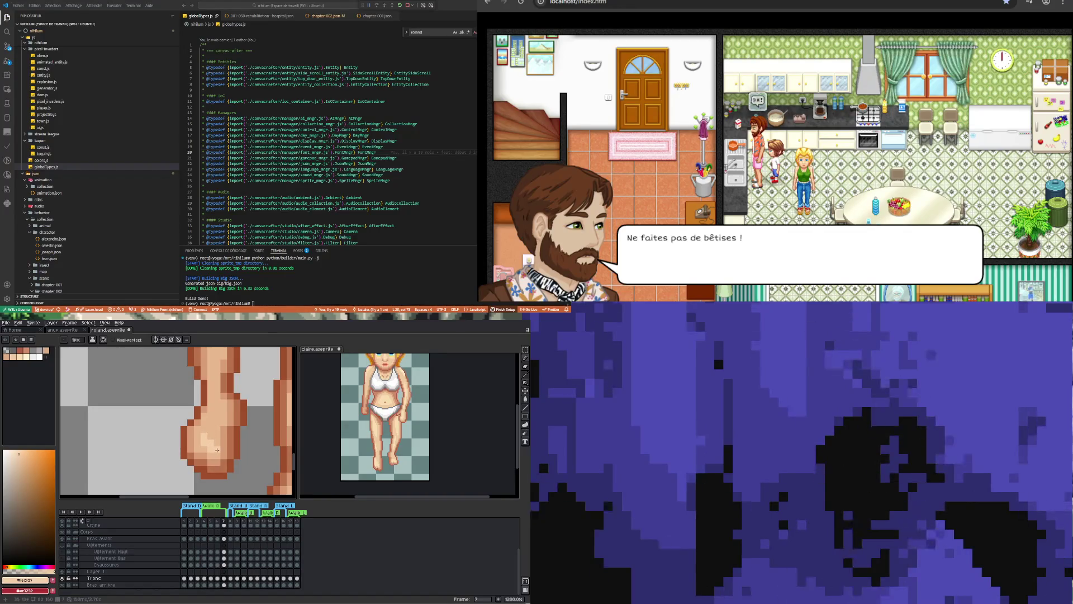
scroll(216, 449, down, 6)
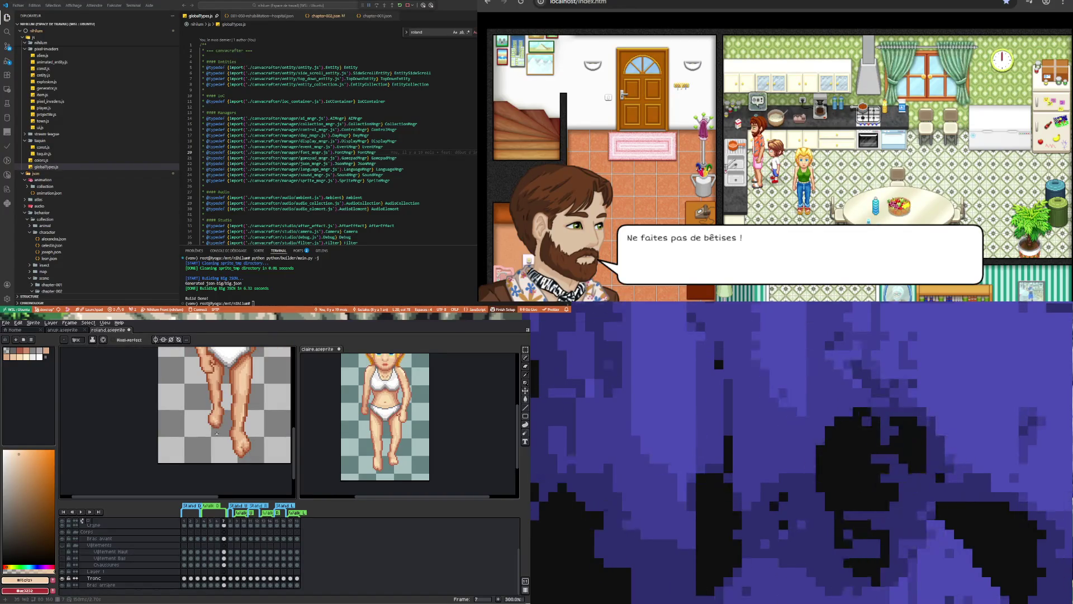
Sample a darker skin tone from the foot.
scroll(221, 432, up, 4)
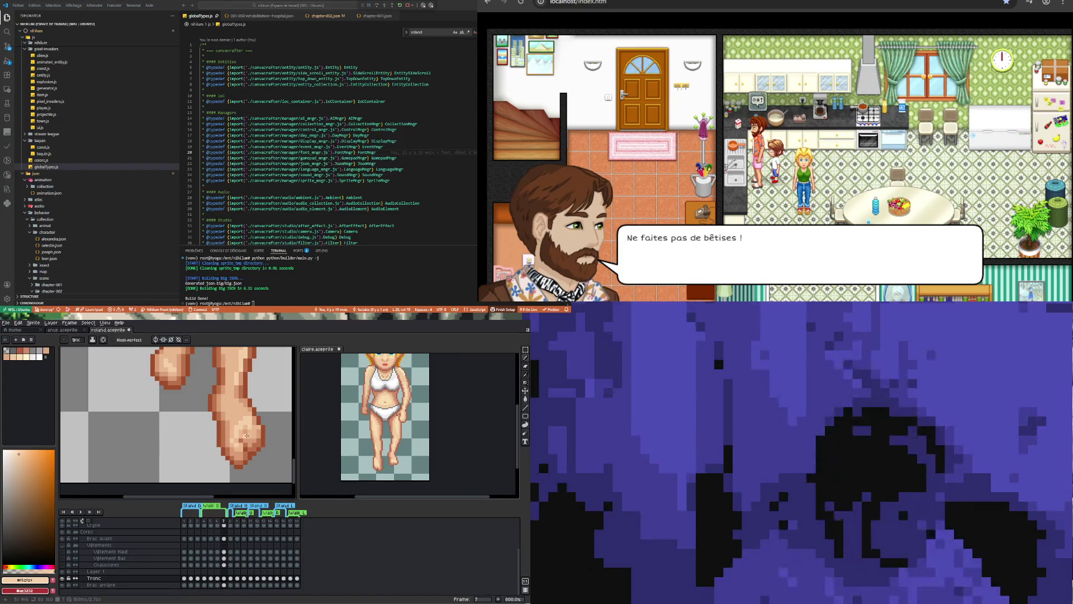
key(i)
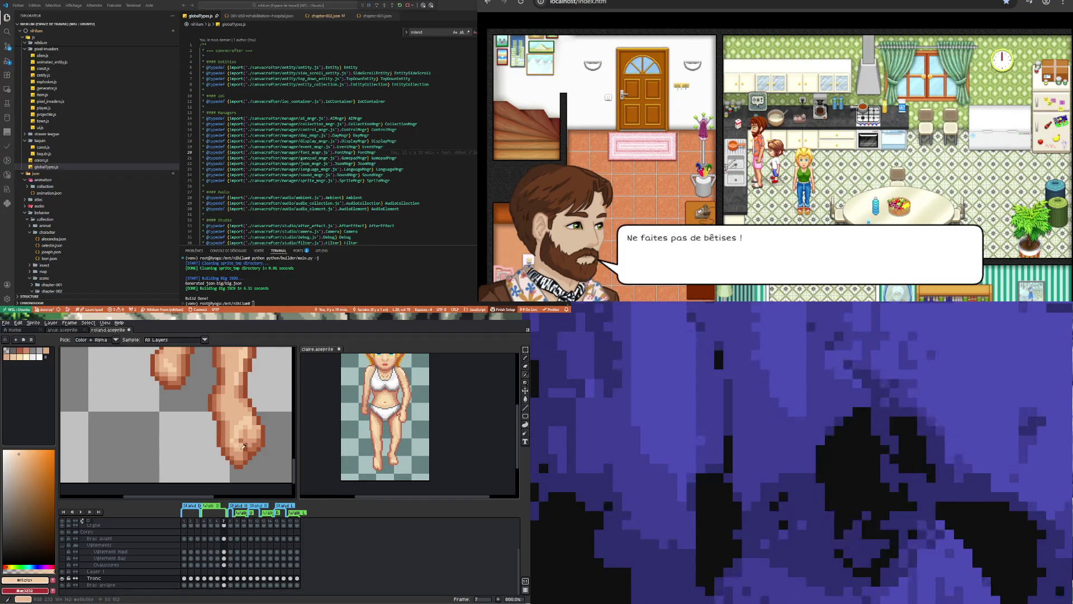
alt+click(237, 449)
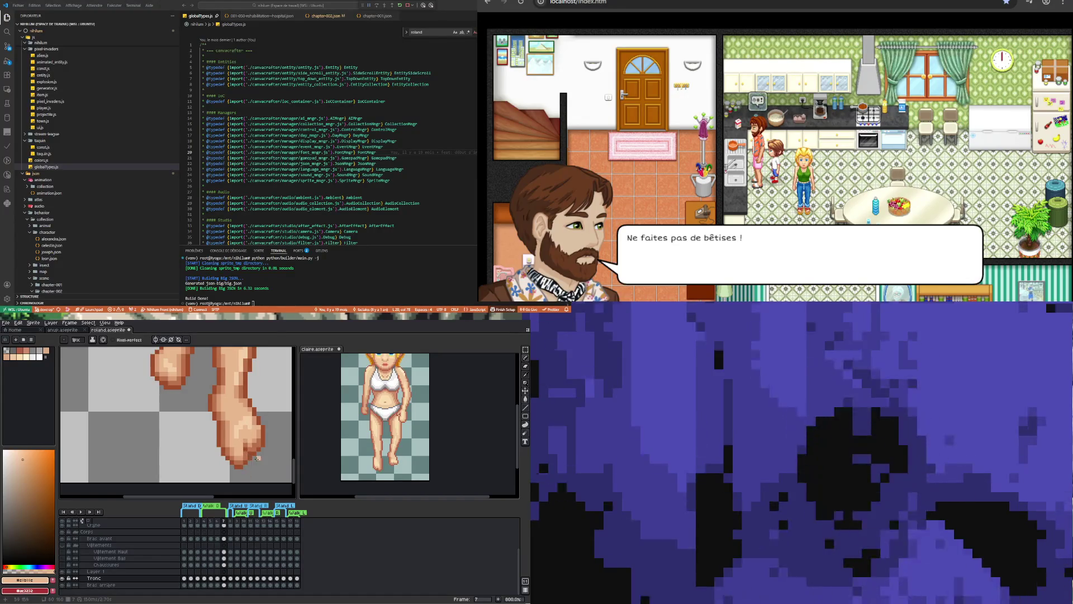
Sample the foot's dark brown outline, then a lighter skin tone for touch-ups.
scroll(244, 453, up, 1)
key(alt)
alt+click(242, 445)
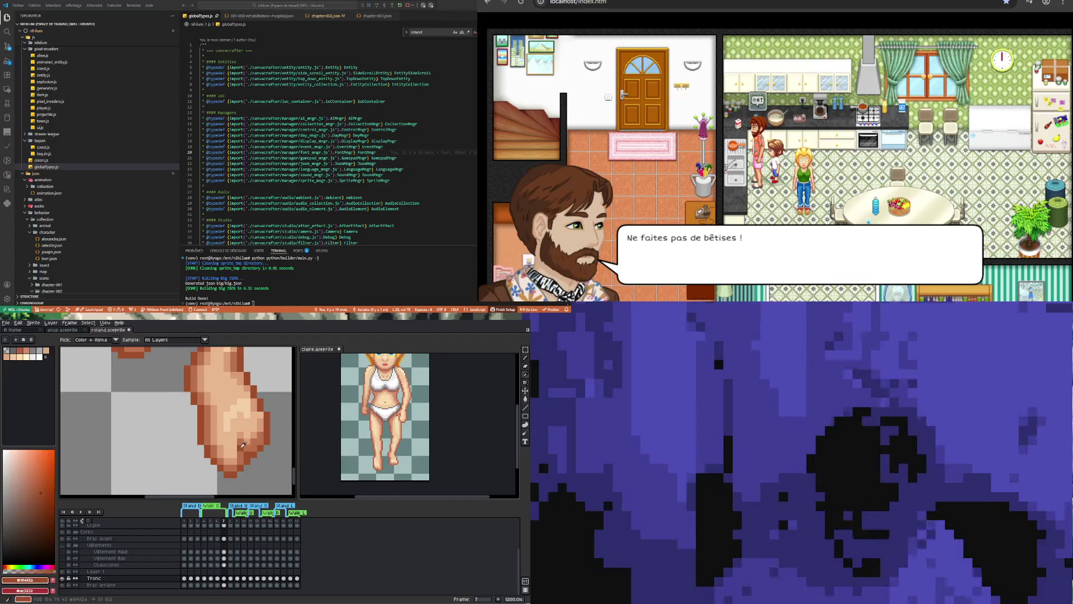
scroll(249, 460, down, 5)
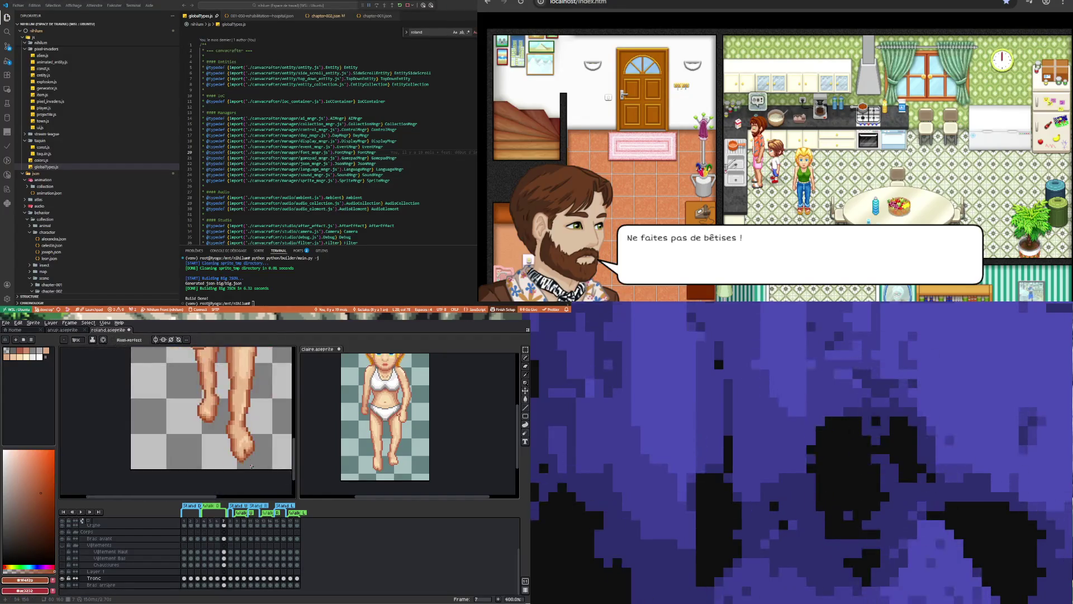
scroll(248, 458, up, 2)
scroll(247, 453, up, 1)
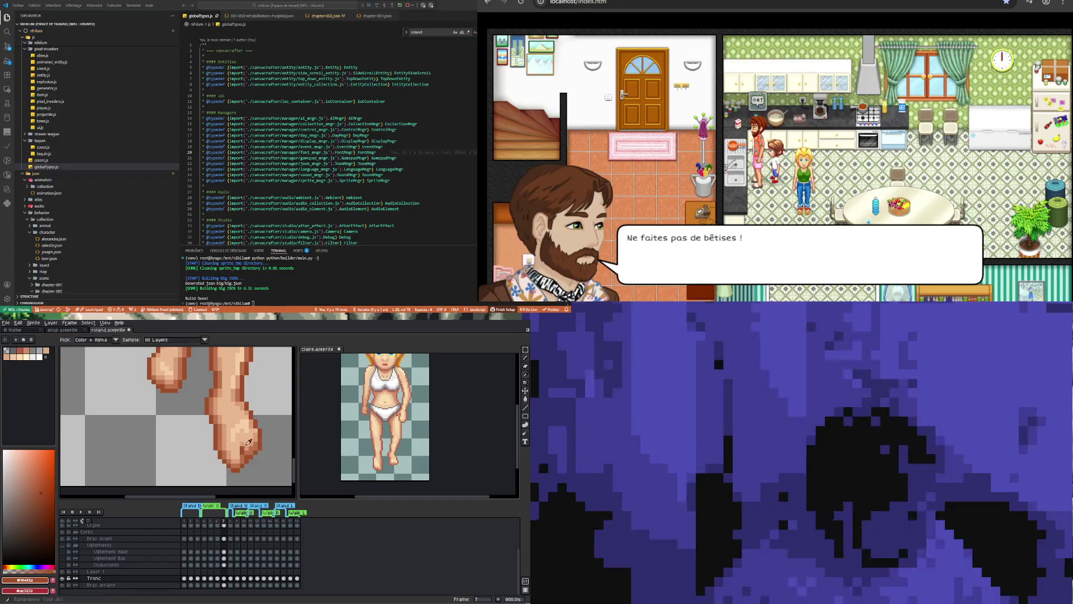
alt+click(244, 441)
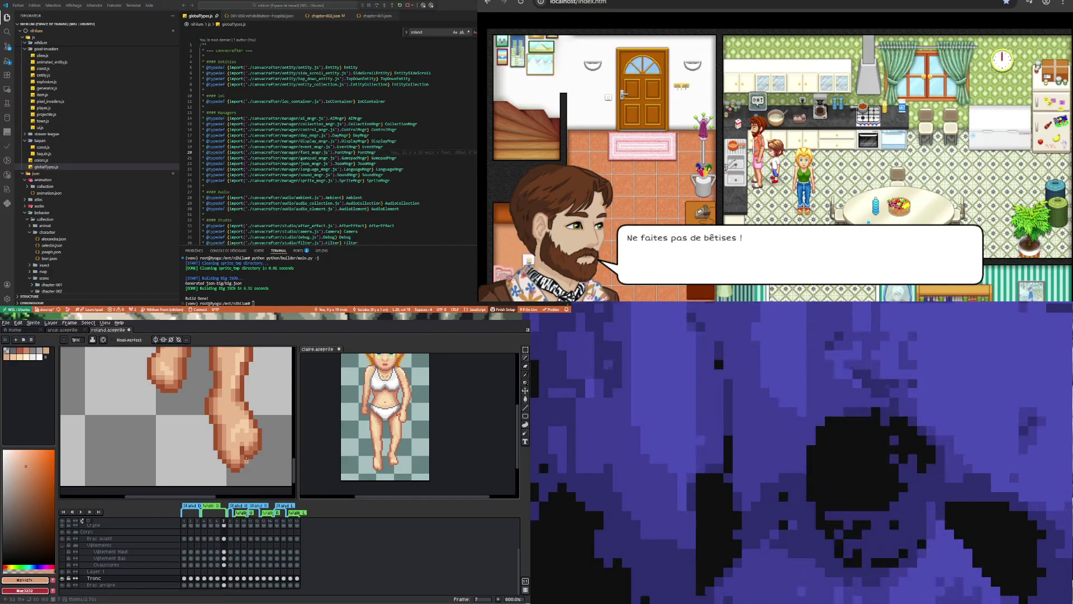
scroll(246, 460, down, 3)
scroll(243, 450, up, 3)
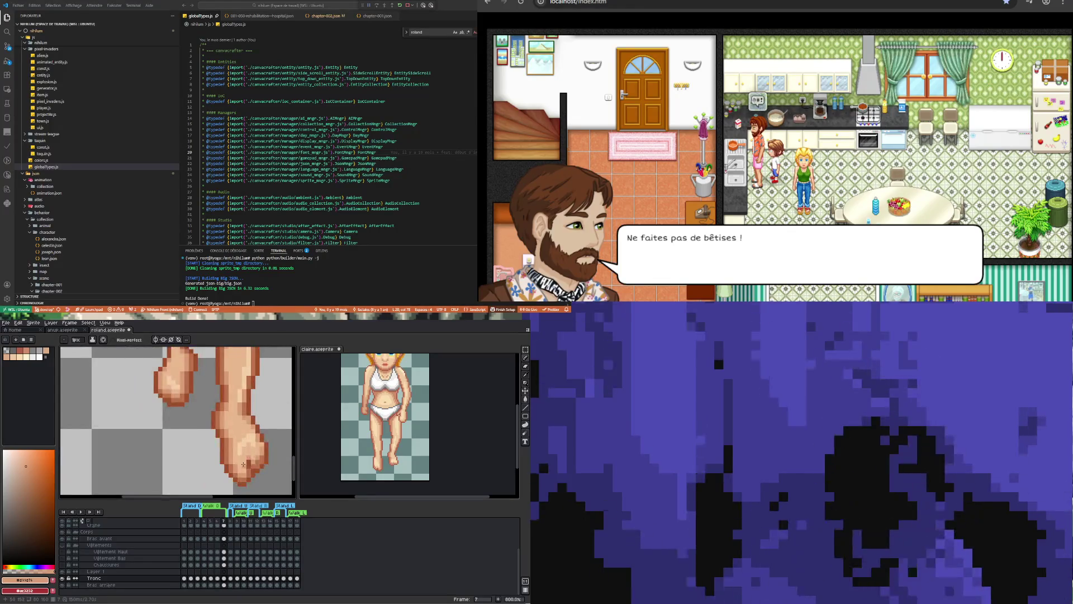
scroll(254, 488, down, 4)
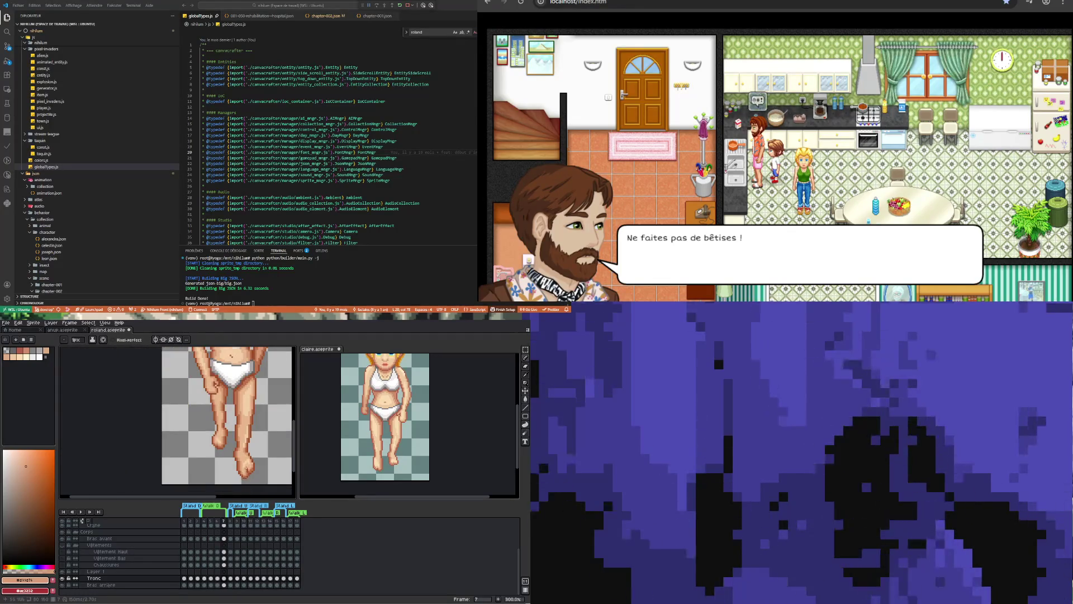
scroll(246, 471, up, 4)
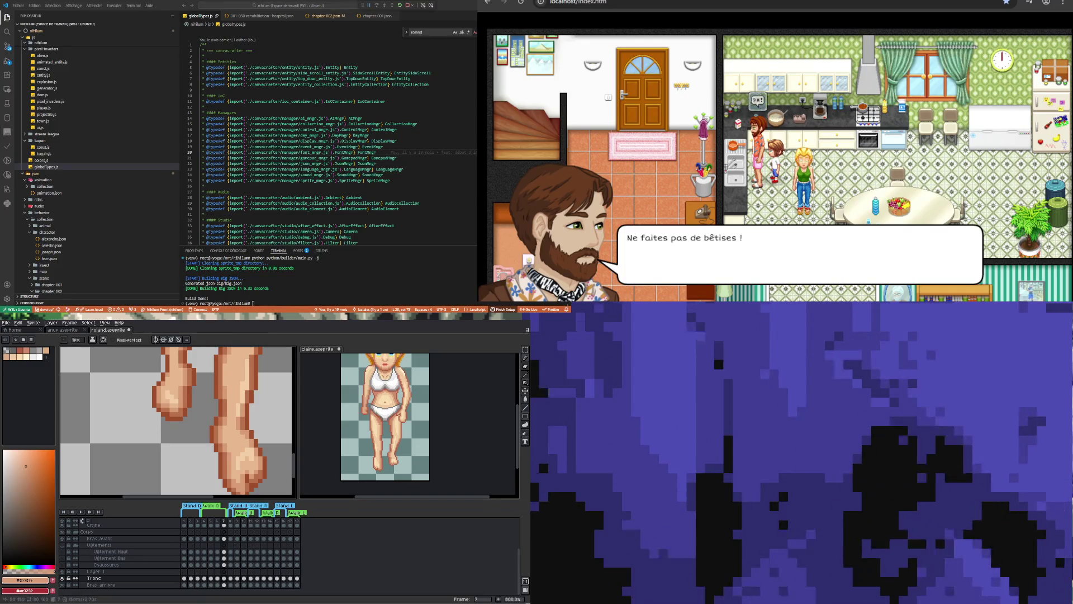
Pick the leg's light skin tone and paint shin shading with the Pencil.
scroll(201, 436, down, 3)
scroll(201, 436, up, 3)
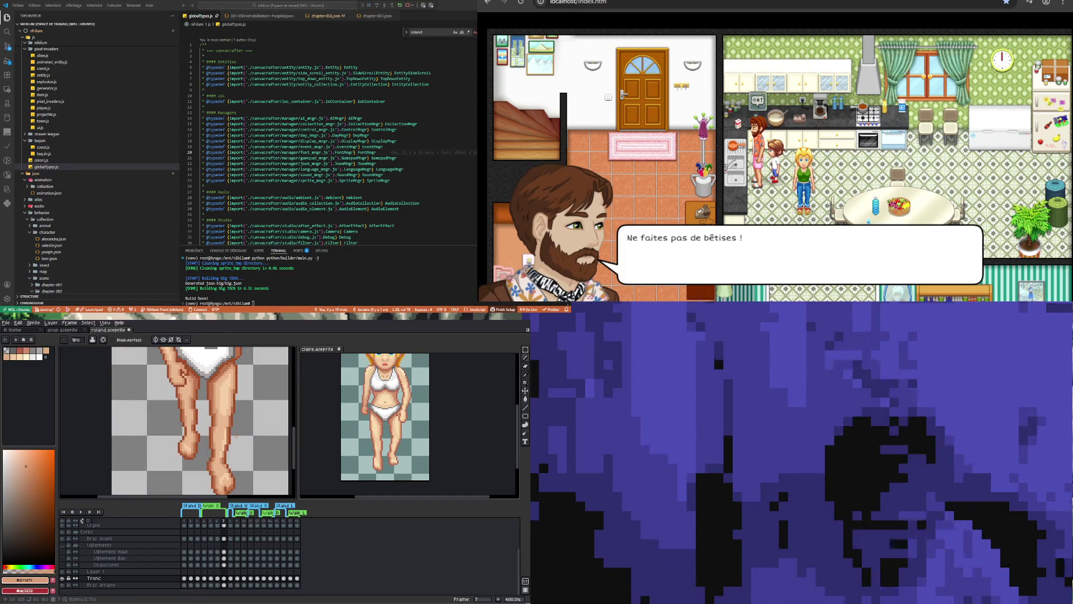
scroll(234, 449, up, 1)
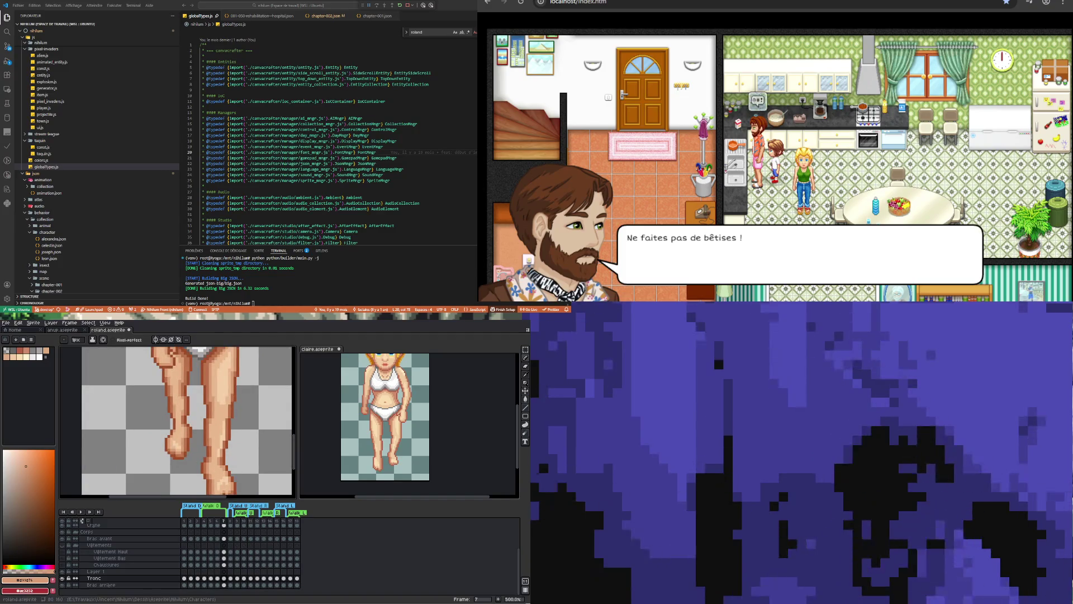
key(i)
click(224, 395)
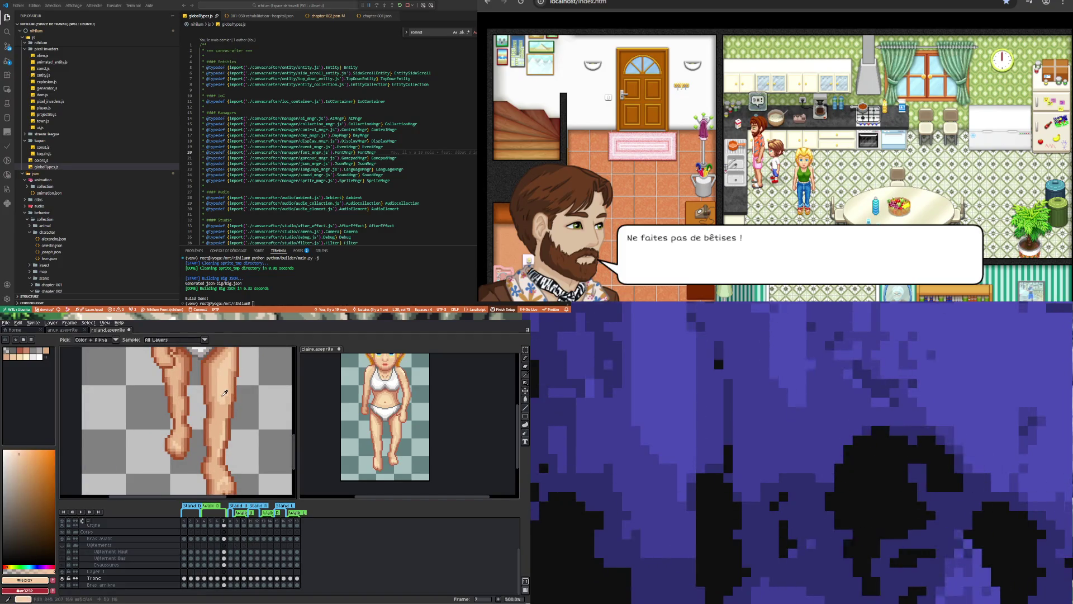
key(b)
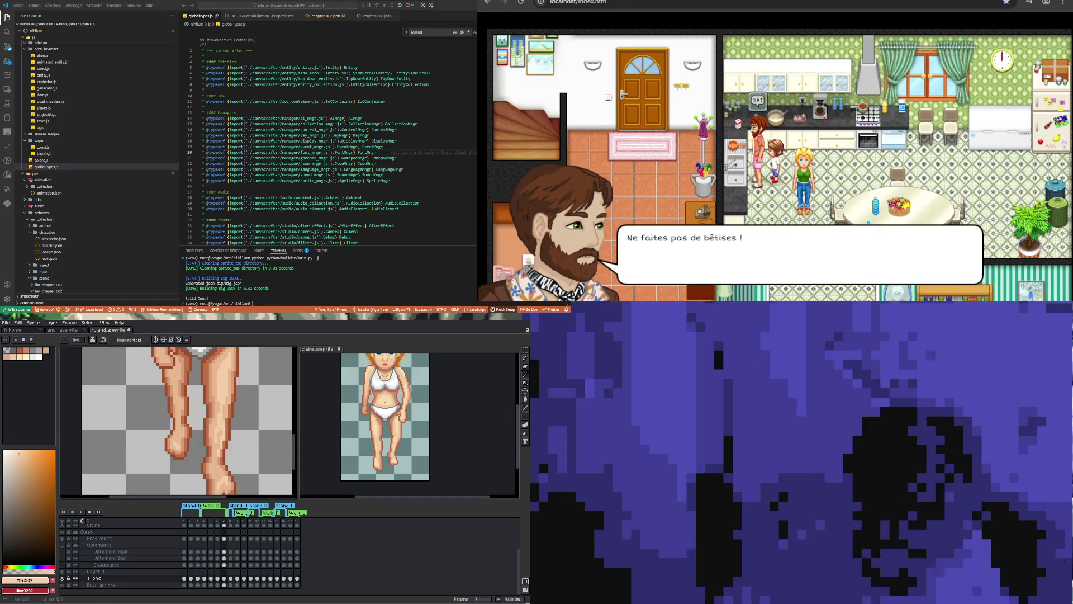
Pick a darker leg skin tone for the shin shading.
key(i)
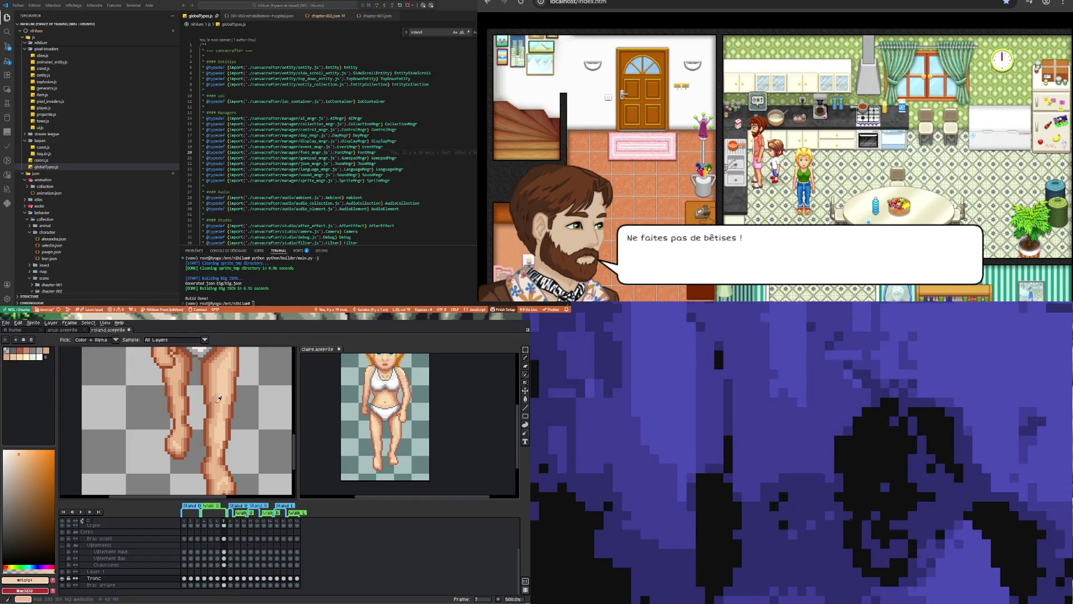
click(235, 398)
key(b)
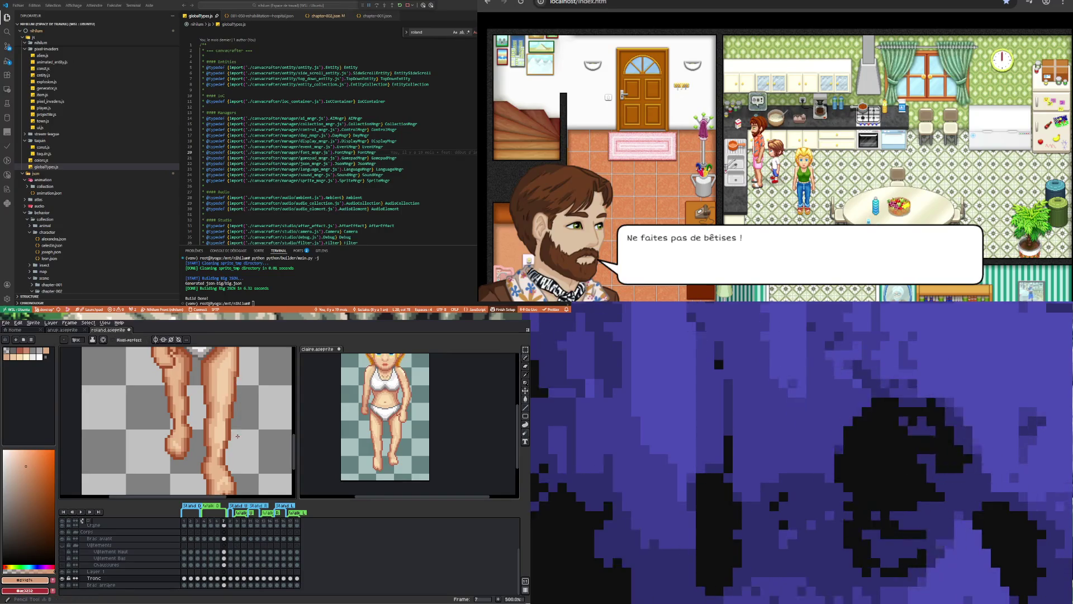
scroll(224, 428, up, 1)
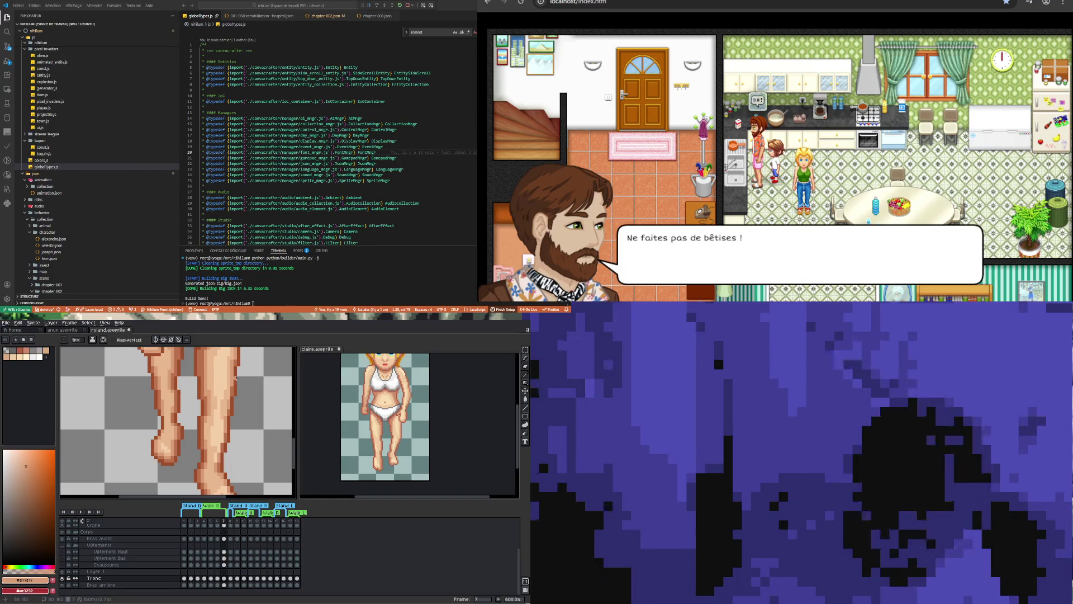
Sample a leg skin tone and paint a short five-pixel vertical stroke on the leg.
key(i)
click(226, 409)
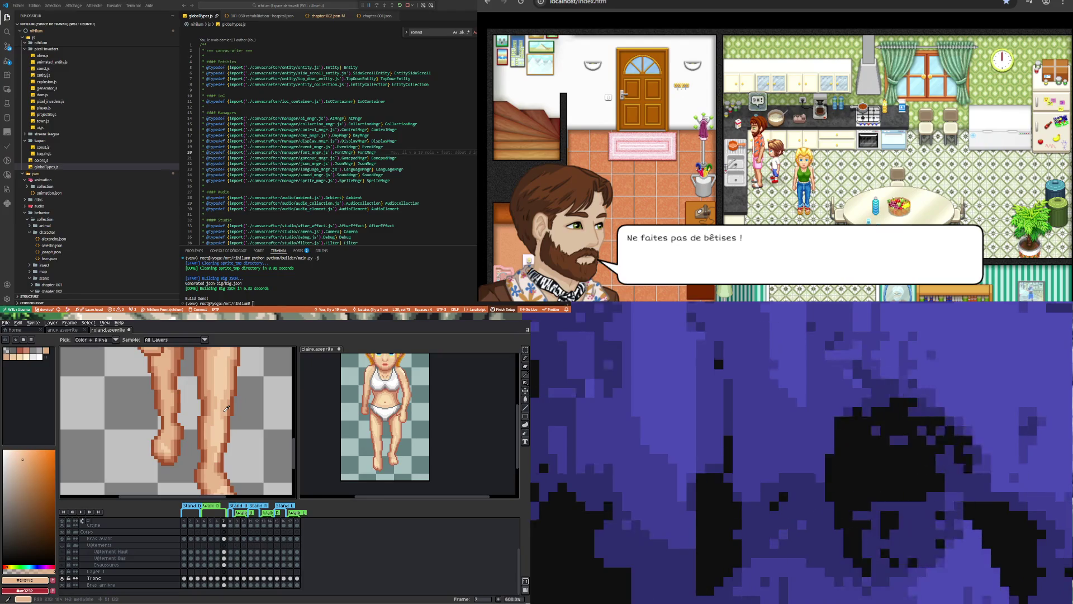
key(b)
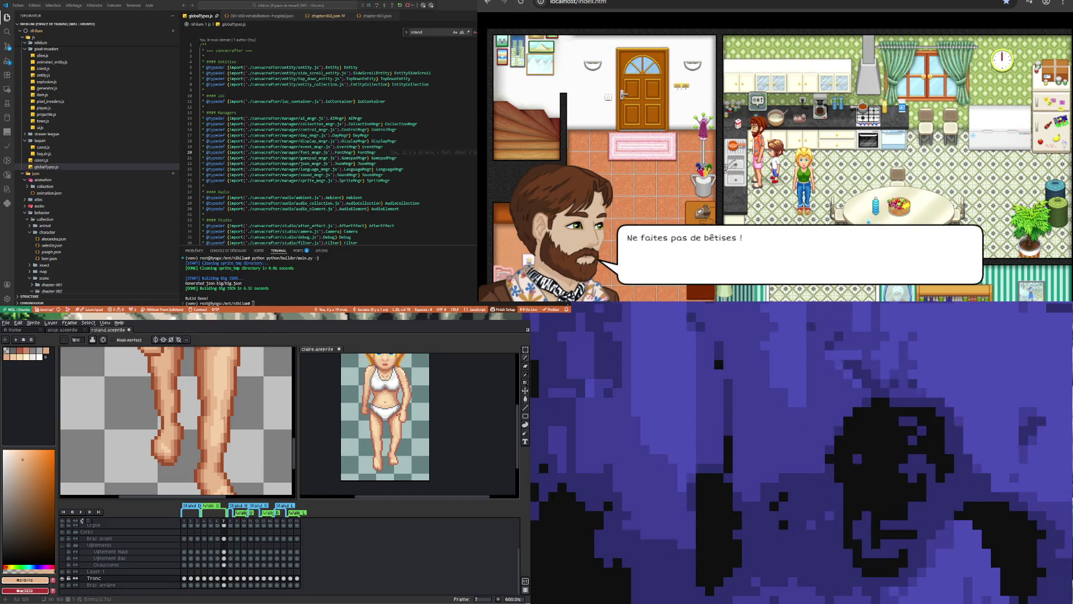
drag(223, 440, 222, 433)
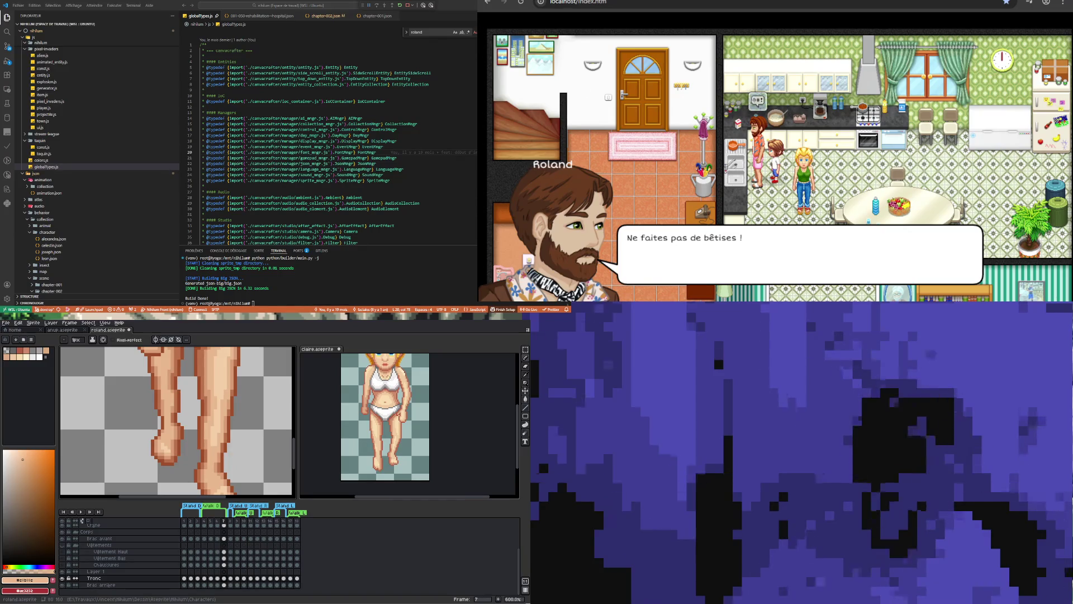
Zoom in and out to review the shaded legs.
key(i)
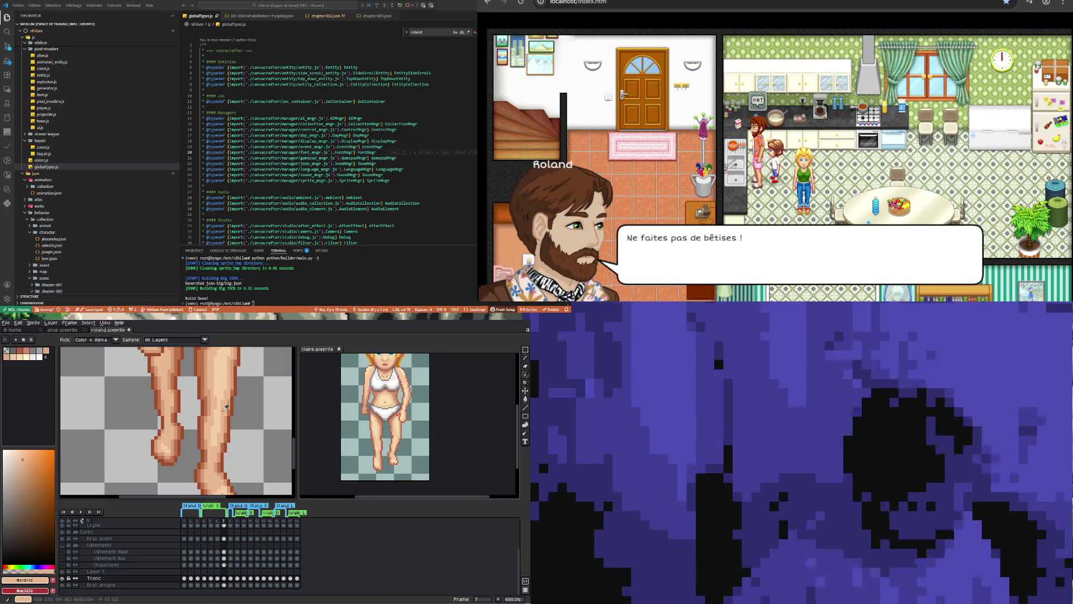
key(b)
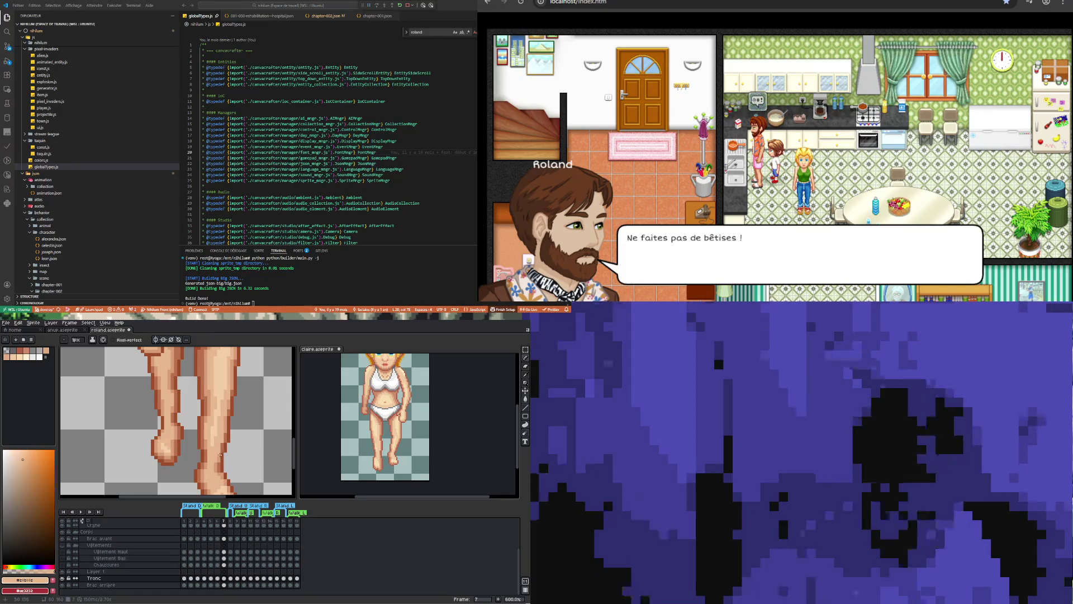
scroll(221, 454, down, 3)
scroll(216, 456, up, 5)
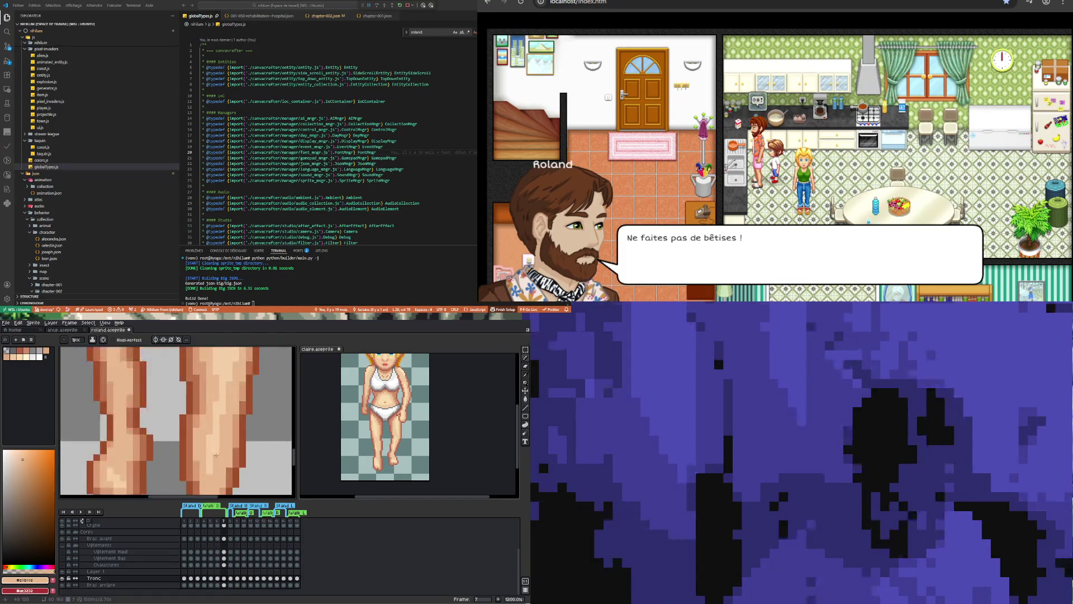
scroll(214, 458, down, 3)
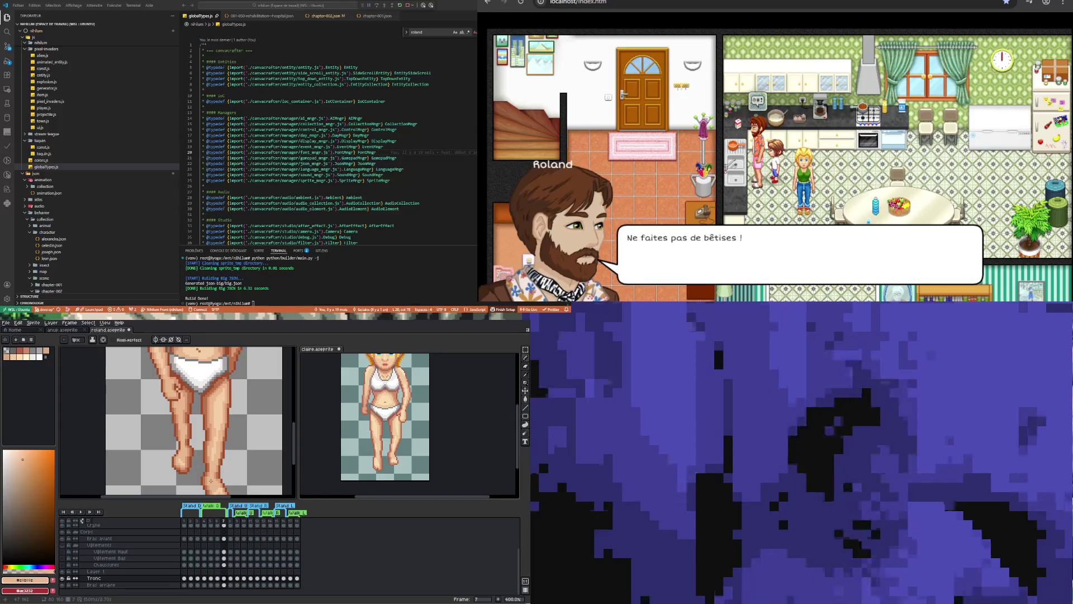
scroll(212, 478, down, 4)
scroll(221, 468, up, 4)
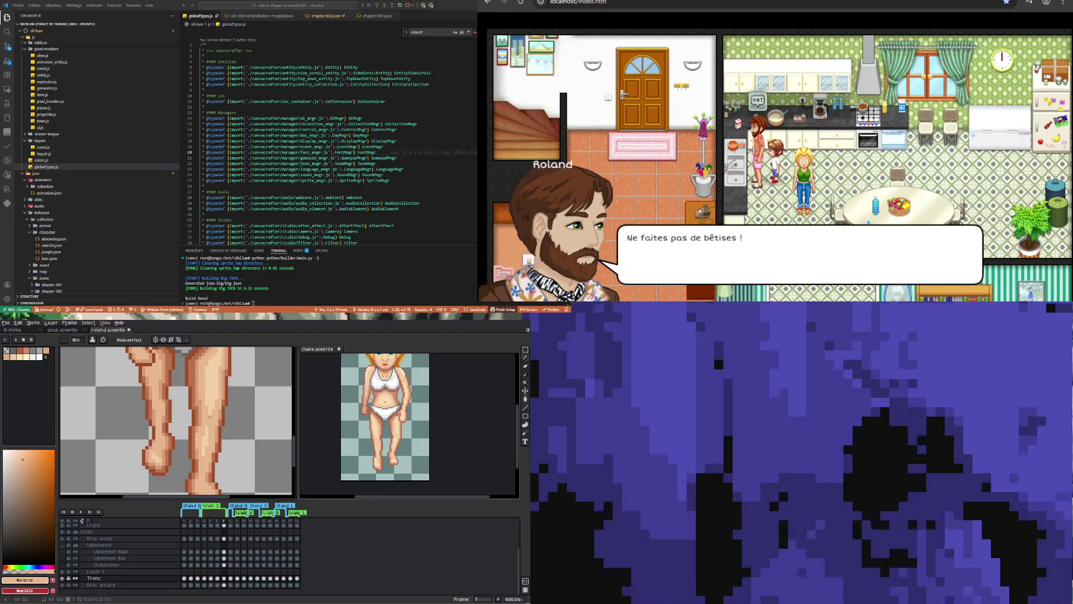
scroll(225, 491, down, 3)
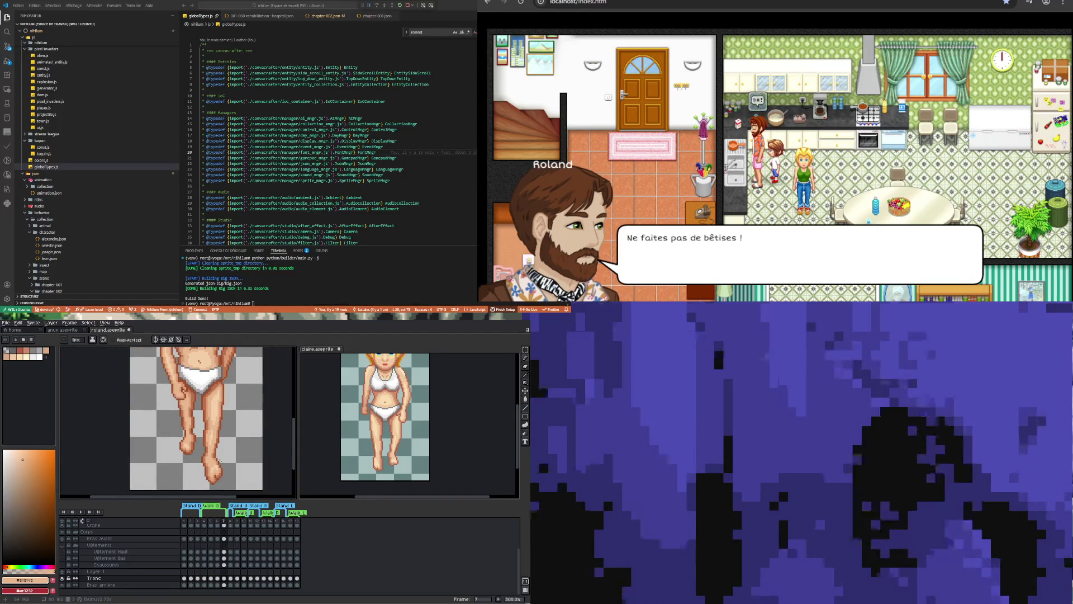
scroll(227, 454, down, 1)
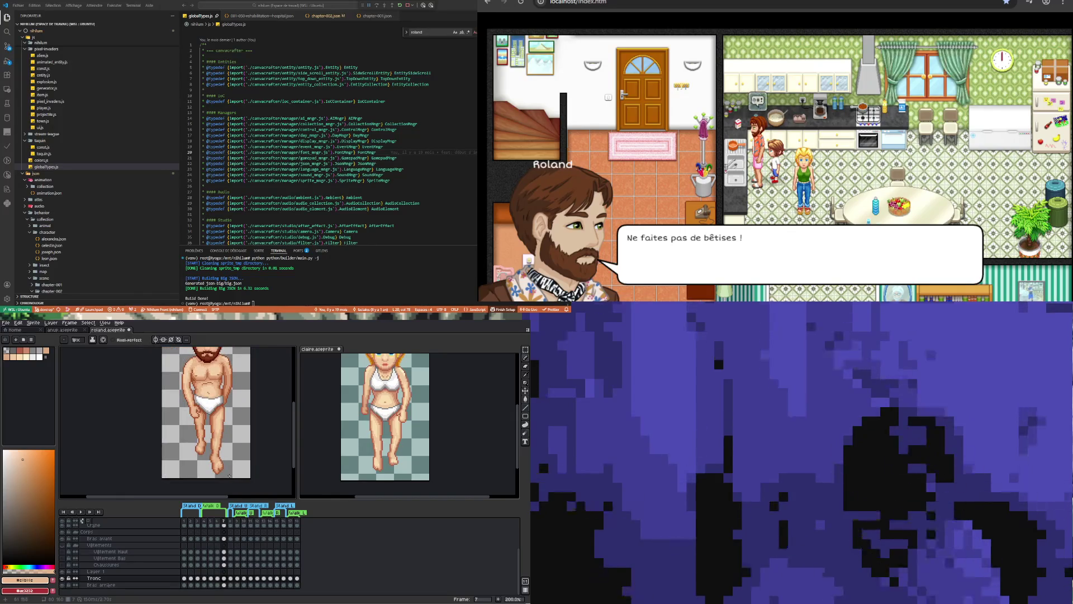
scroll(232, 480, up, 3)
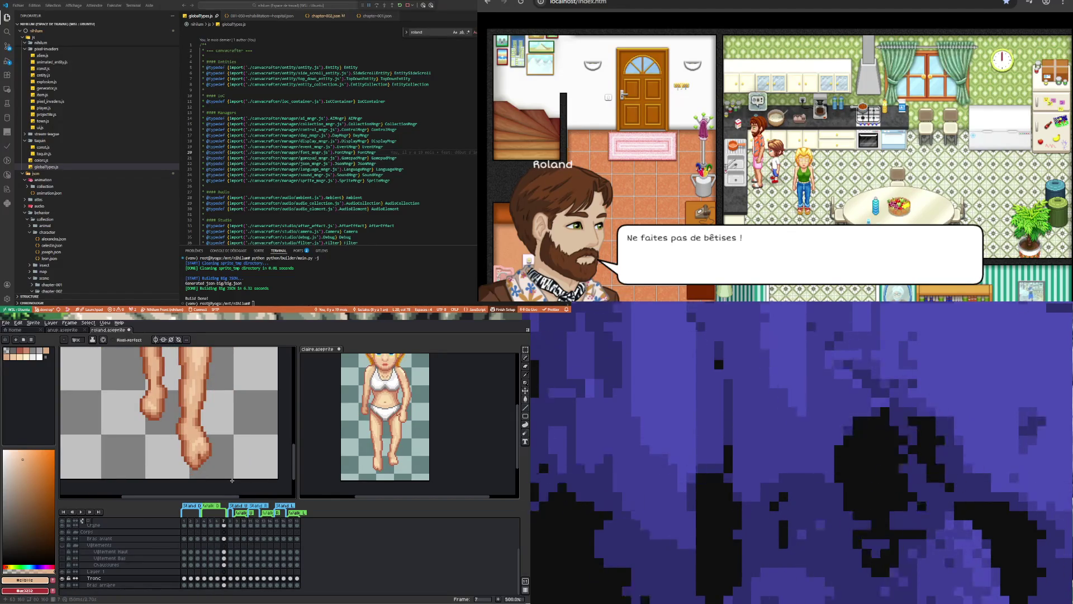
scroll(232, 480, down, 2)
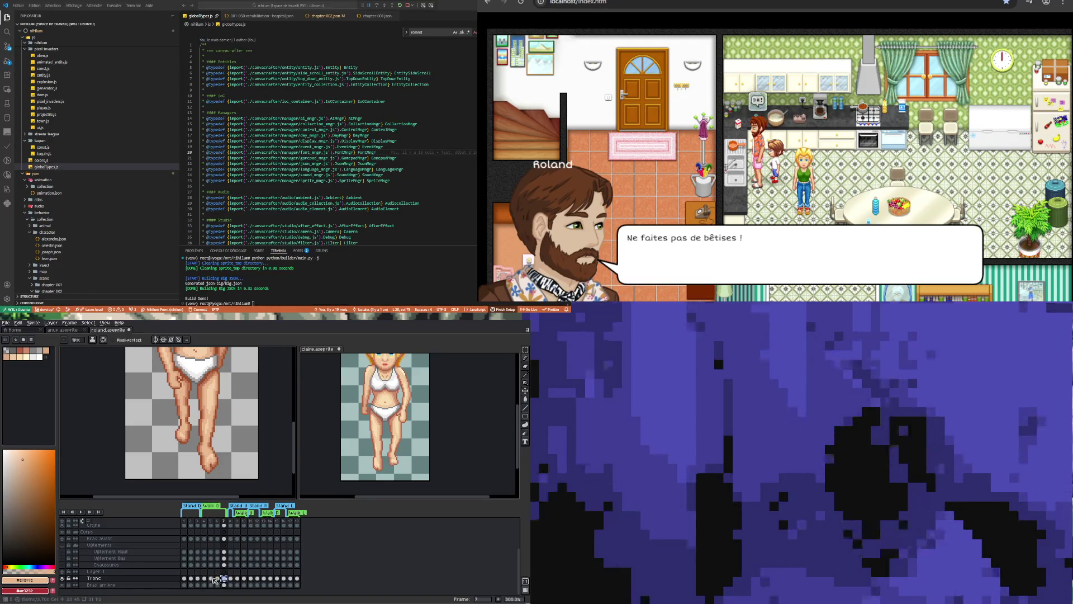
Step back from frame 7 to frame 5 and play the Roland animation loop.
click(217, 579)
click(212, 579)
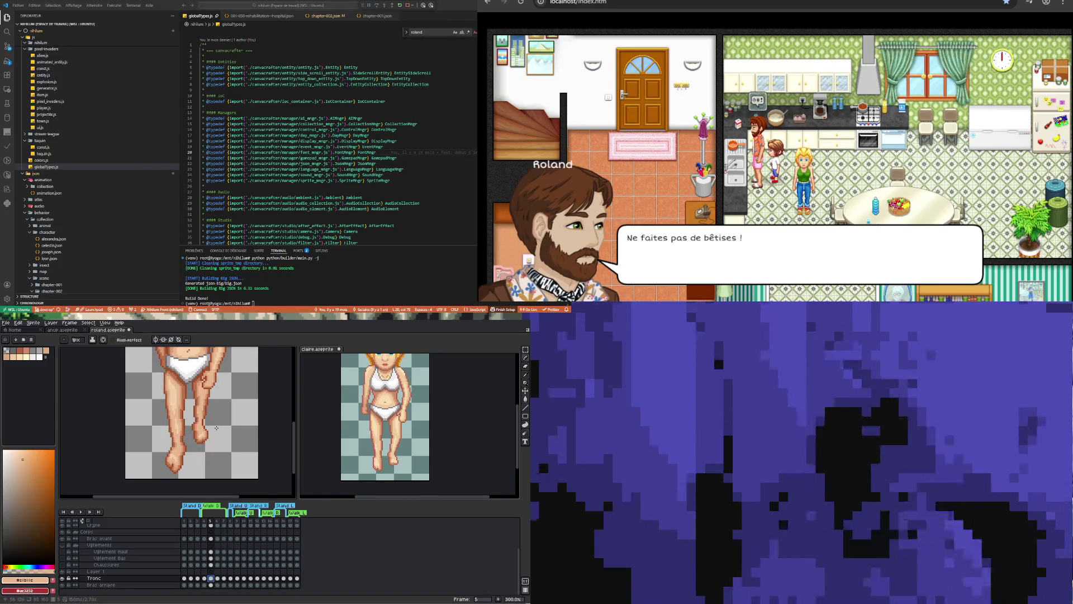
scroll(216, 428, down, 1)
click(81, 512)
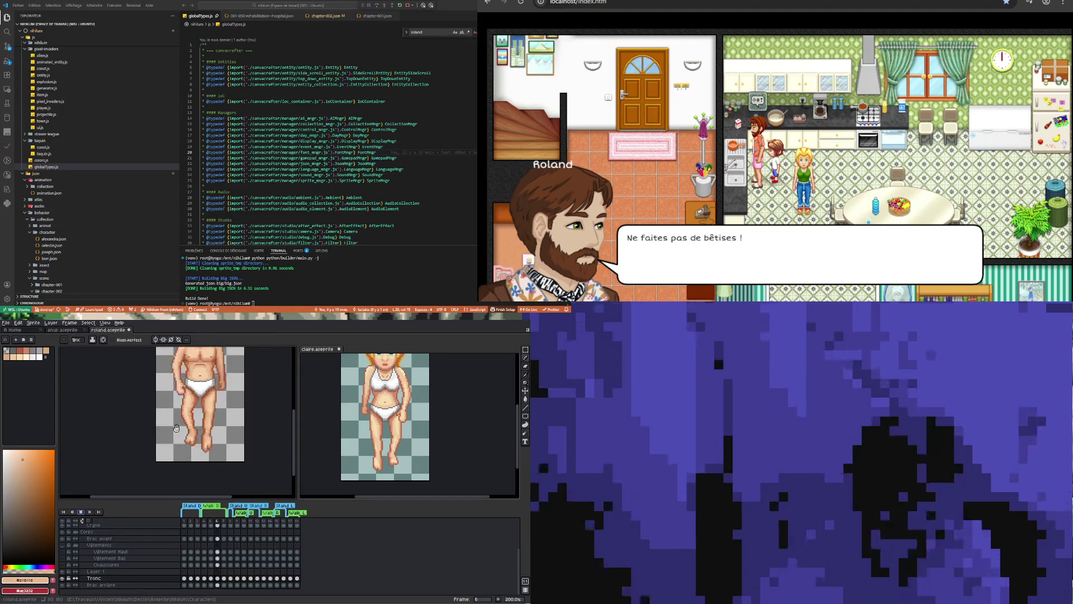
scroll(165, 433, down, 1)
scroll(182, 426, up, 1)
scroll(179, 425, down, 1)
scroll(176, 425, up, 1)
scroll(176, 427, down, 1)
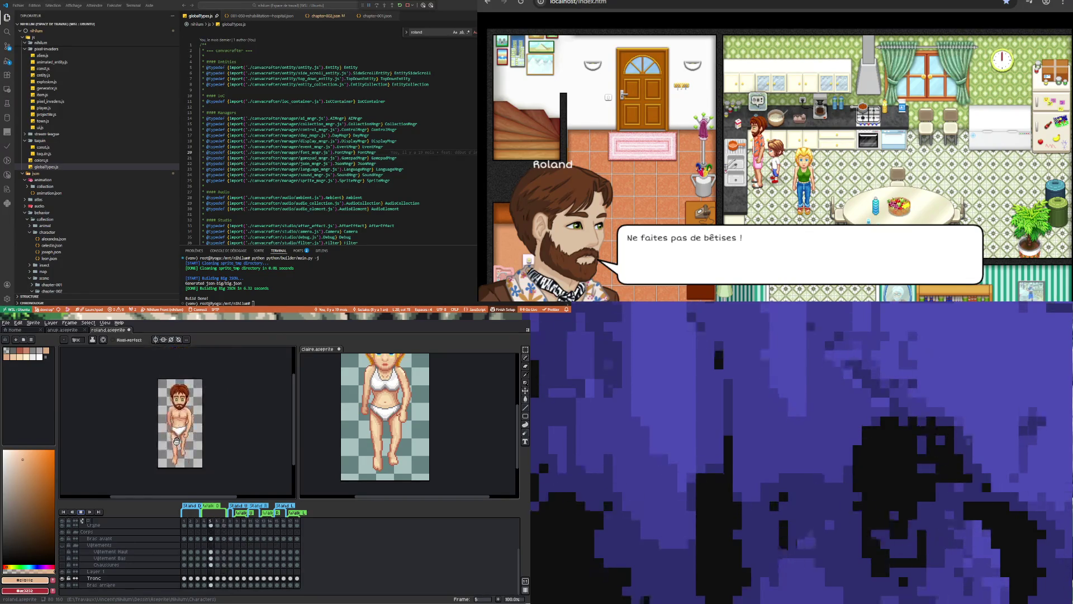
scroll(175, 431, up, 1)
scroll(176, 436, down, 1)
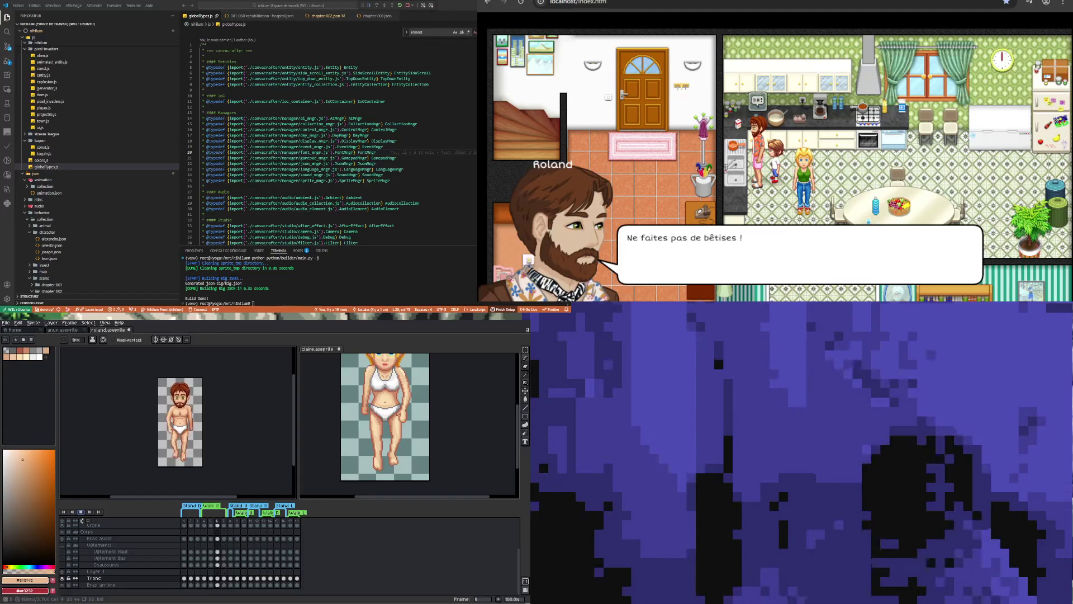
key(2)
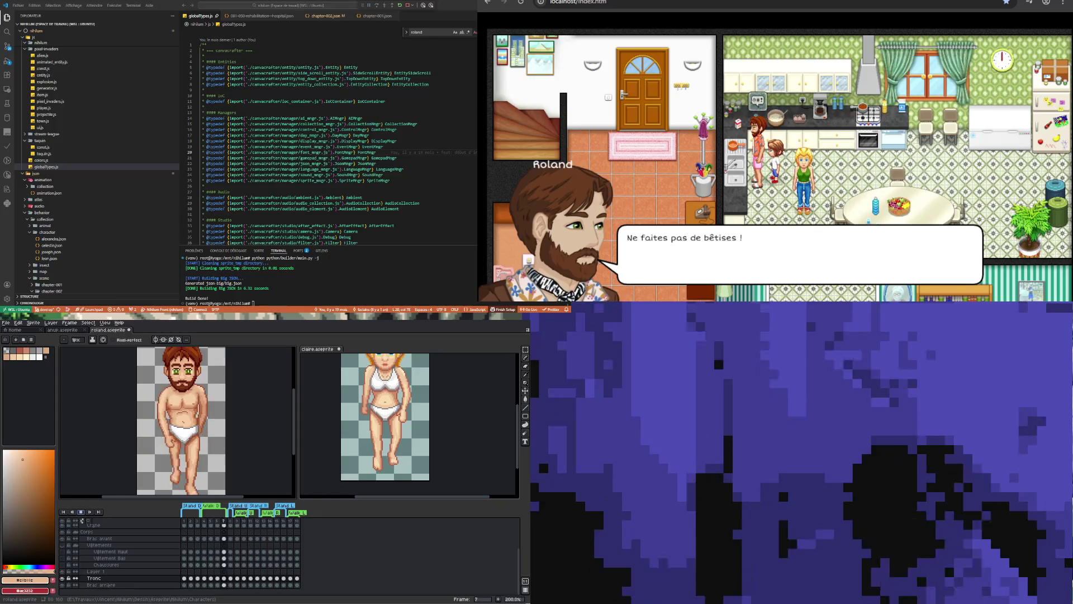
scroll(225, 424, down, 1)
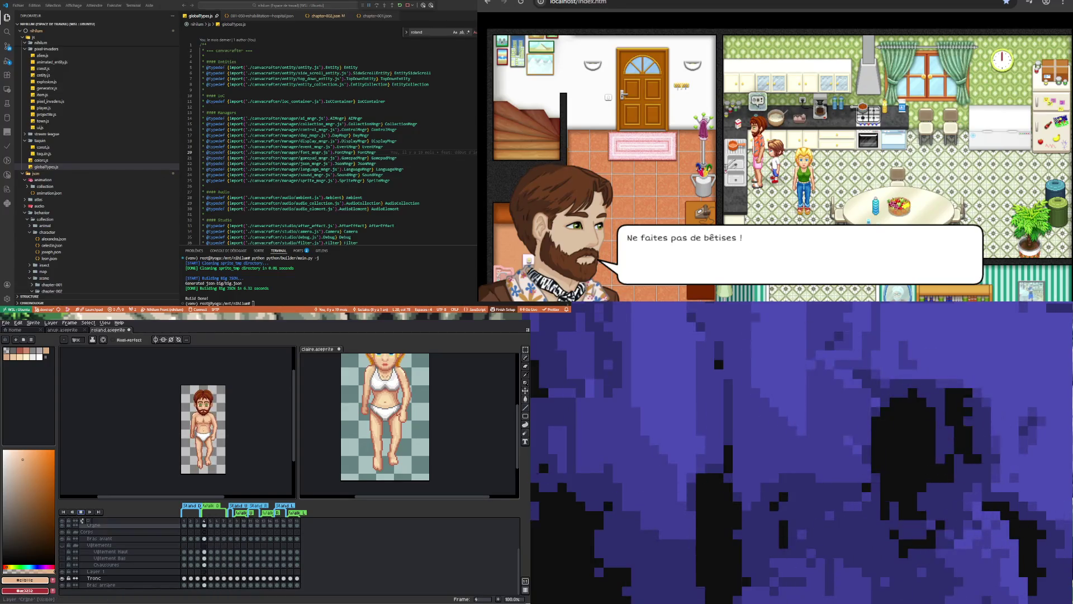
Compare Roland's frame 8 back view with frames 5, 7 and 10, then save roland.aseprite.
click(231, 545)
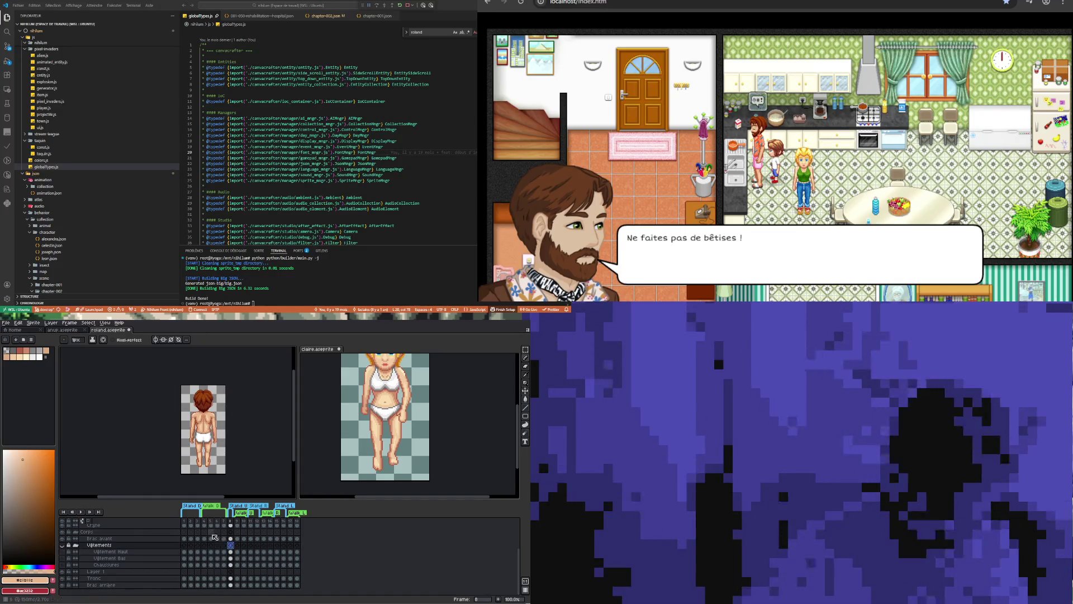
click(211, 532)
click(232, 545)
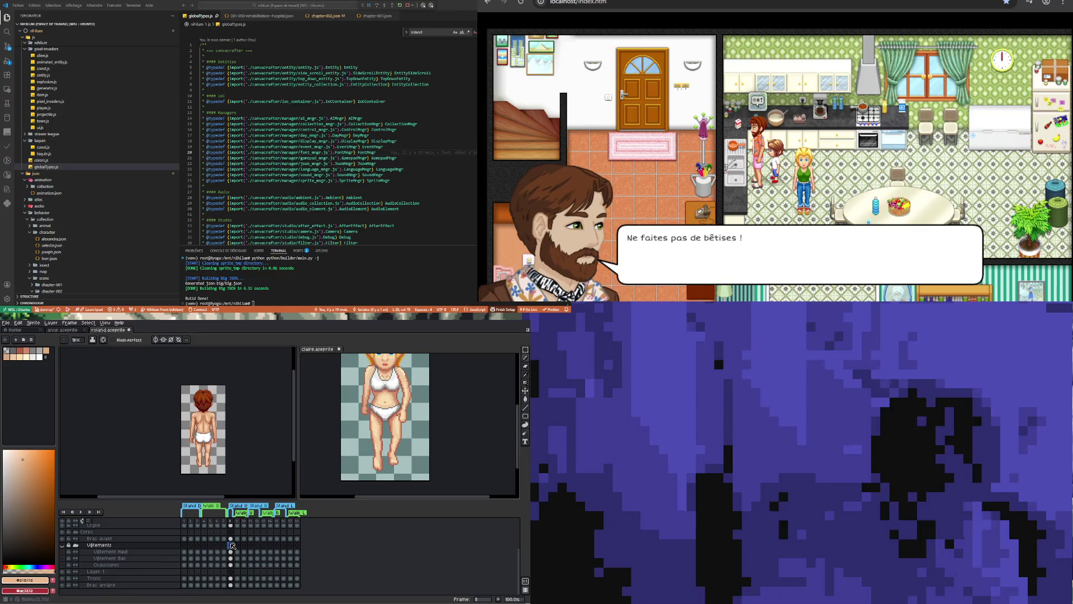
click(244, 538)
click(225, 539)
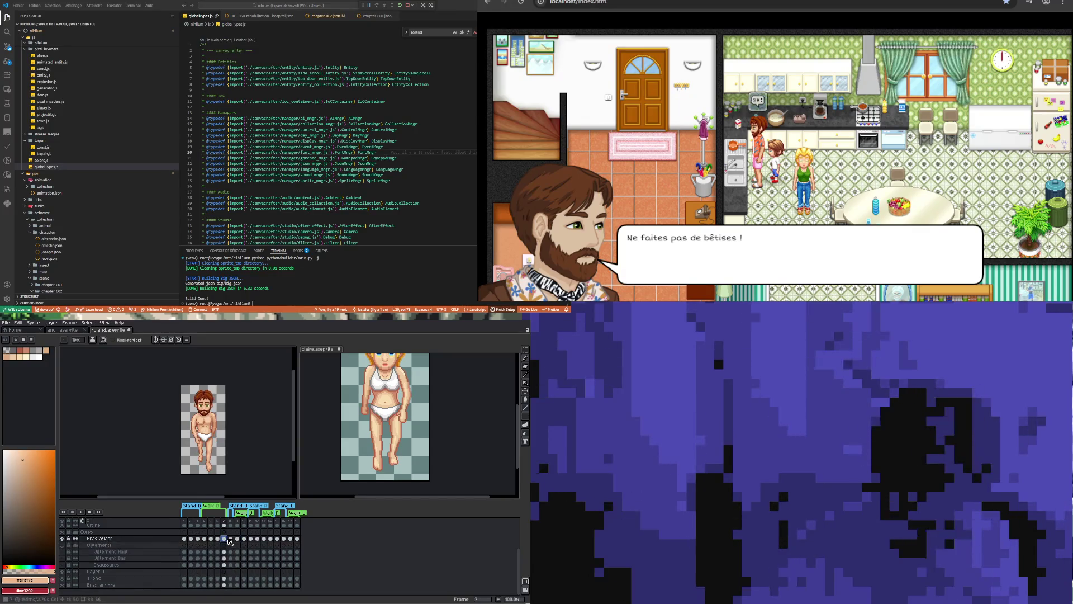
click(230, 539)
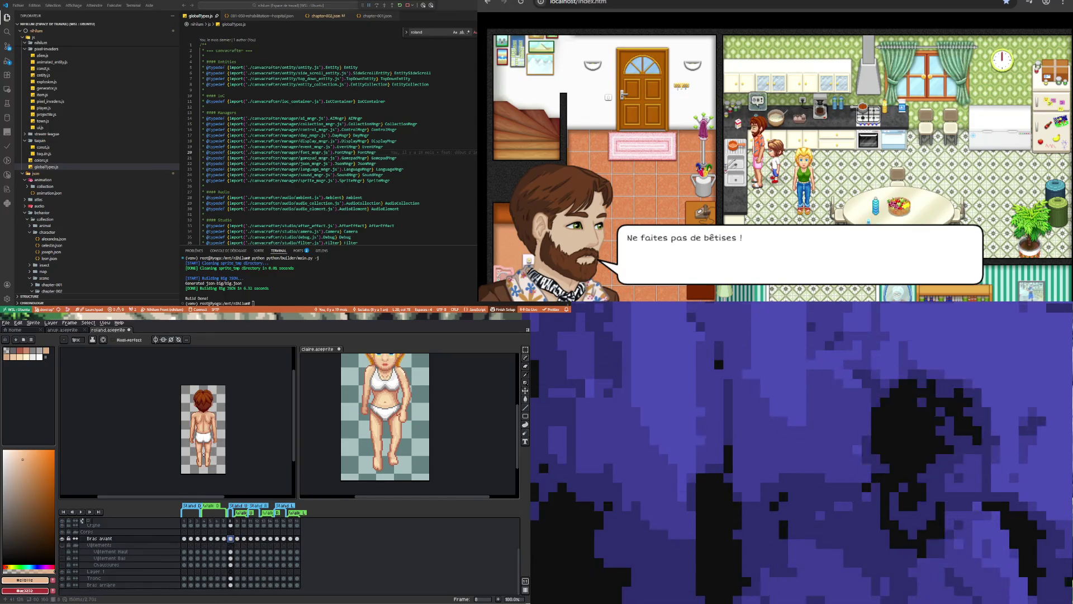
key(ctrl+s)
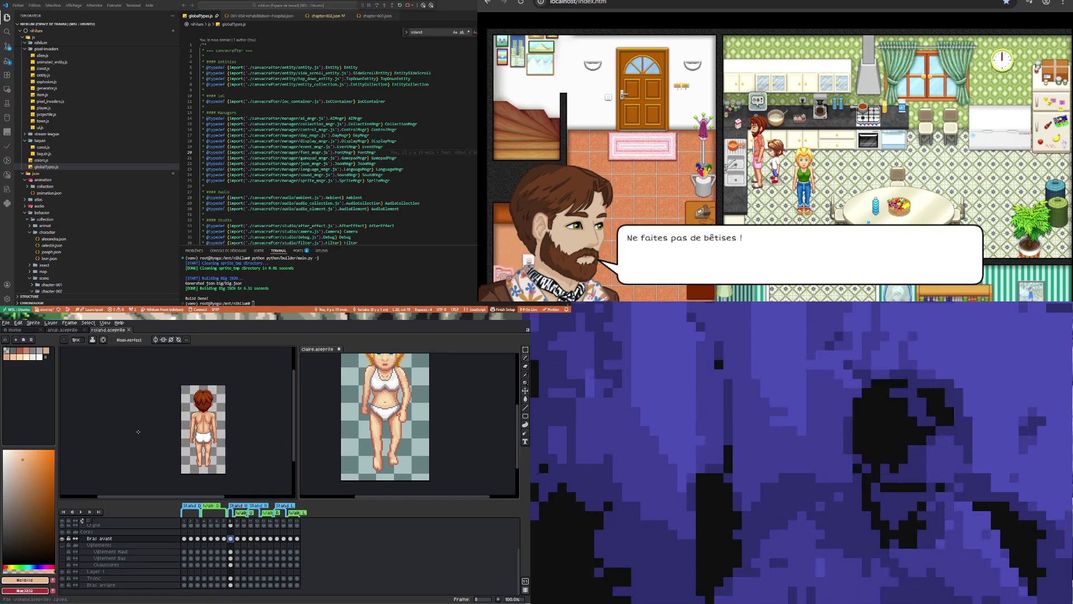
Step through Claire's frames 9, 10 and 12 to compare her poses, then return to Roland.
scroll(318, 414, down, 2)
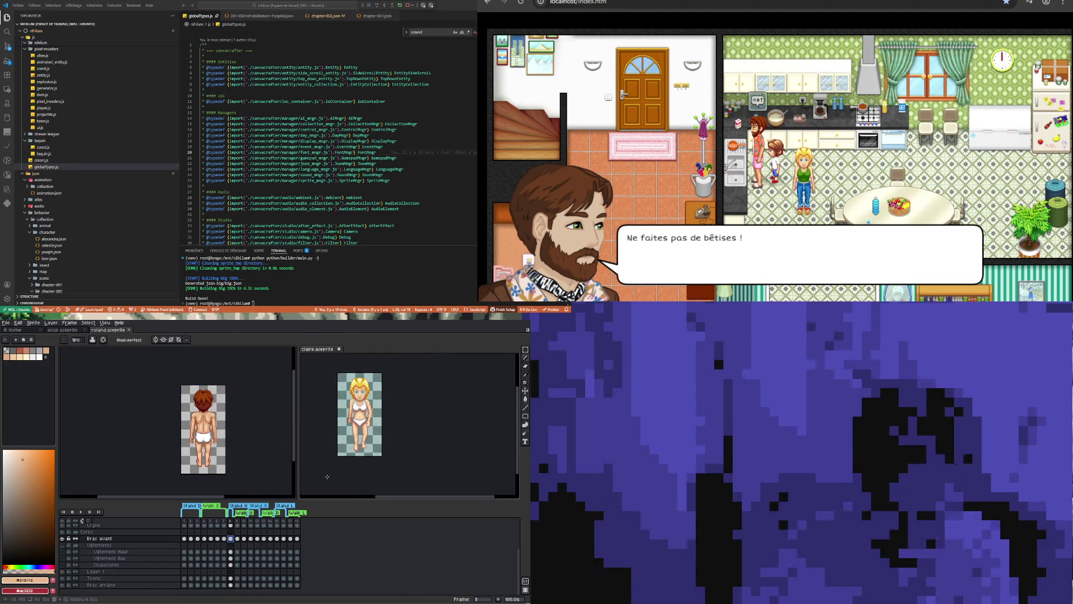
click(319, 461)
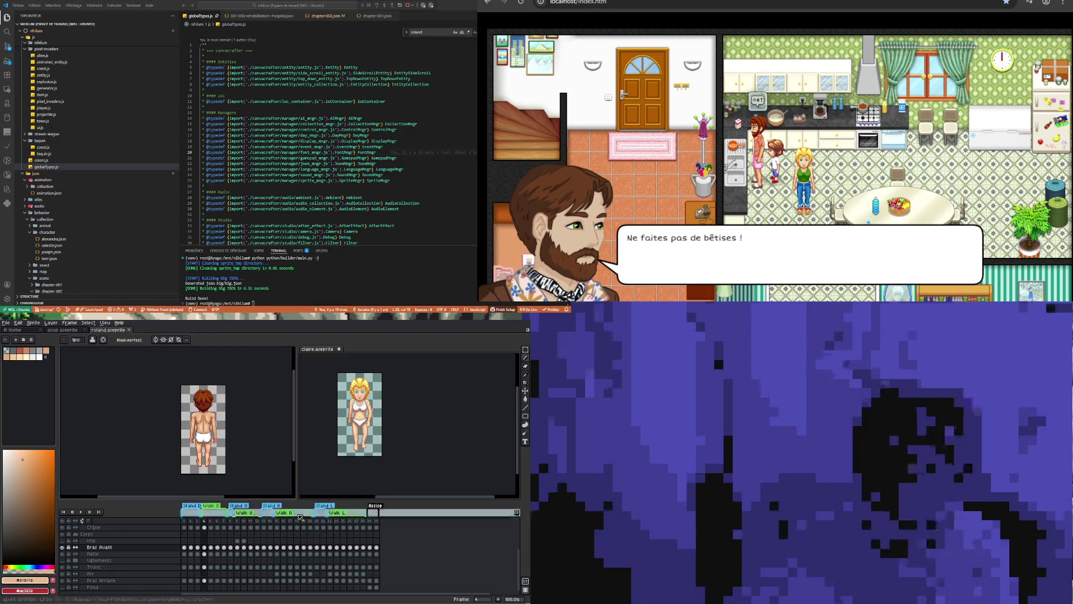
click(238, 549)
click(244, 548)
click(251, 548)
click(258, 548)
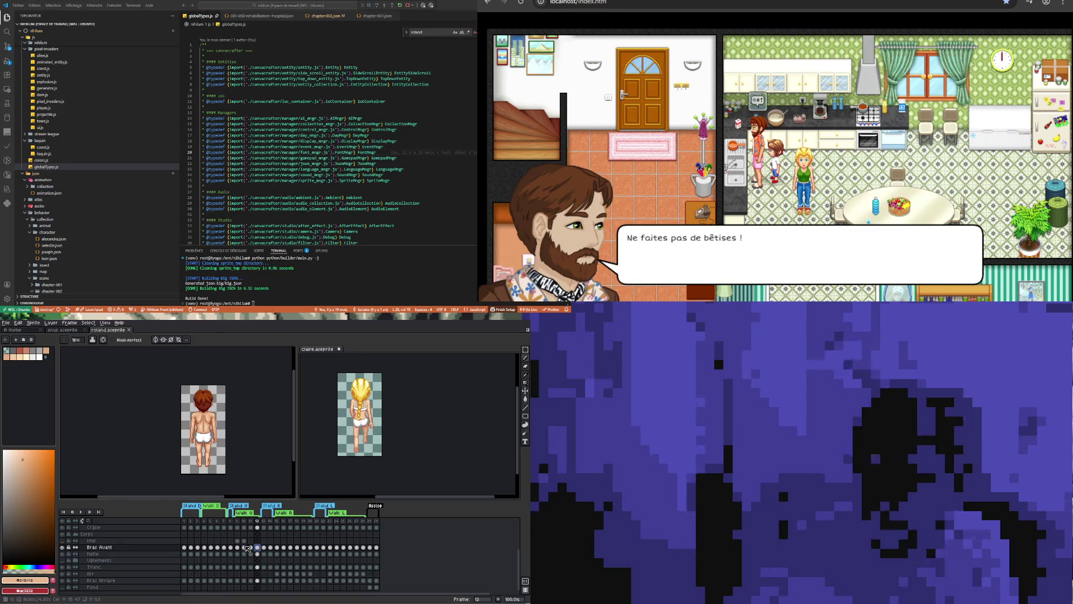
click(240, 548)
click(244, 548)
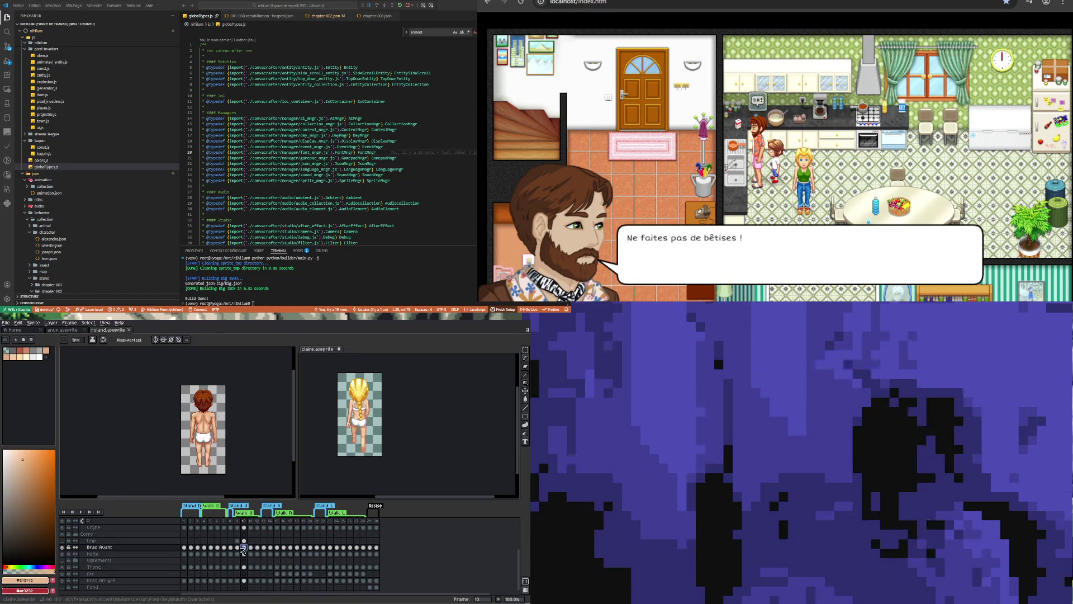
click(238, 547)
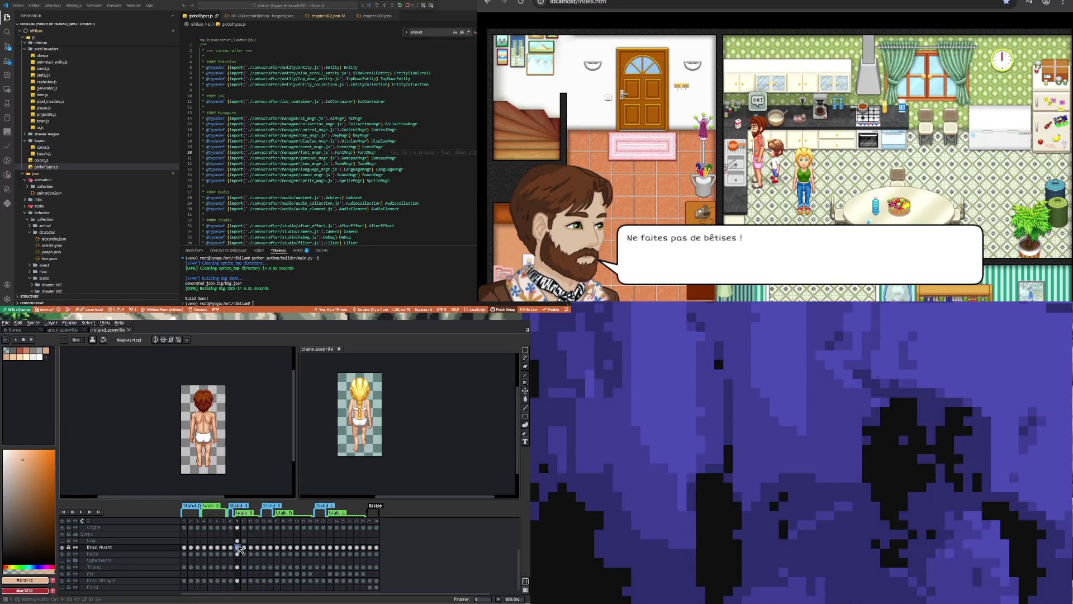
click(244, 549)
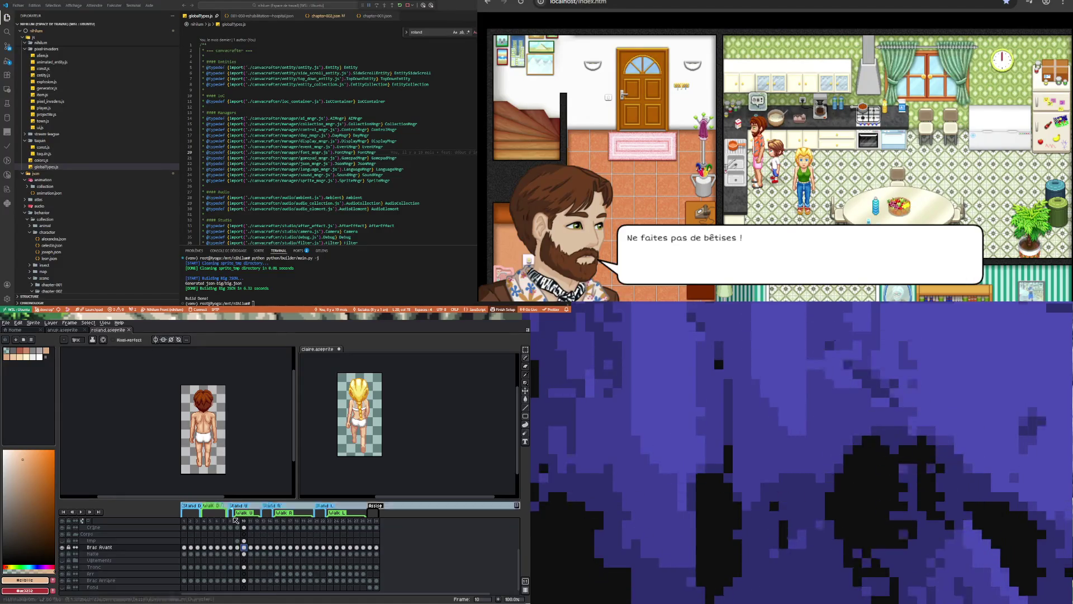
key(ctrl+z)
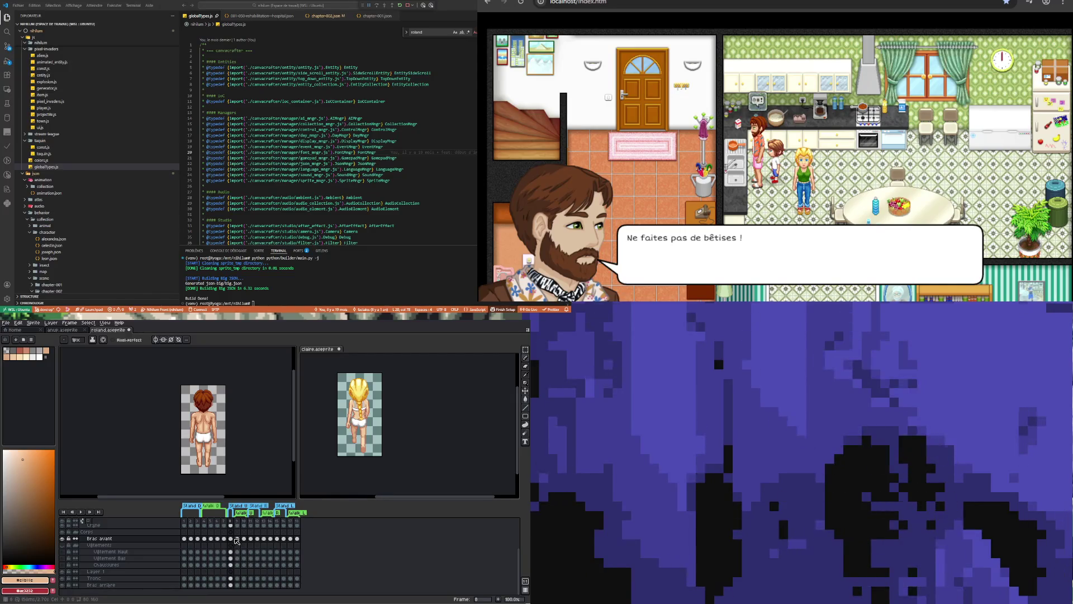
Flick between Roland's frames 8 and 9 to compare the arm pose.
click(237, 539)
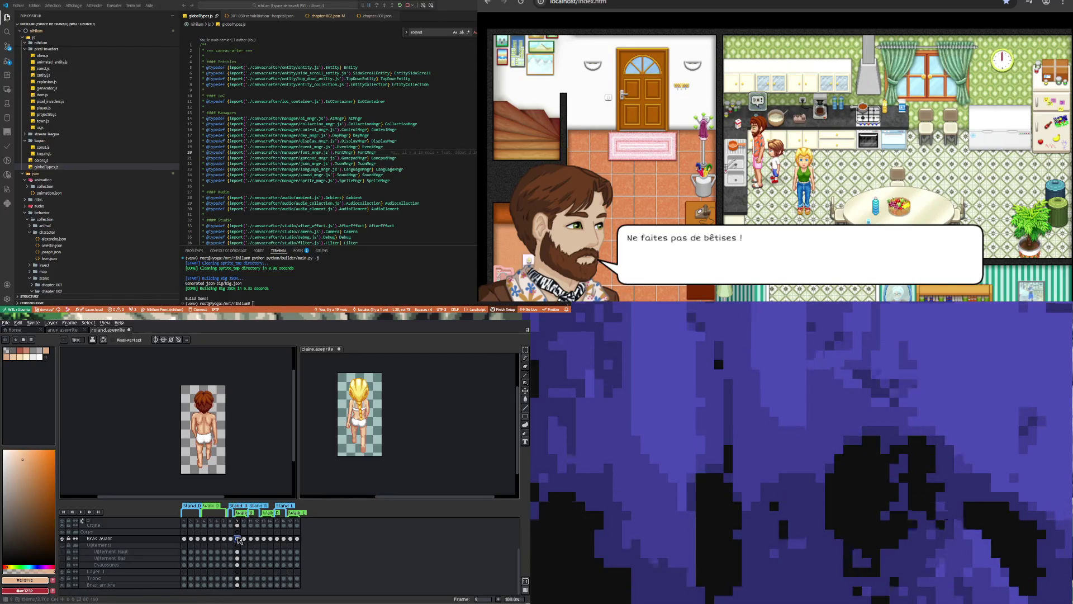
click(232, 539)
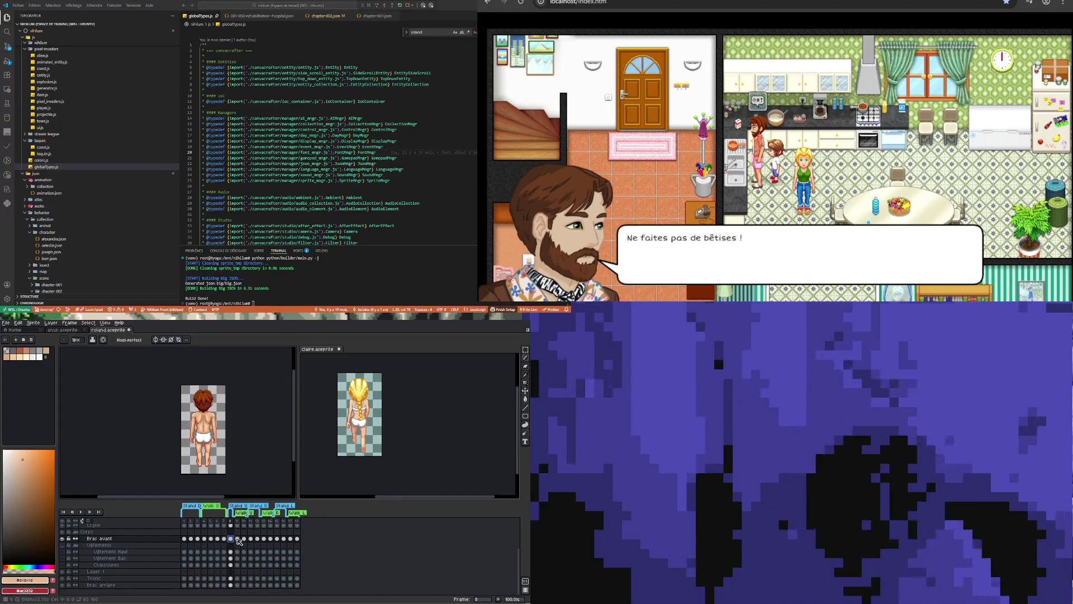
click(238, 539)
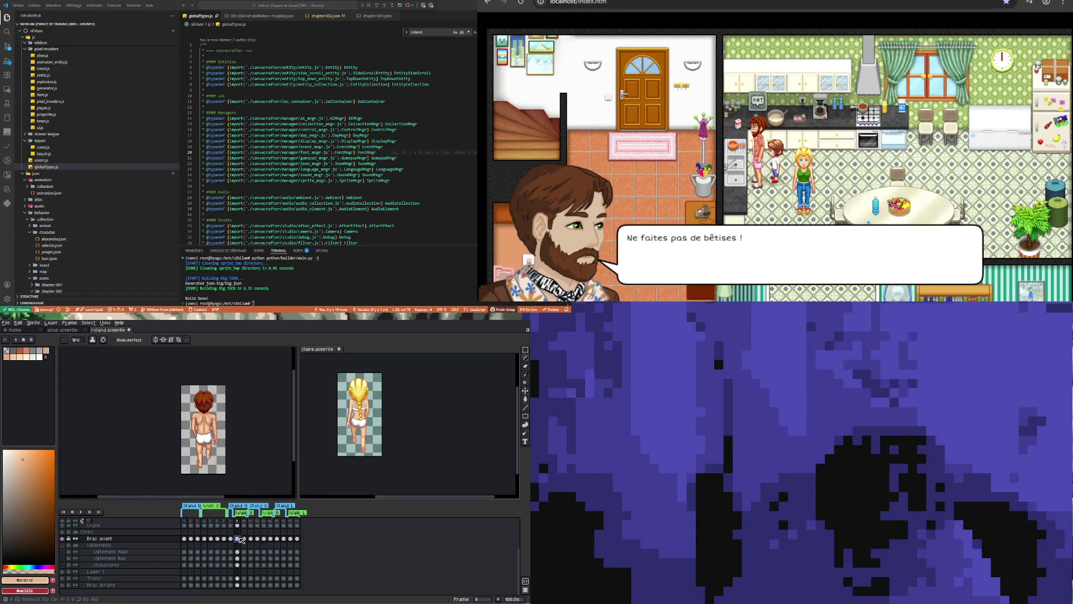
click(231, 539)
click(238, 539)
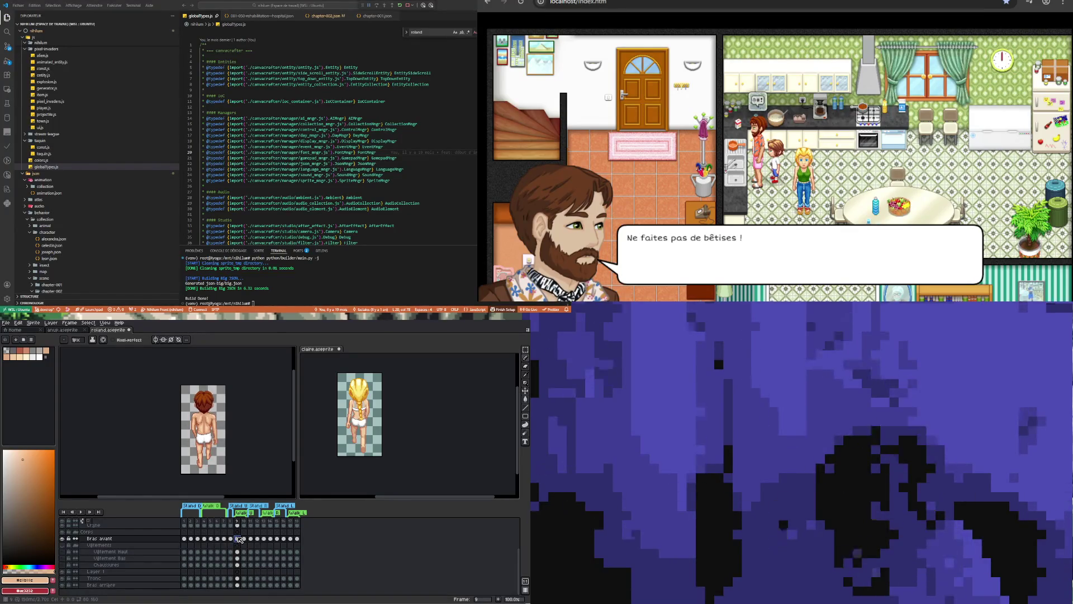
click(231, 539)
click(238, 539)
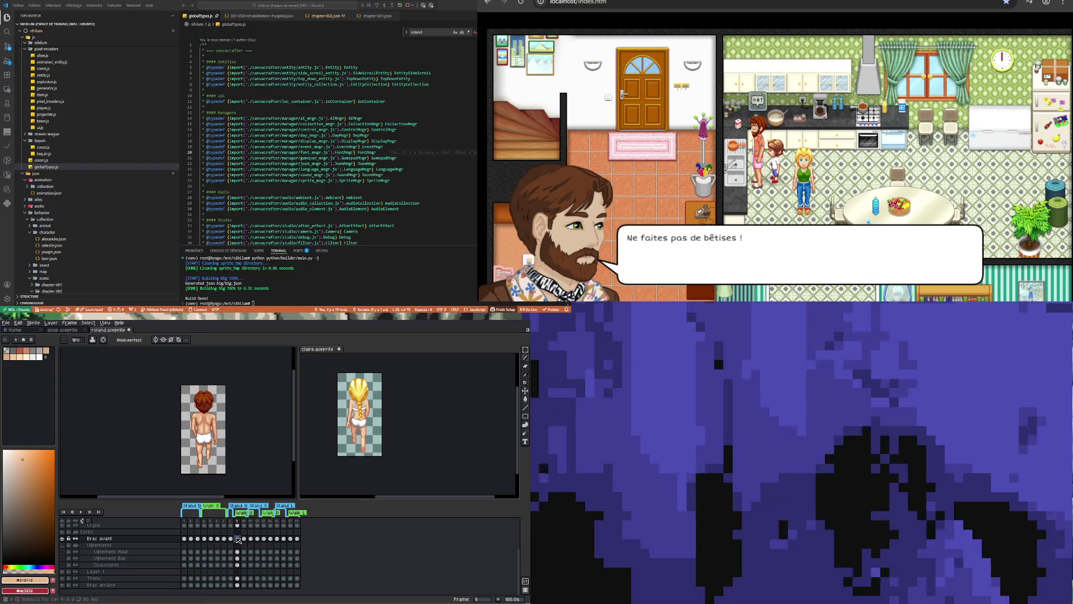
click(232, 539)
click(238, 539)
click(248, 539)
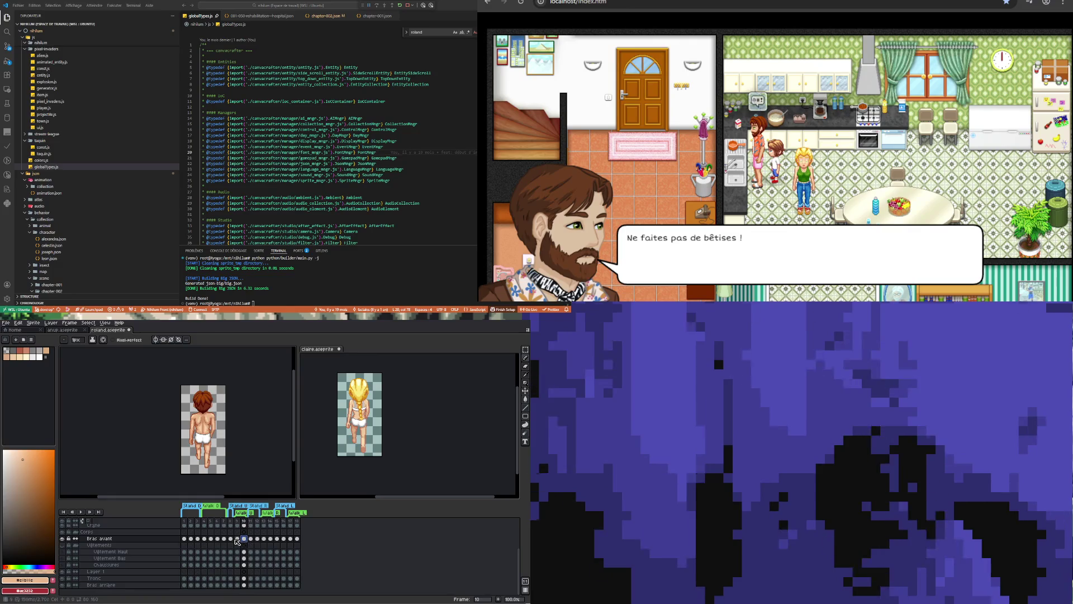
click(239, 540)
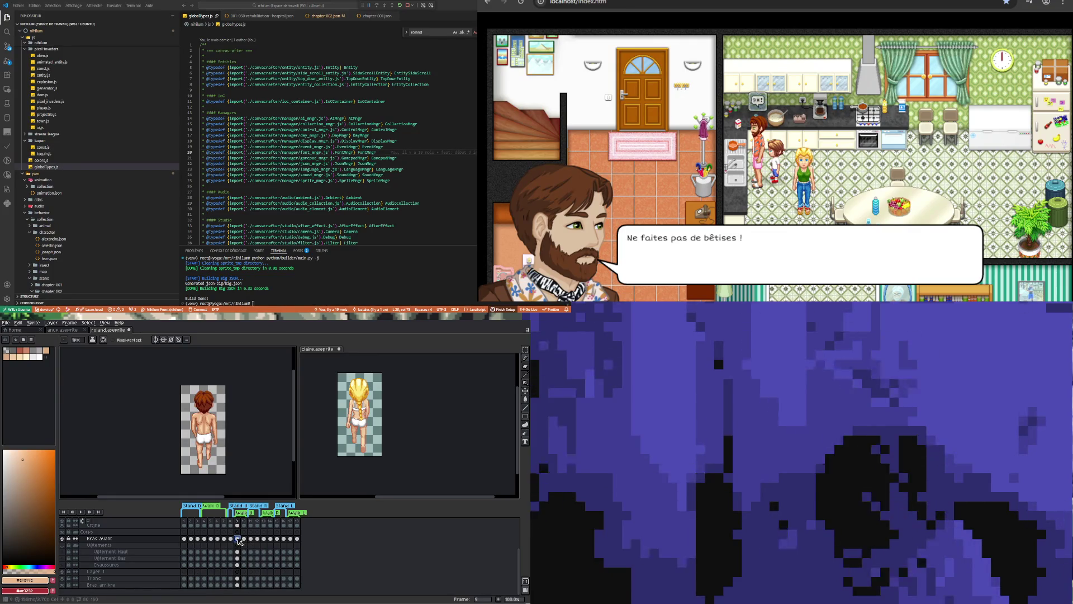
click(231, 539)
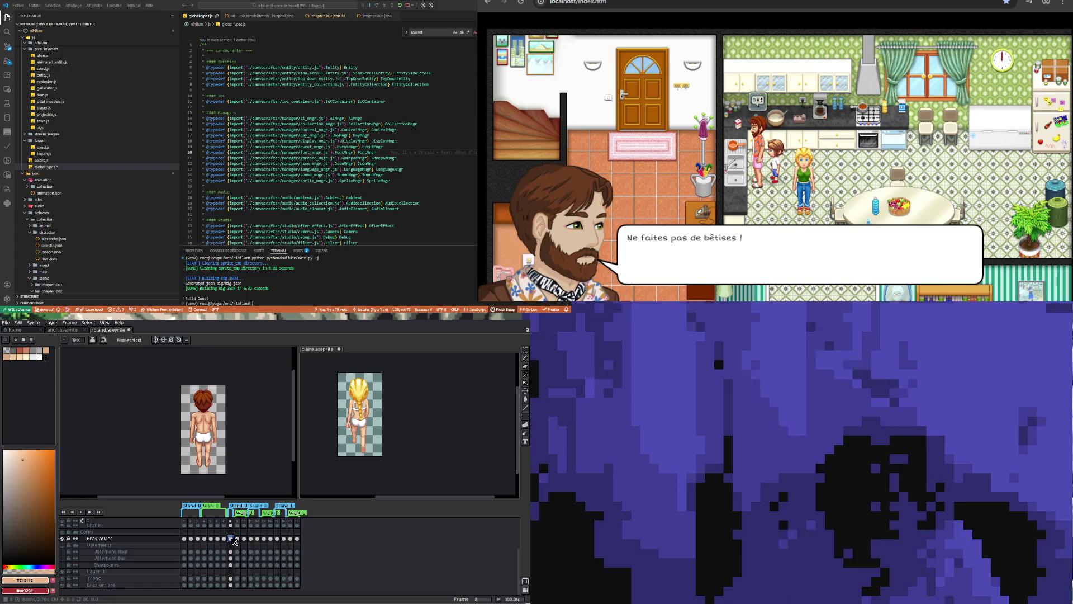
click(238, 539)
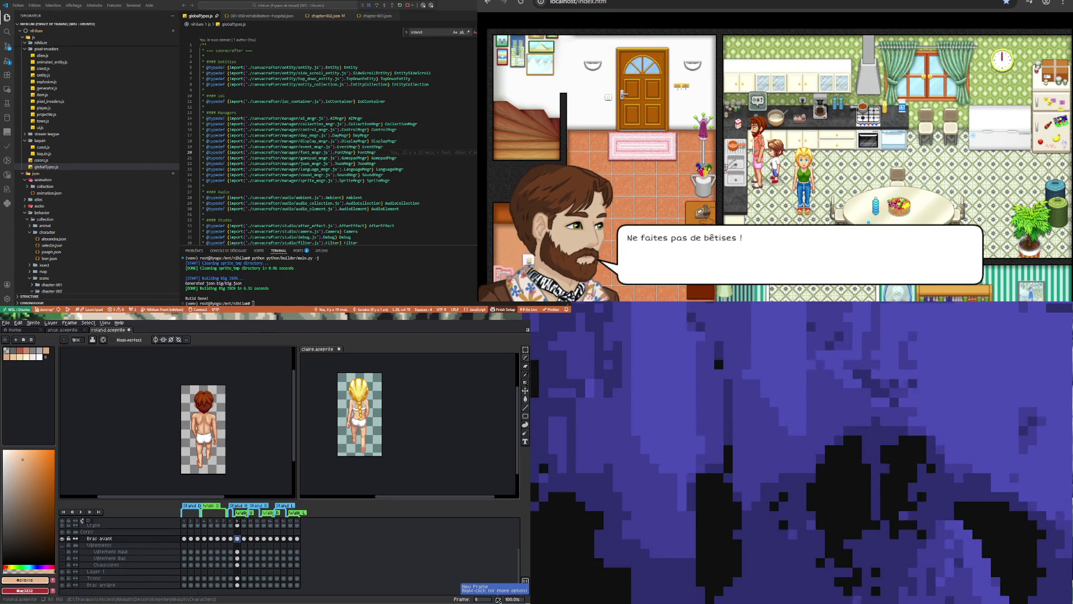
Insert two new frames after frame 9, check frames 10 and 12, and step back to frame 8.
click(498, 600)
click(498, 600)
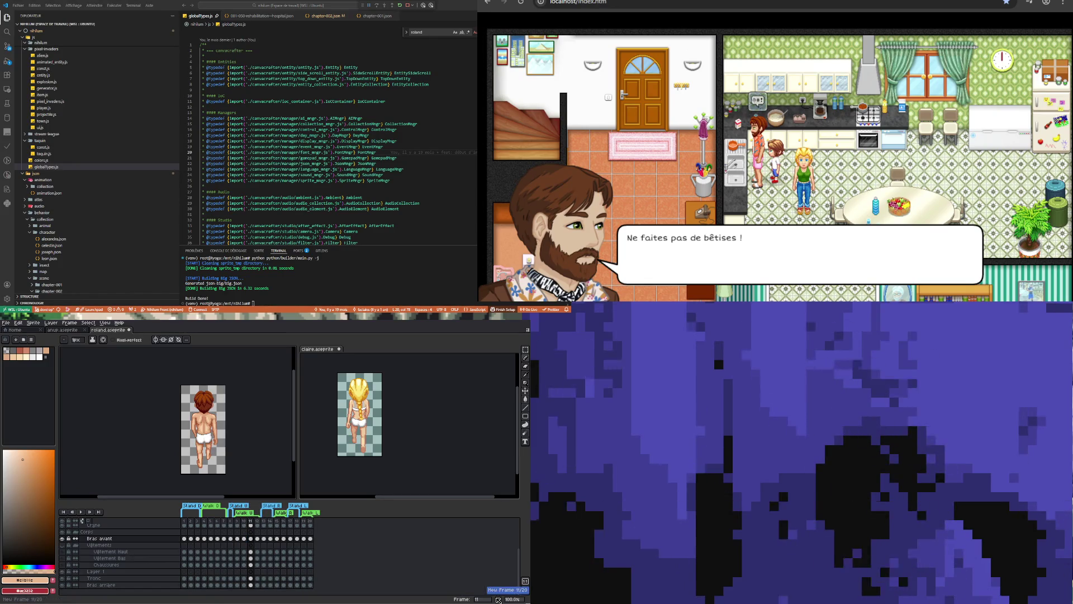
click(244, 539)
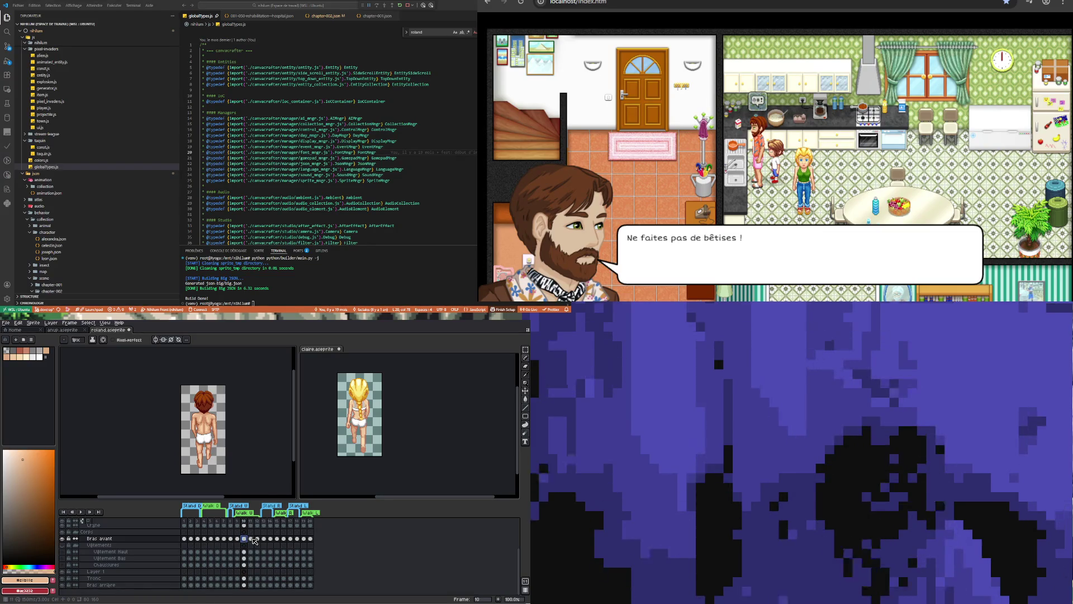
click(257, 540)
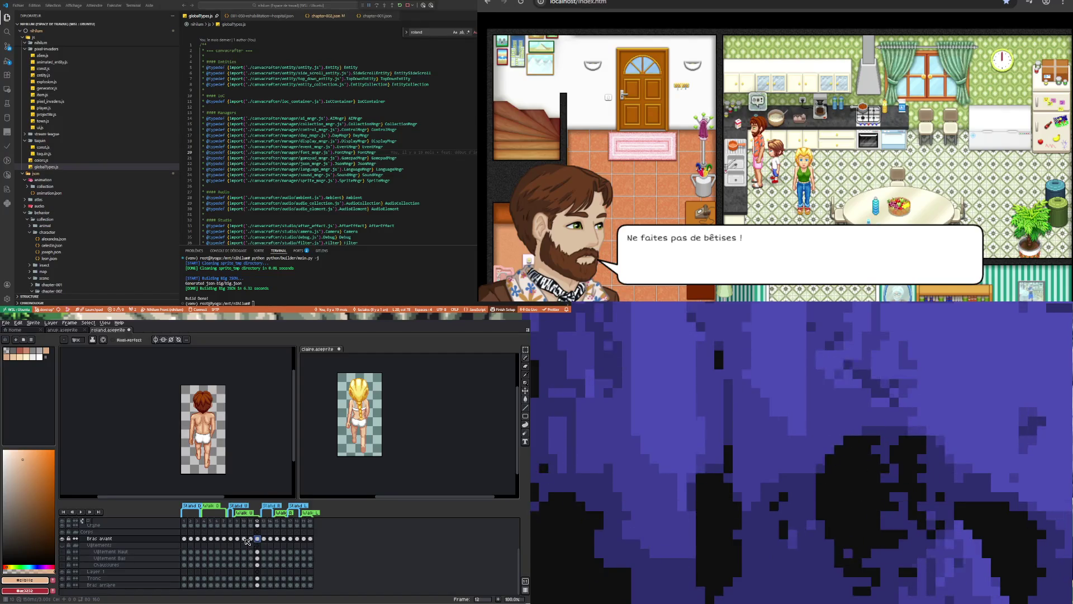
click(244, 539)
key(Left)
key(Left)
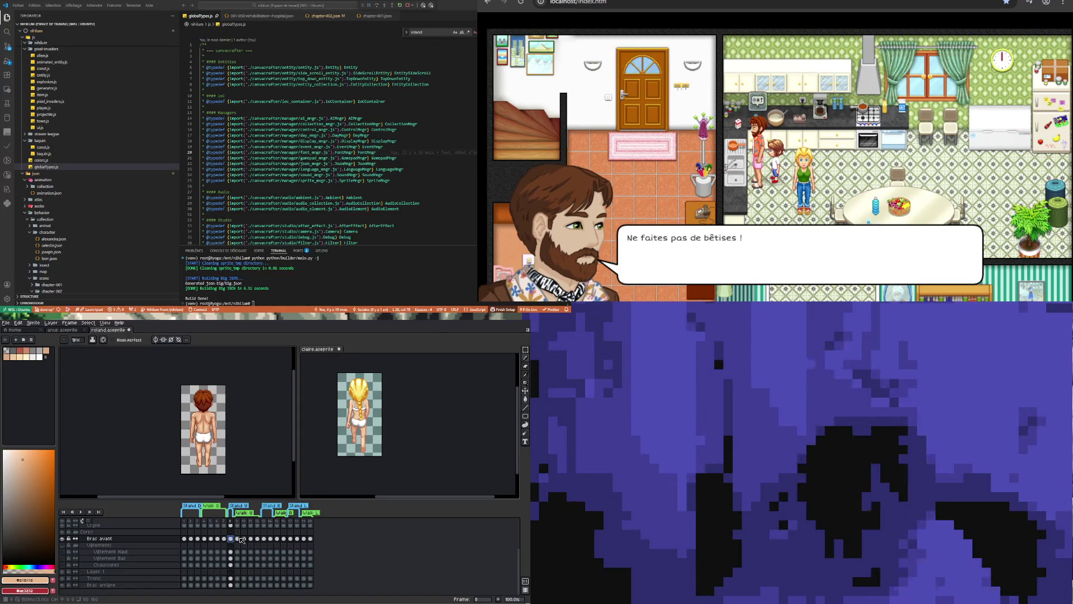
scroll(243, 540, up, 3)
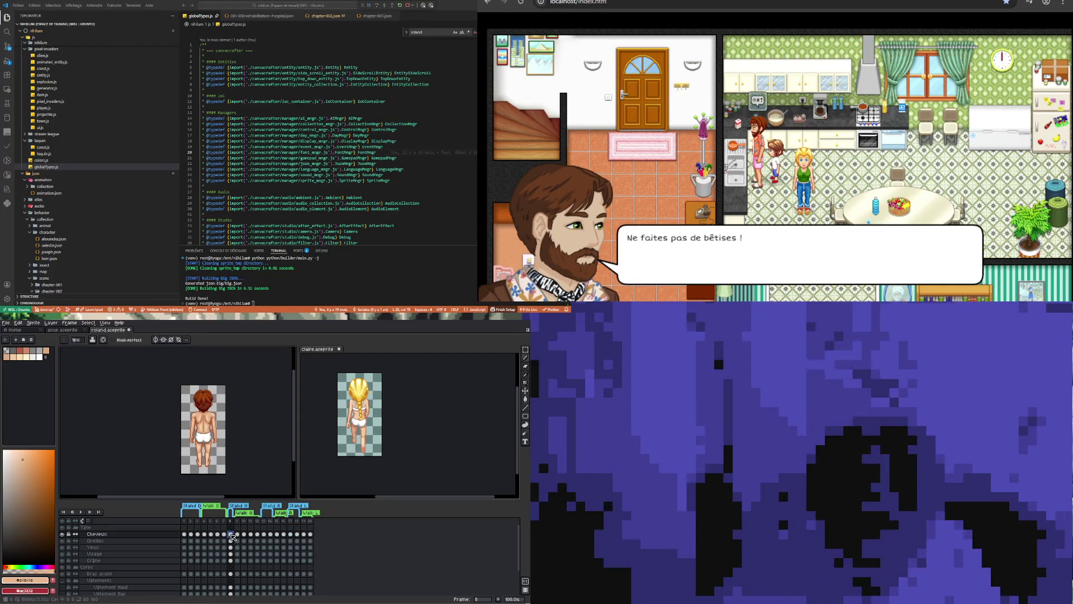
Select frame 8's cels from Cheveux to Vêtement Haut, then the Cheveux cel at frame 9.
drag(230, 534, 230, 594)
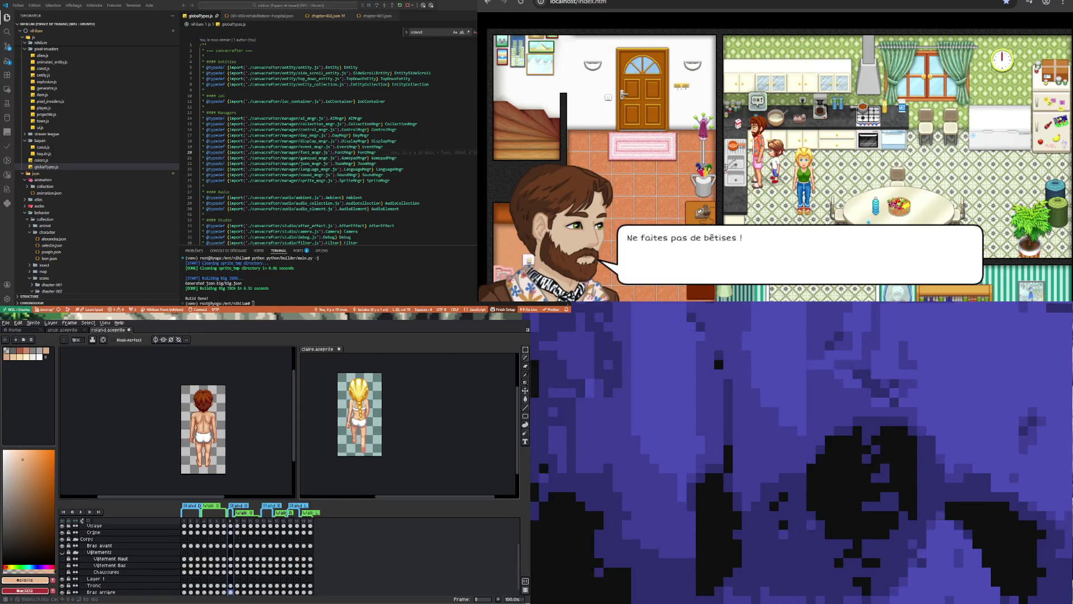
scroll(244, 542, up, 2)
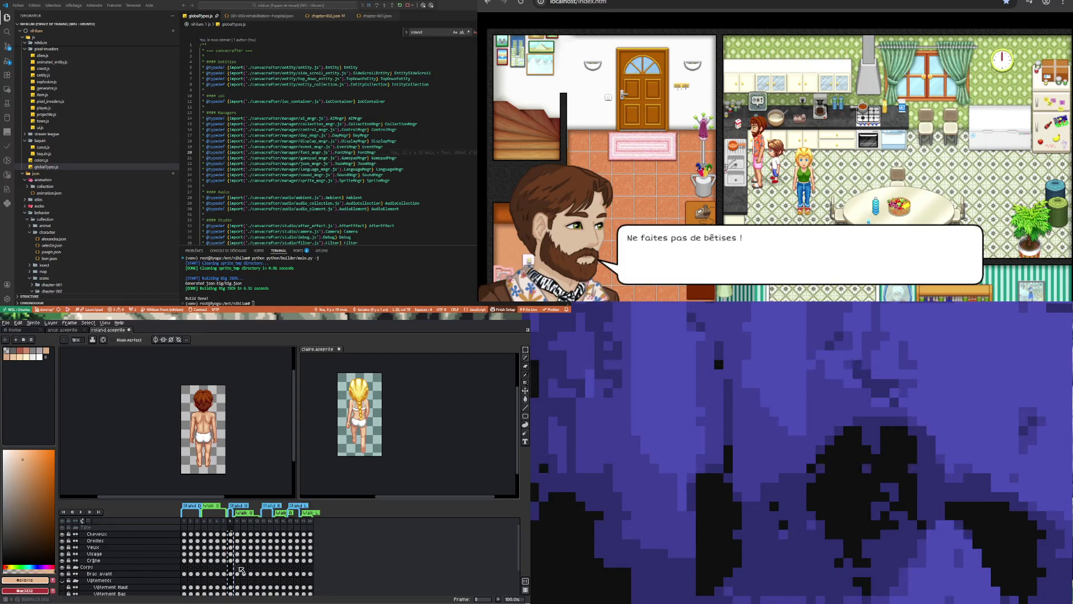
click(237, 534)
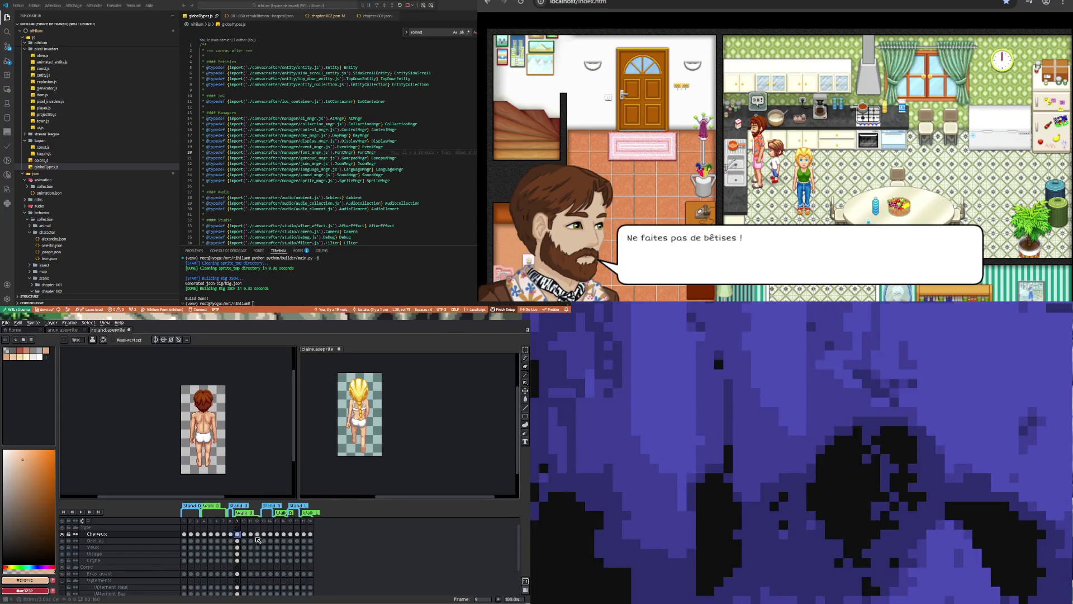
key(Right)
key(Right)
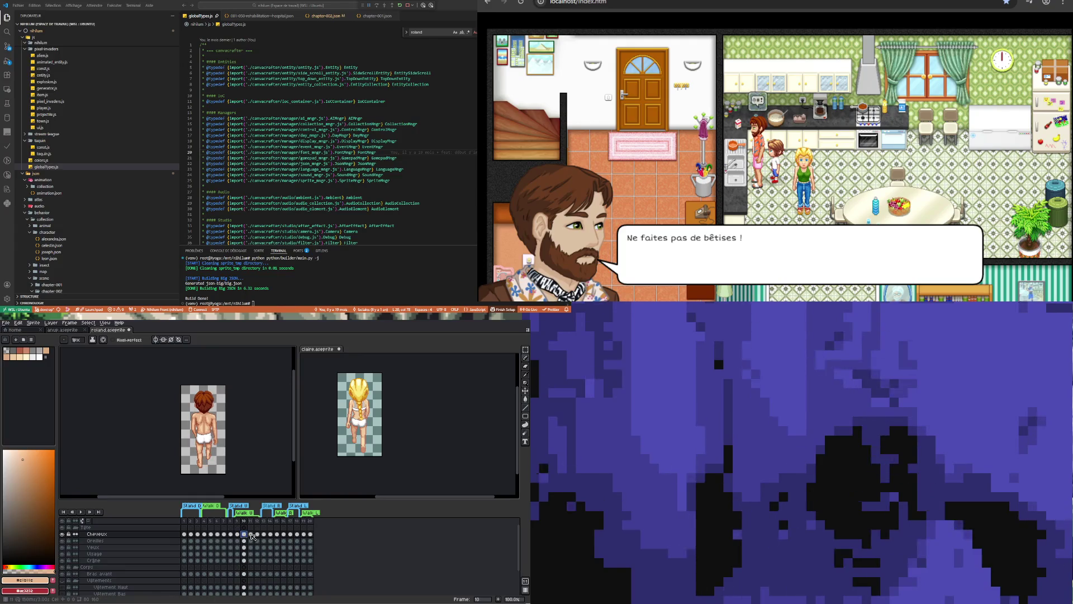
Preview and stop the roland animation, then play it again from frame 5 on Yeux.
click(81, 511)
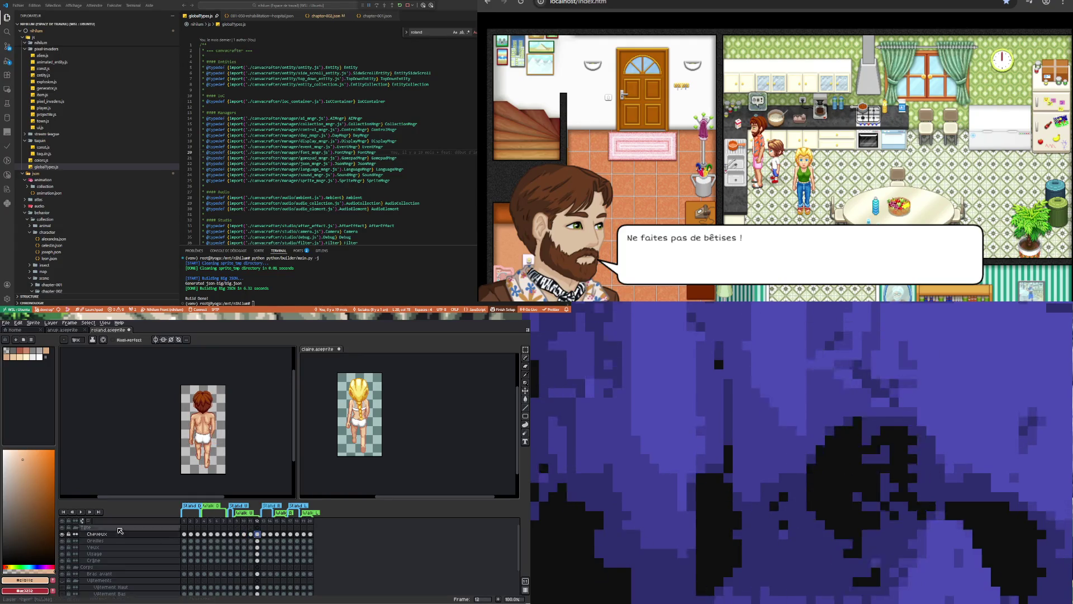
click(81, 510)
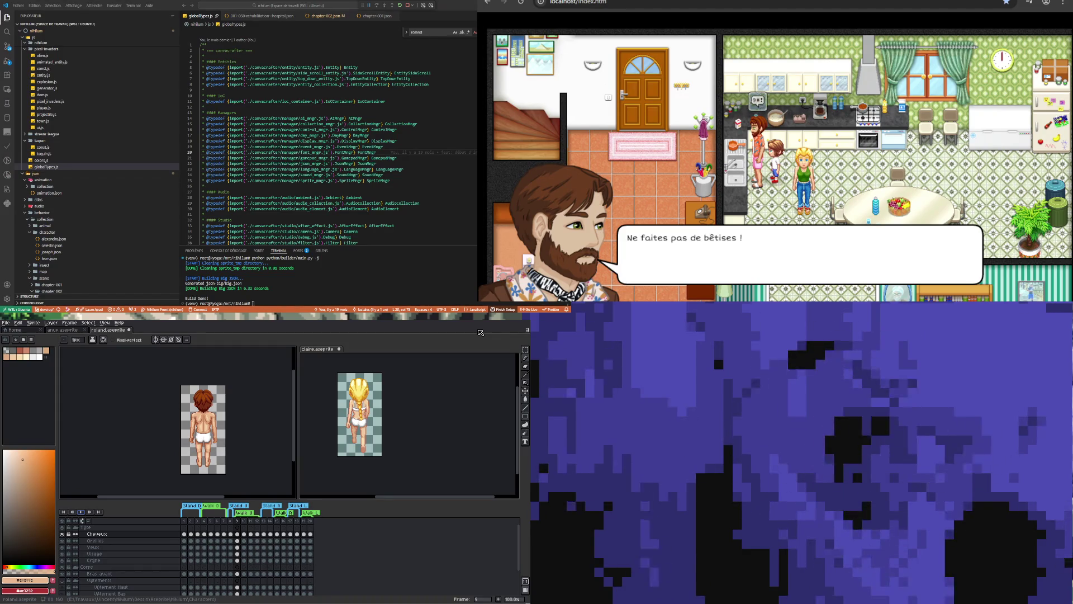
click(210, 547)
key(Return)
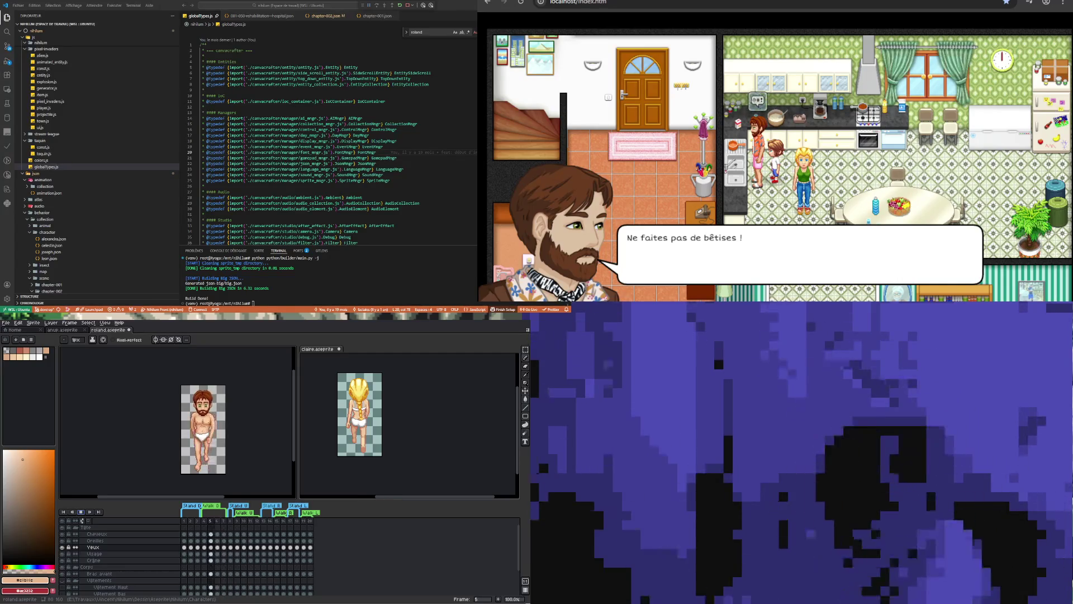
In Claire's editor, step her Assise frames through 10, 11, 12 and back to 9.
click(463, 449)
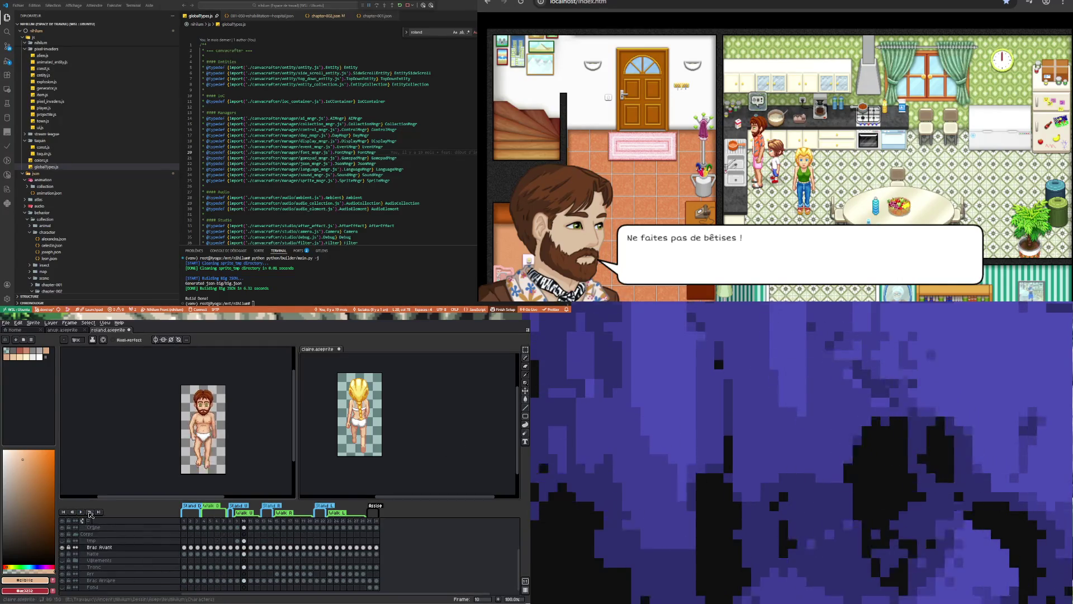
click(81, 512)
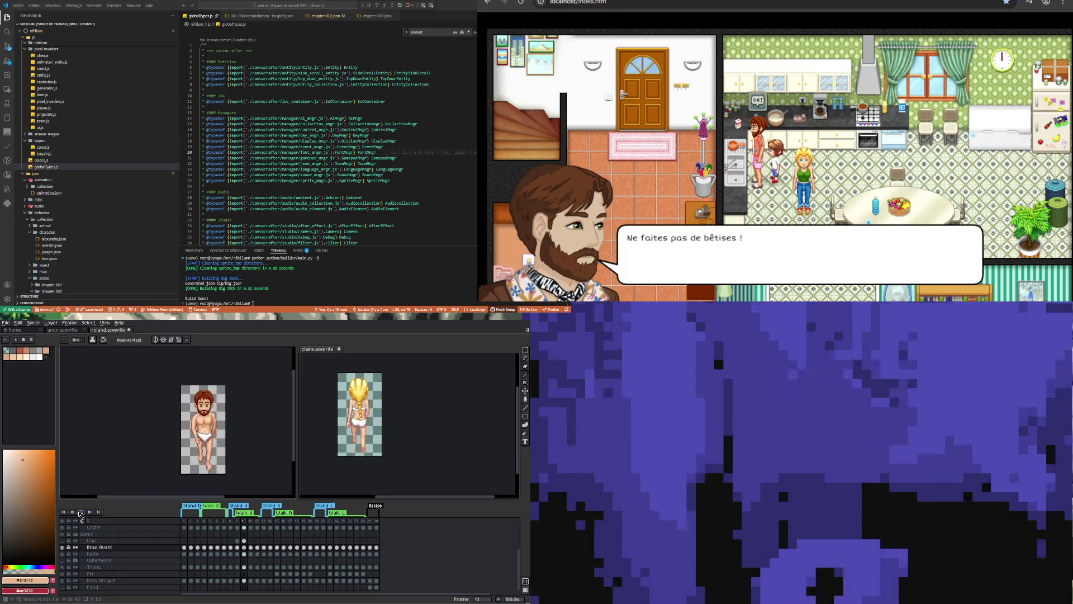
click(81, 512)
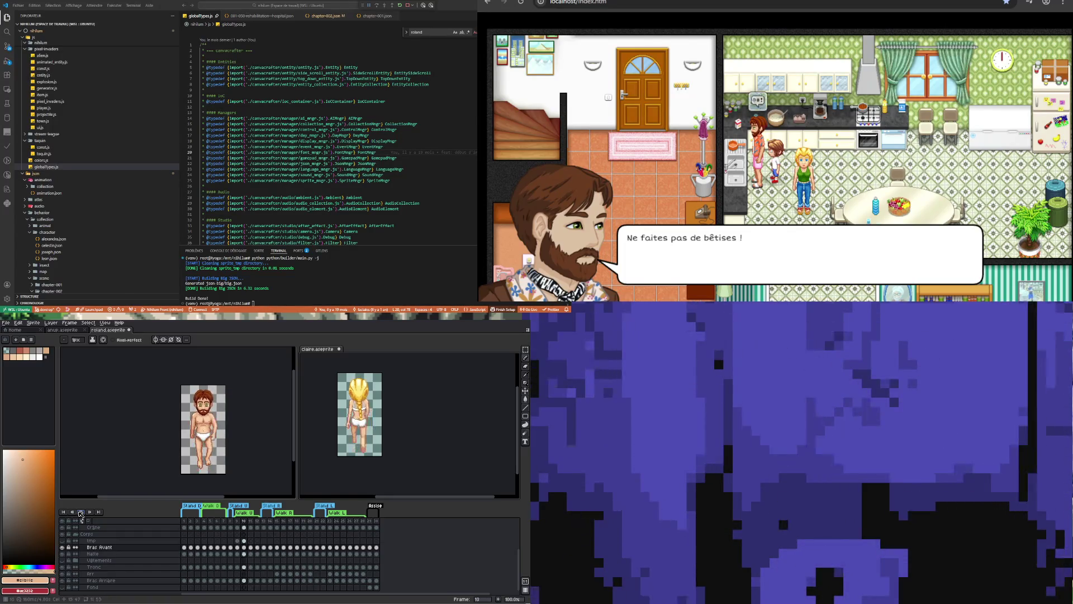
click(81, 513)
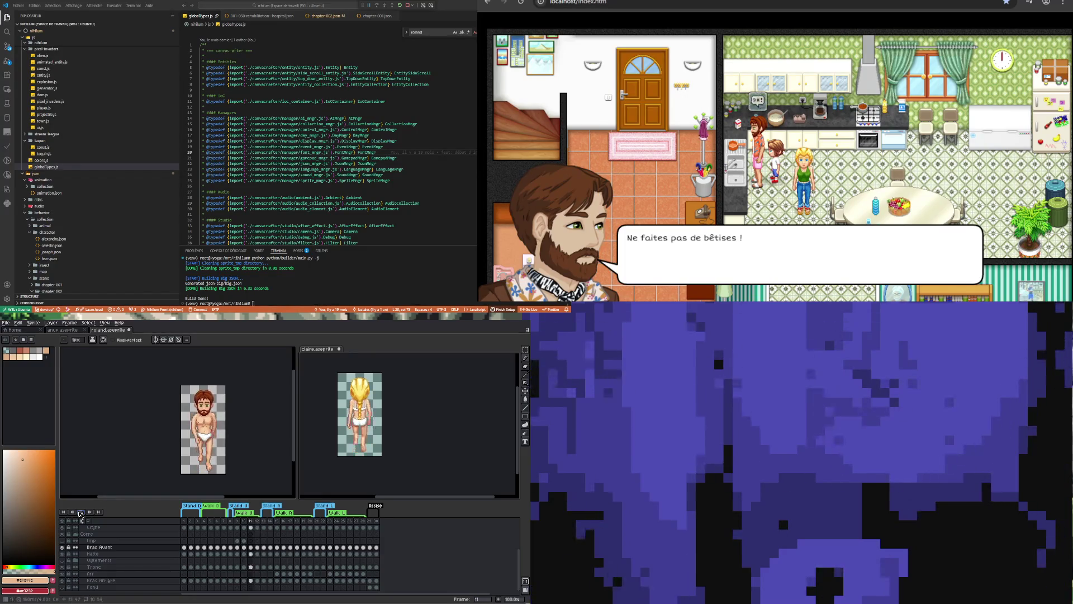
click(81, 513)
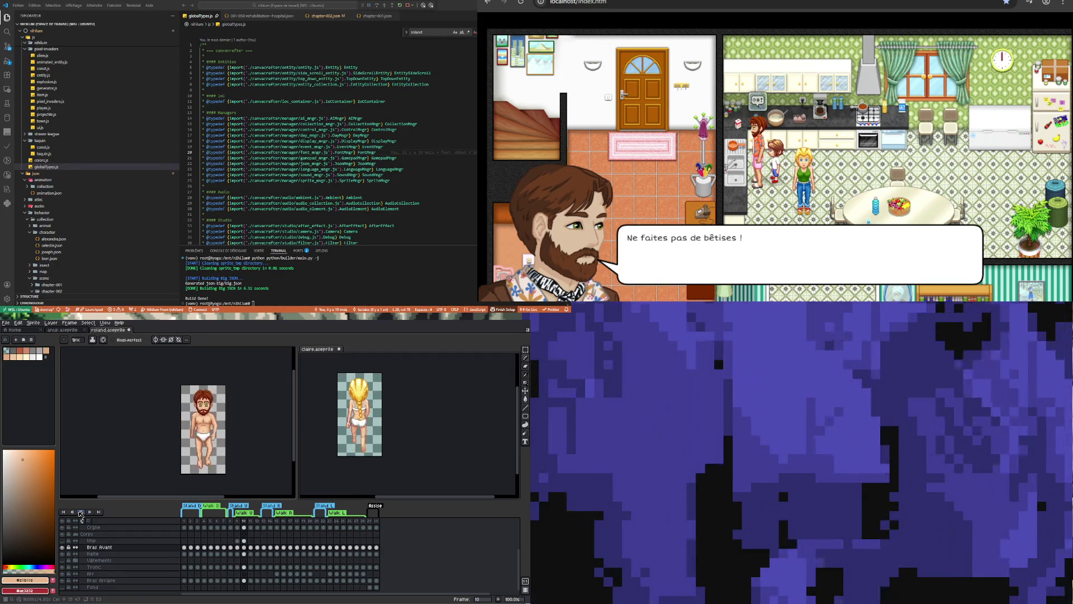
key(Right)
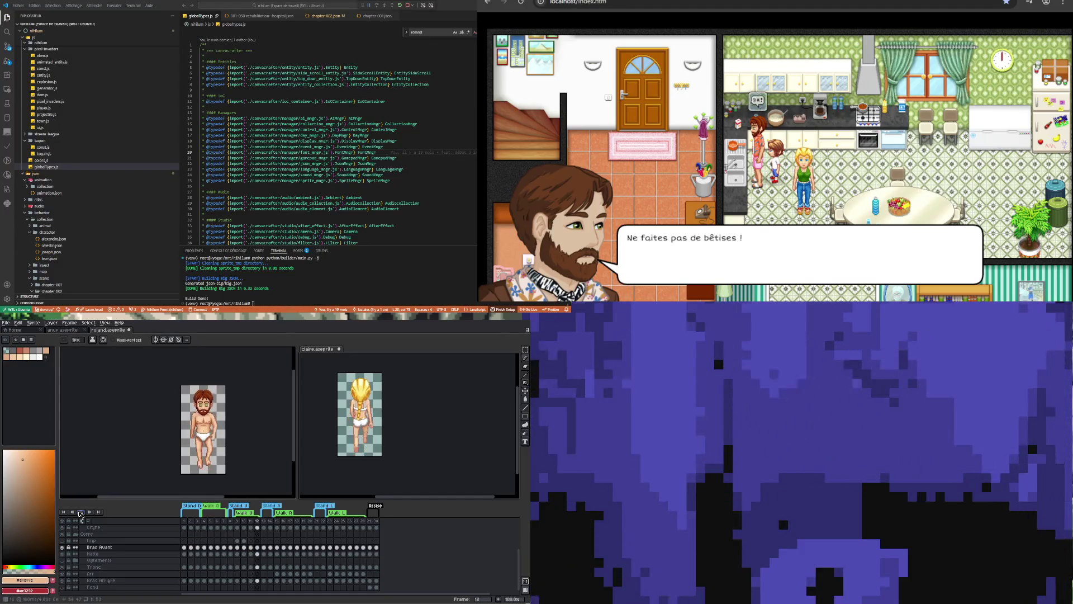
click(81, 512)
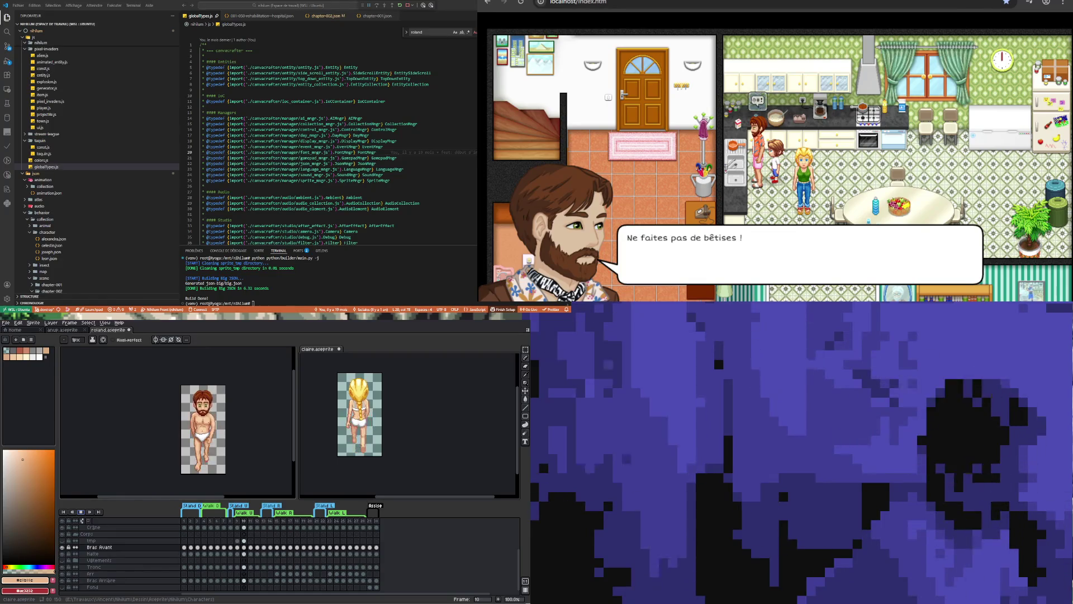
key(Left)
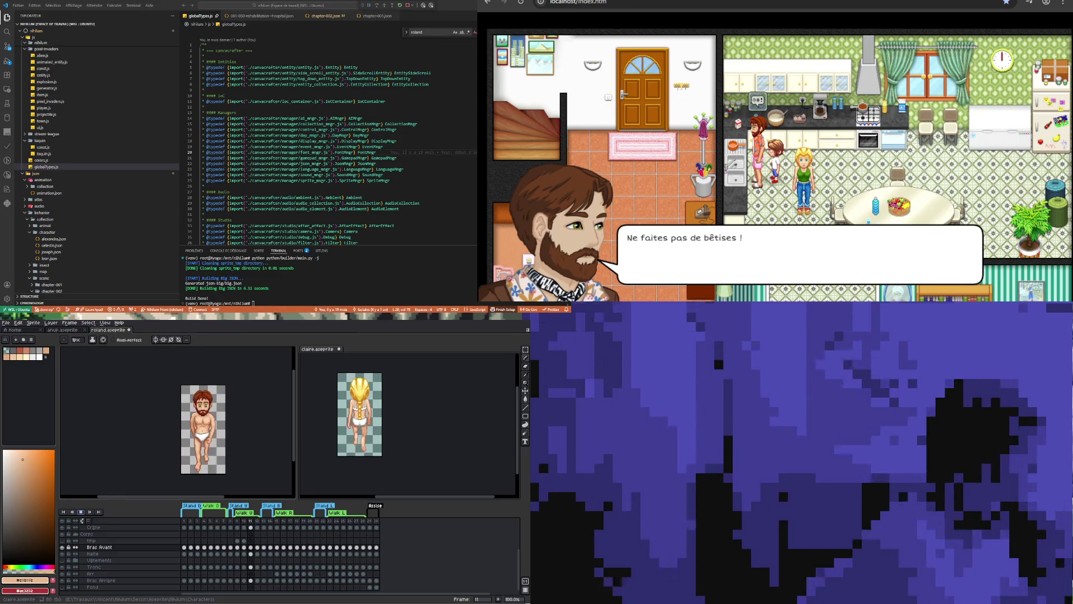
key(Right)
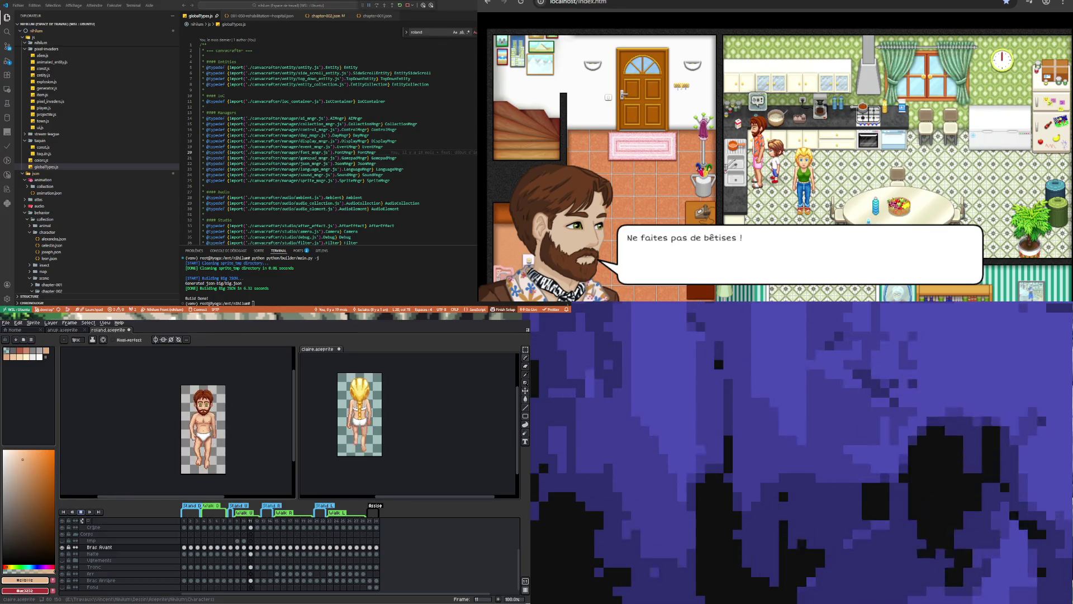
key(Left)
key(Left)
key(Left)
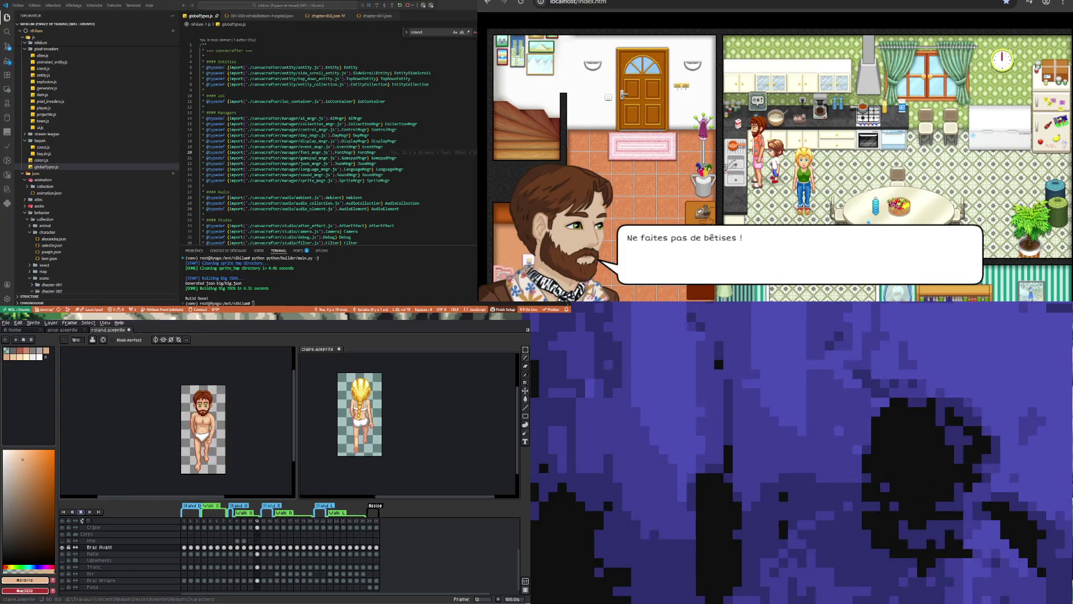
key(Right)
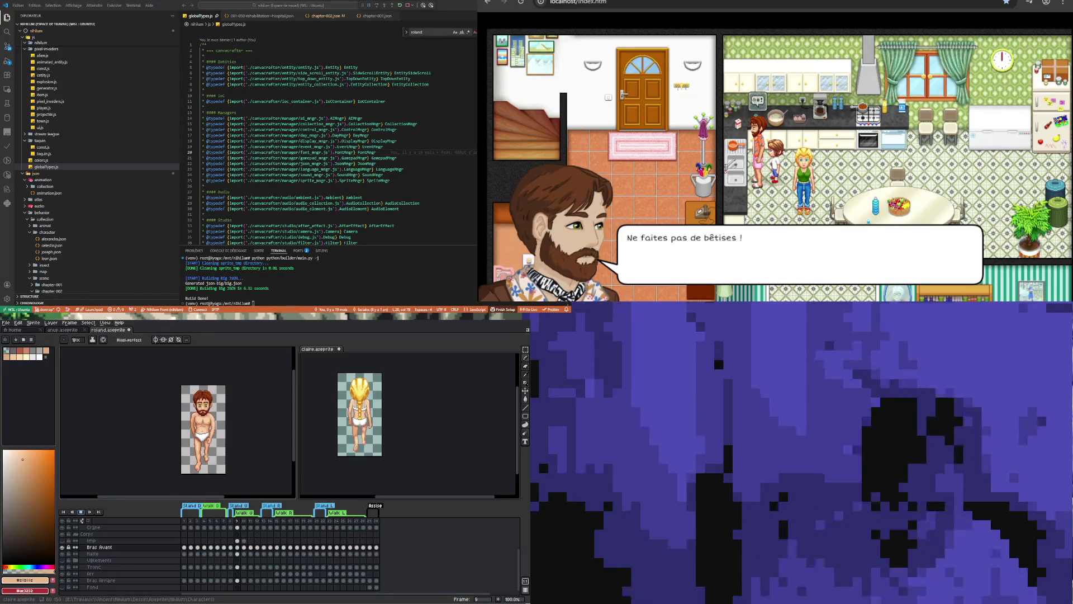
key(Right)
key(Right)
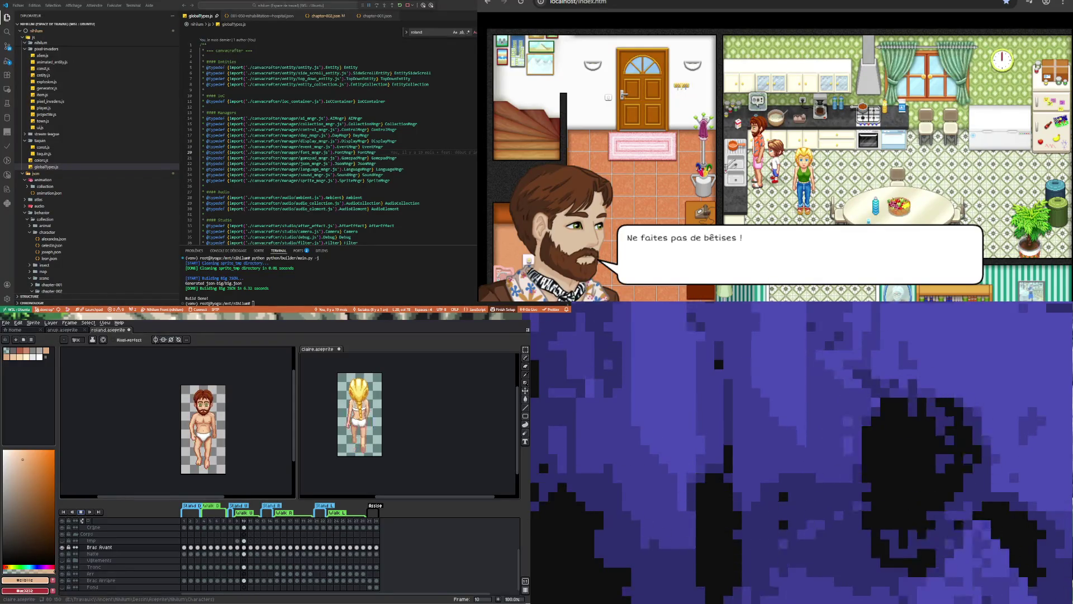
key(Right)
key(Right)
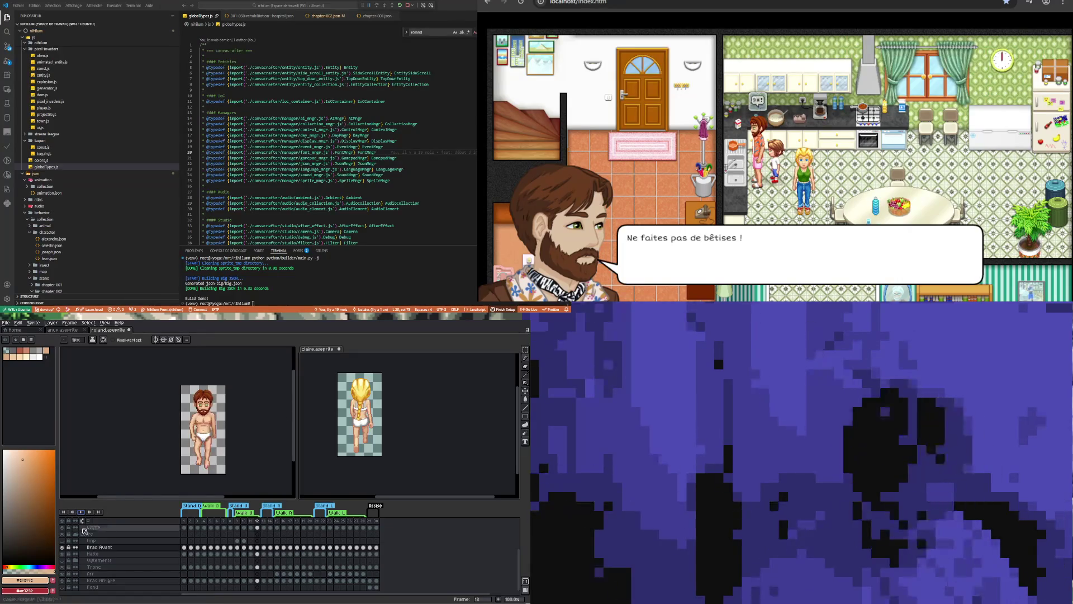
click(260, 434)
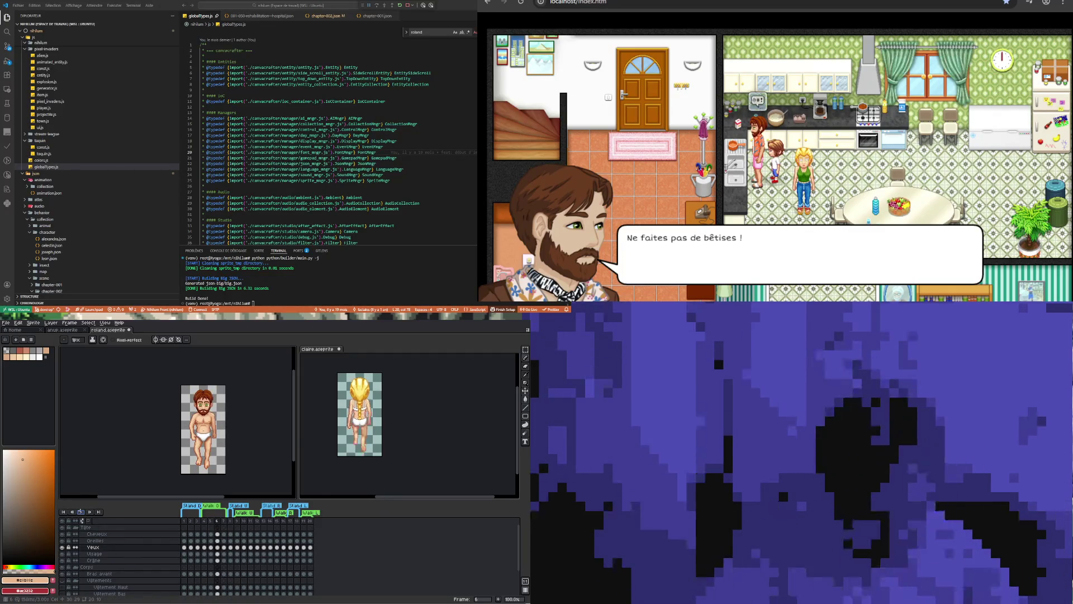
View Roland's Yeux cels at frames 10 and 9, then Claire's frames 15, 9 and 10, and return to Roland.
click(244, 549)
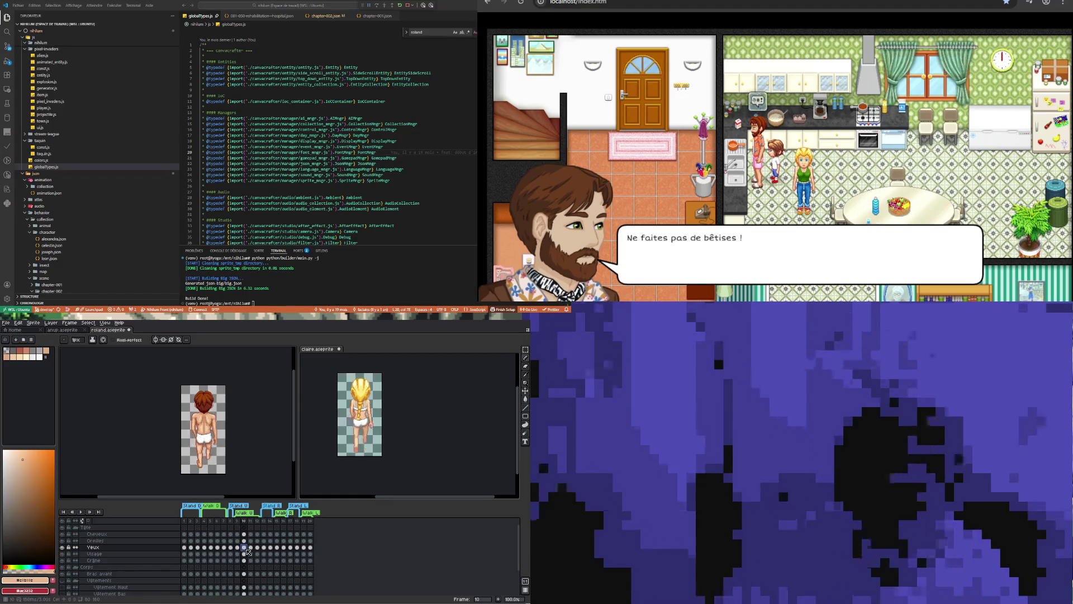
click(239, 548)
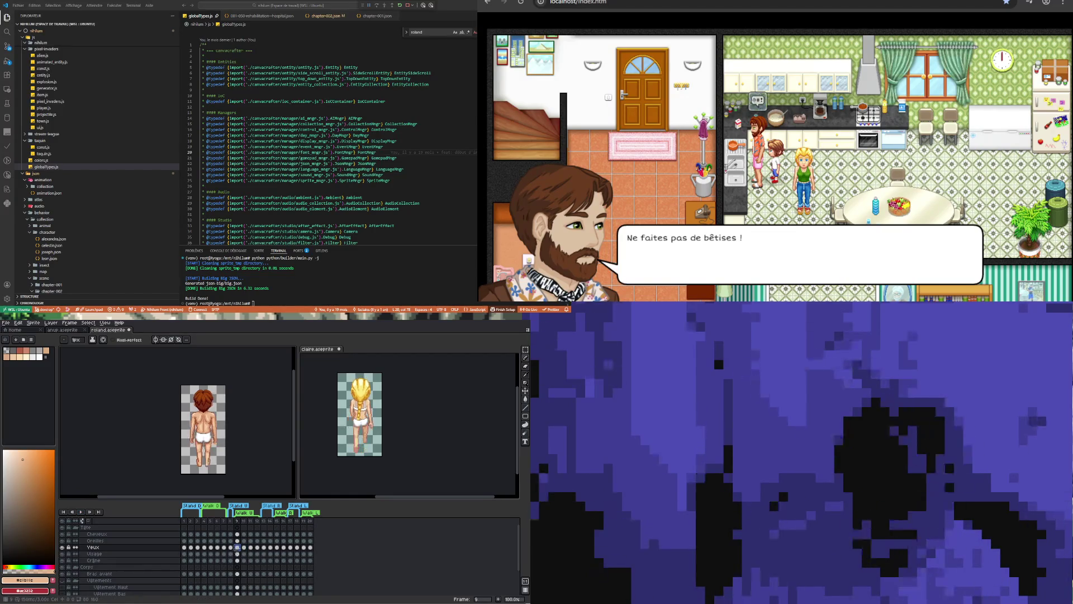
click(316, 383)
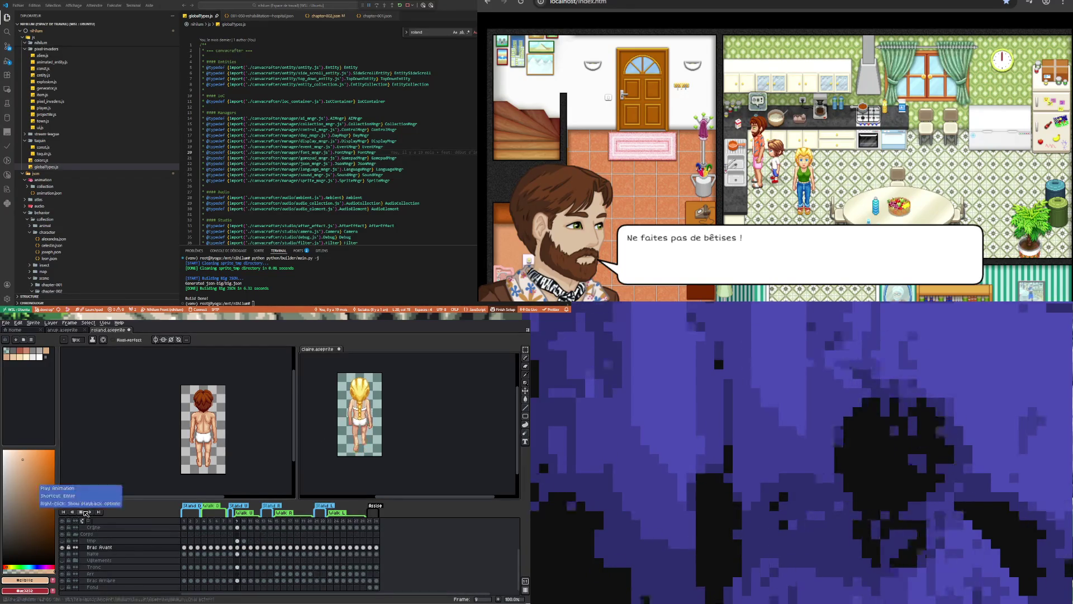
click(275, 548)
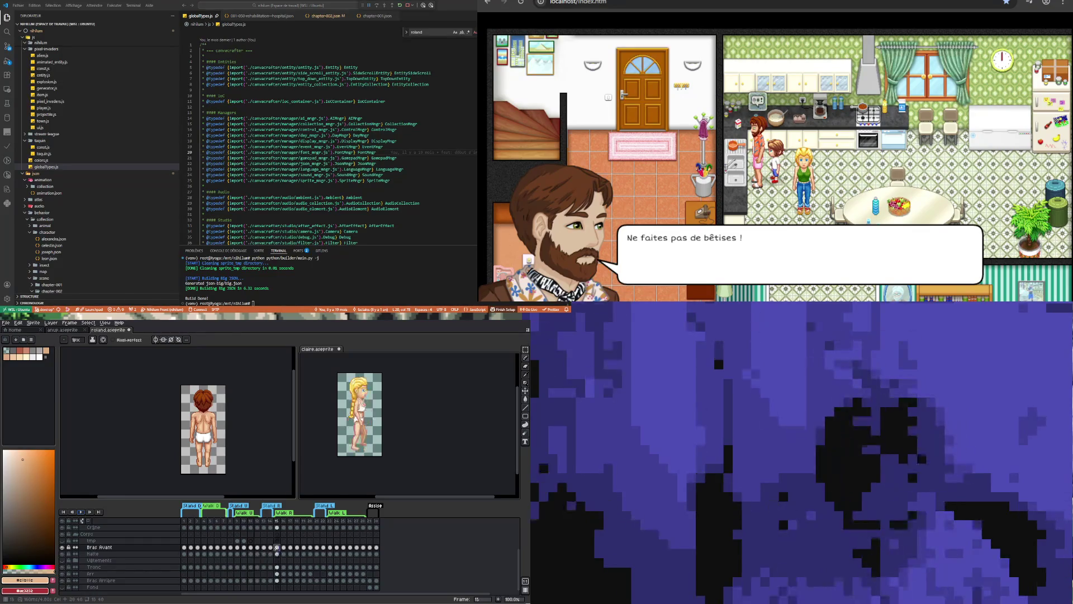
click(237, 547)
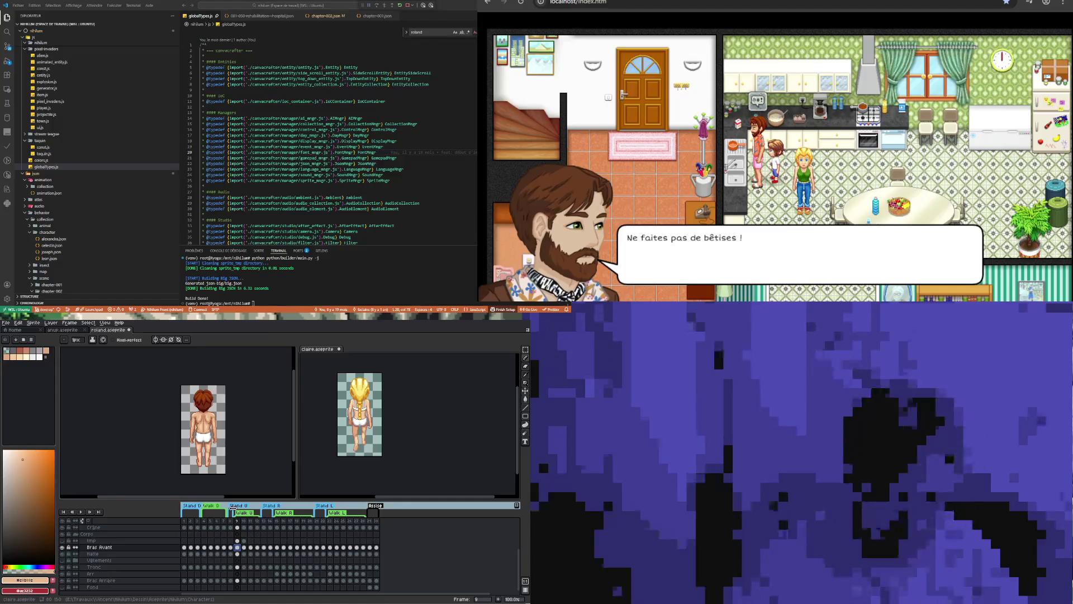
click(246, 548)
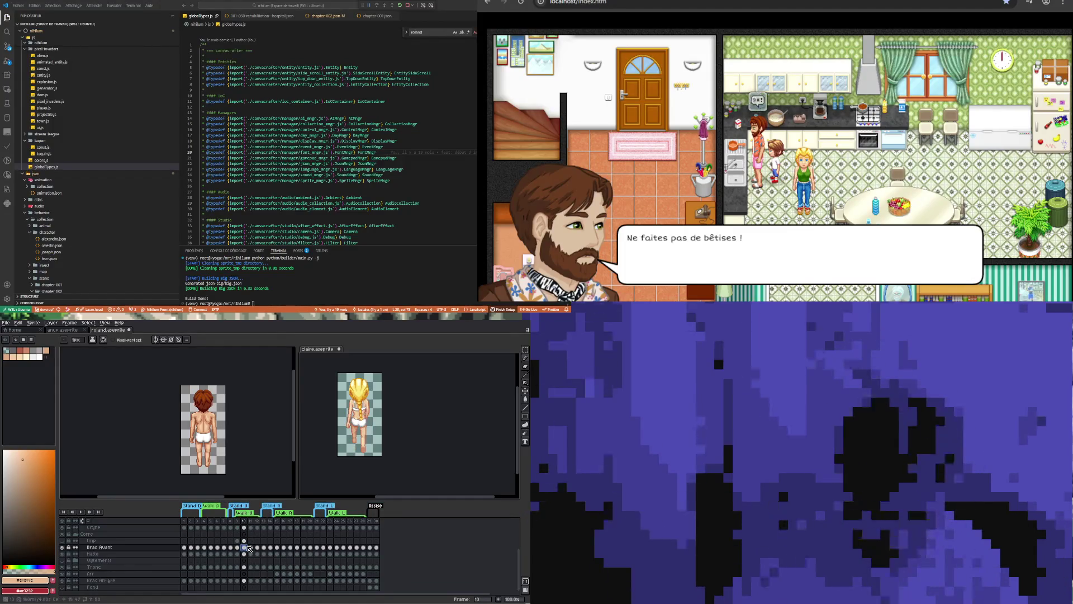
key(ctrl+z)
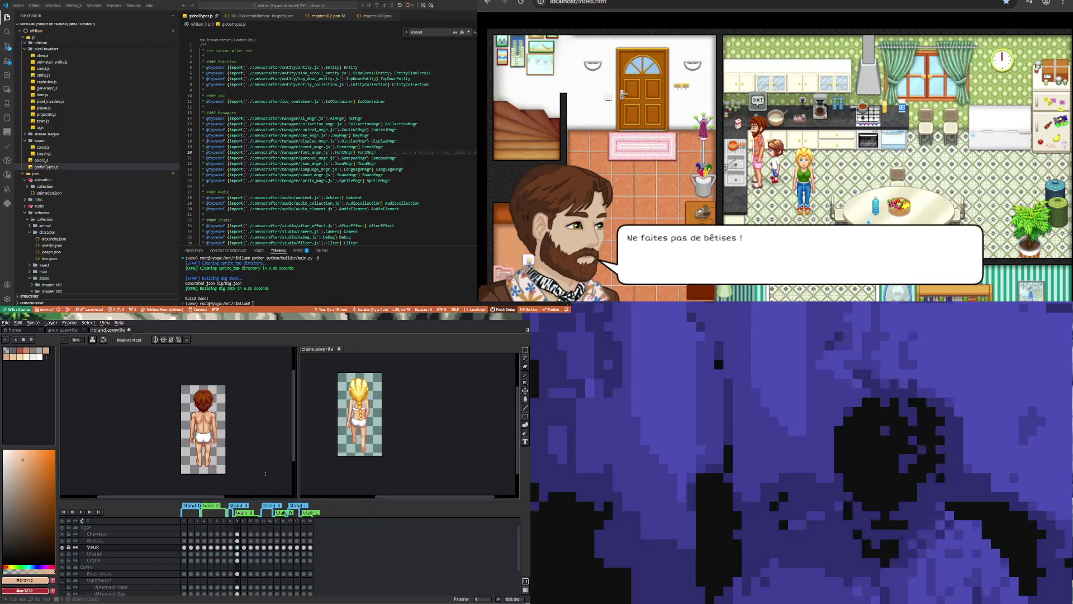
Compare Roland's frame 10 and frame 12 poses on the Cheveux row.
click(246, 547)
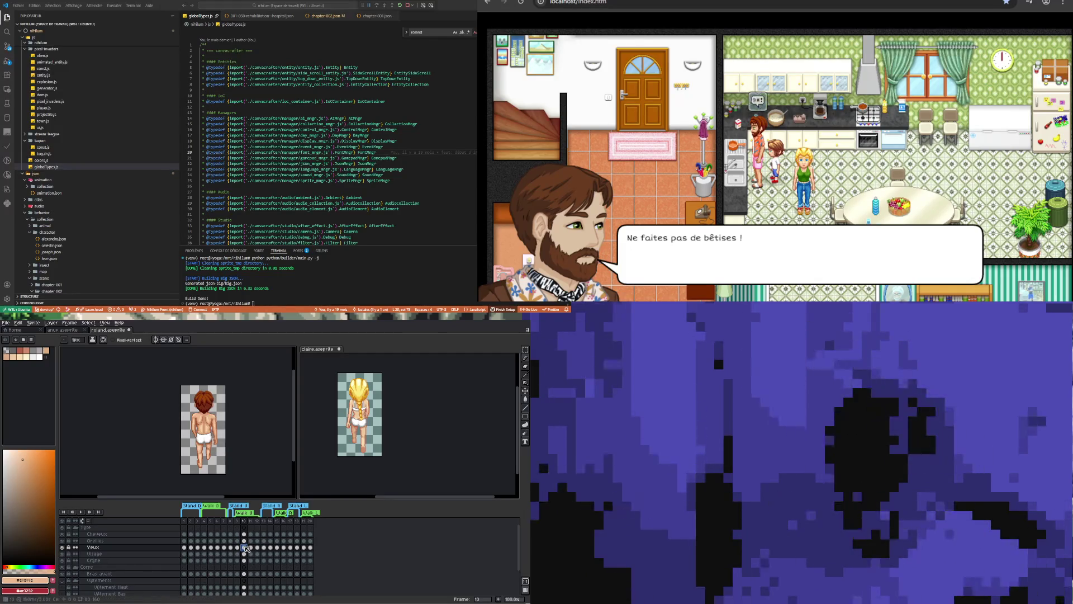
click(247, 522)
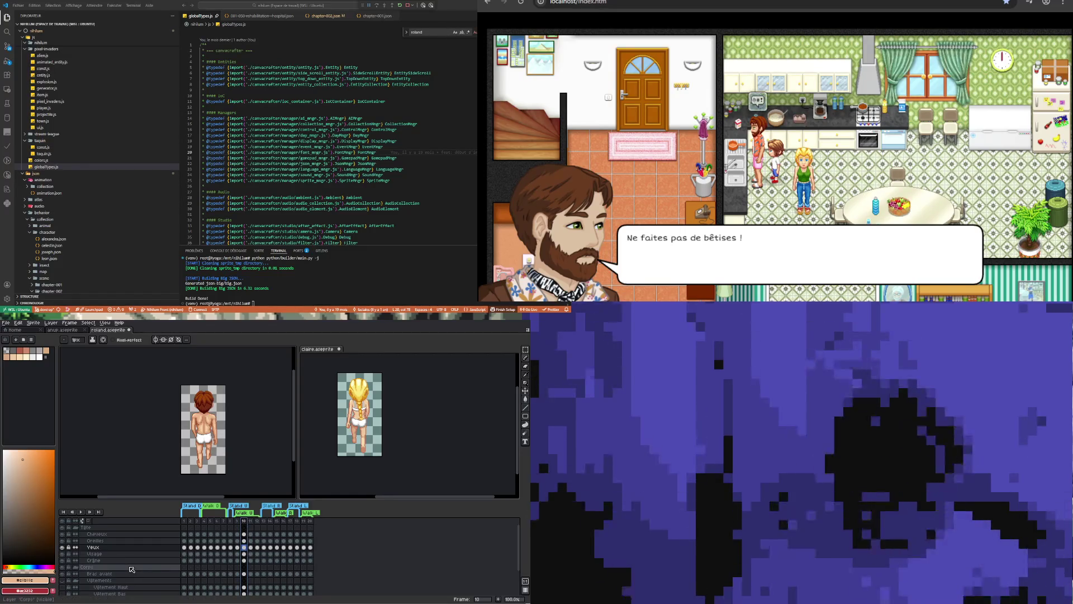
click(259, 520)
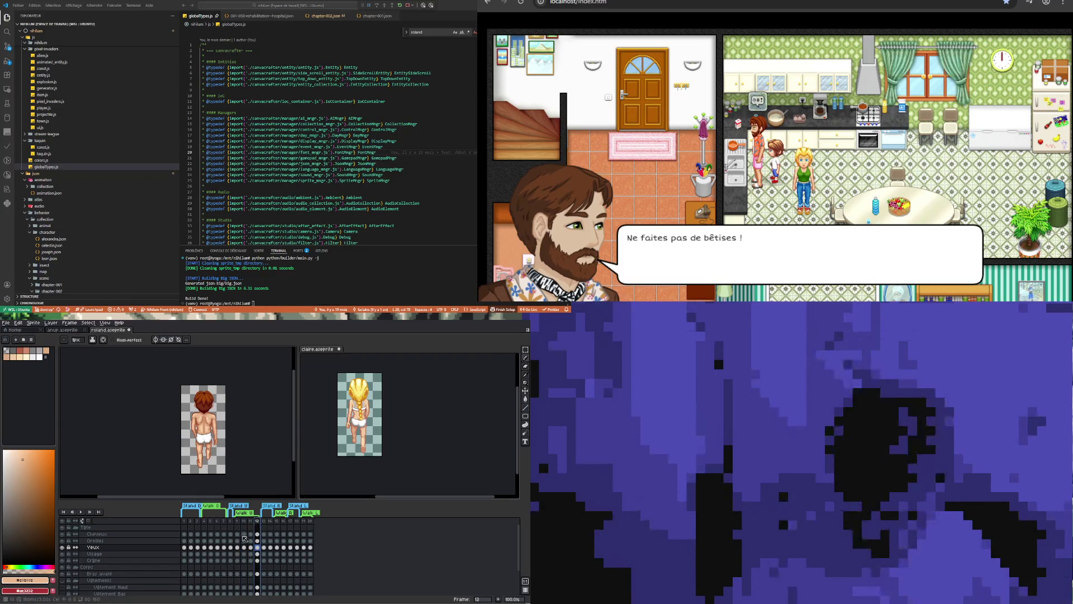
click(244, 534)
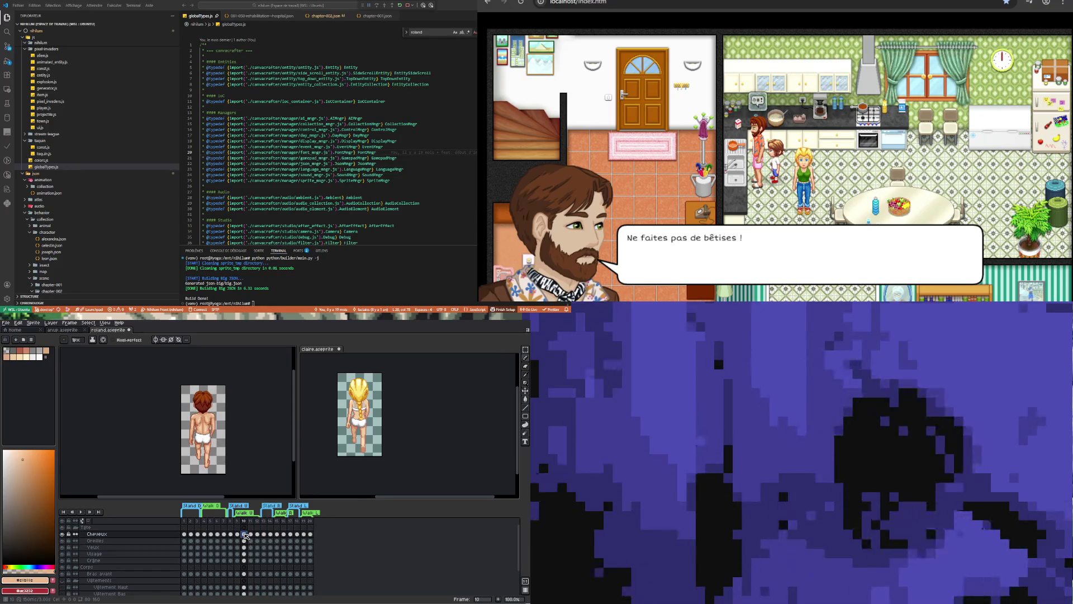
click(258, 534)
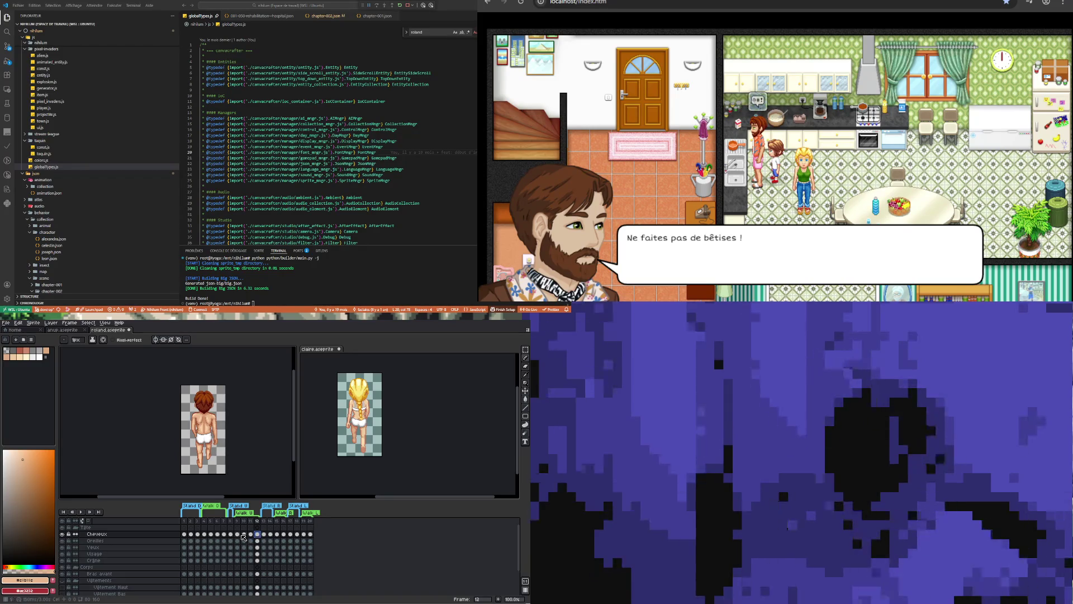
click(237, 534)
click(245, 534)
click(250, 534)
click(258, 534)
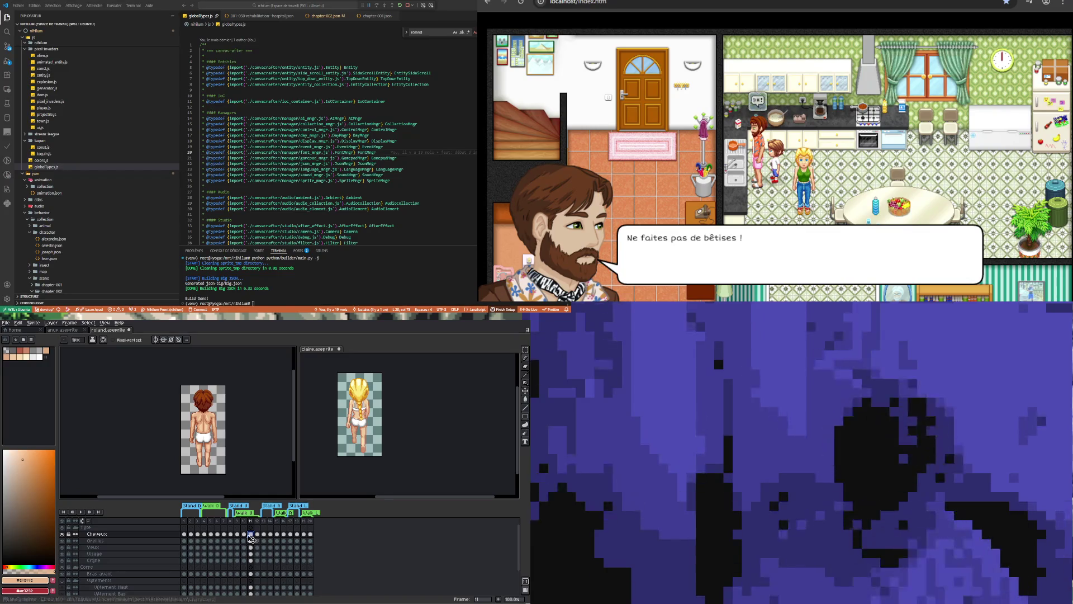
Back on frame 10, marquee-select Roland's head and torso.
click(244, 534)
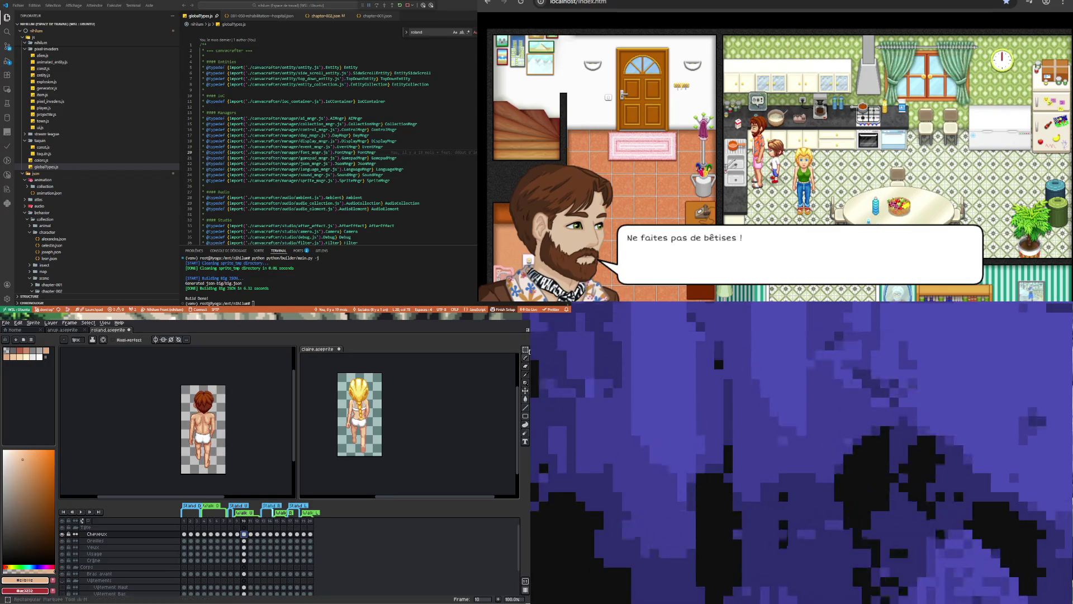
click(526, 349)
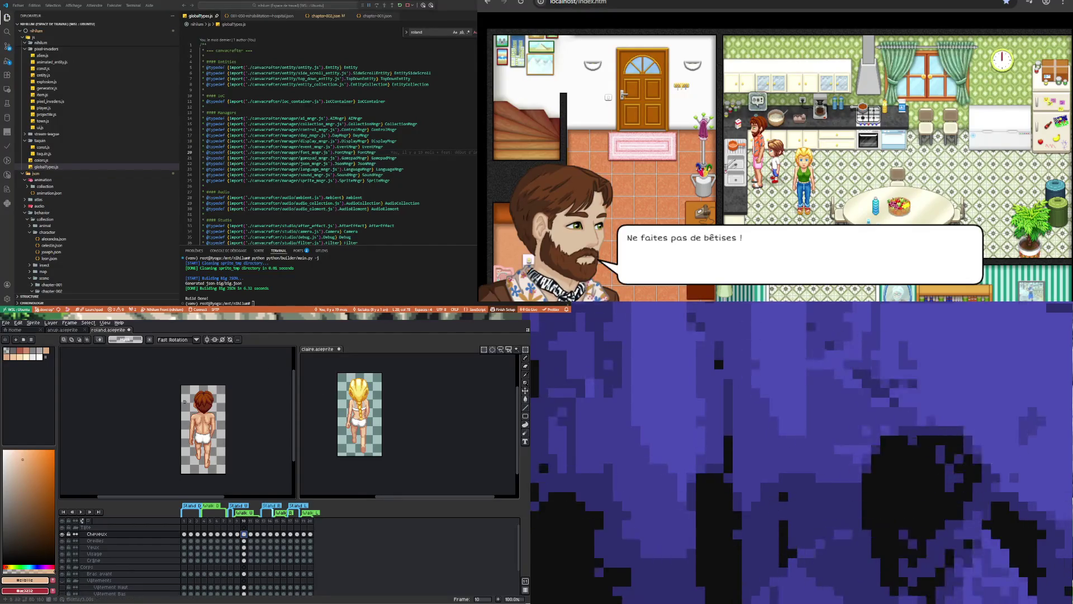
drag(185, 386, 219, 426)
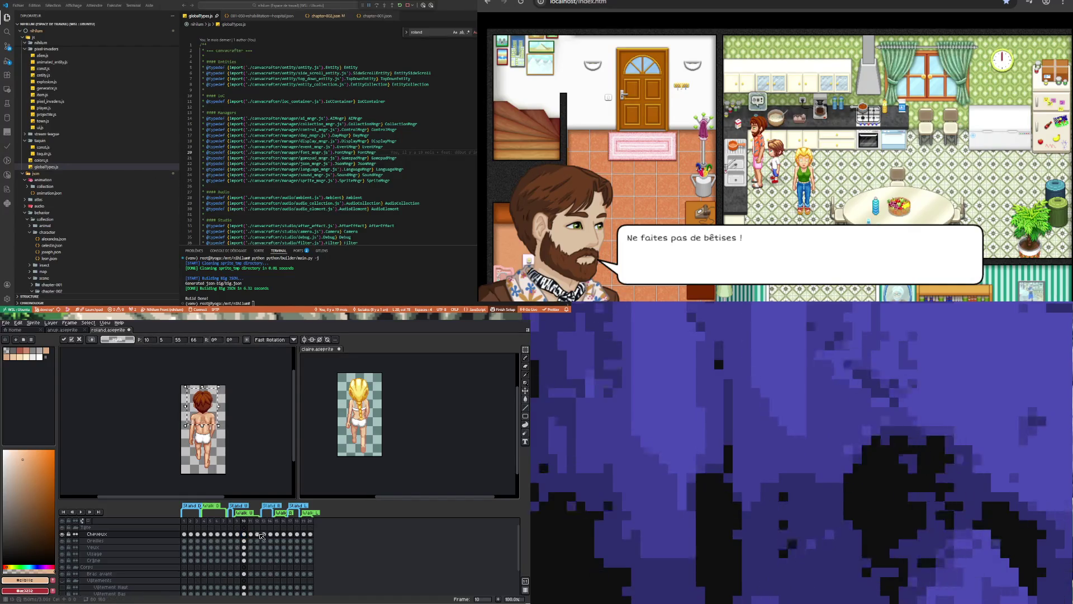
Carry the head-and-torso selection to frame 12 and transform it, then close the transform.
click(257, 533)
key(ctrl+t)
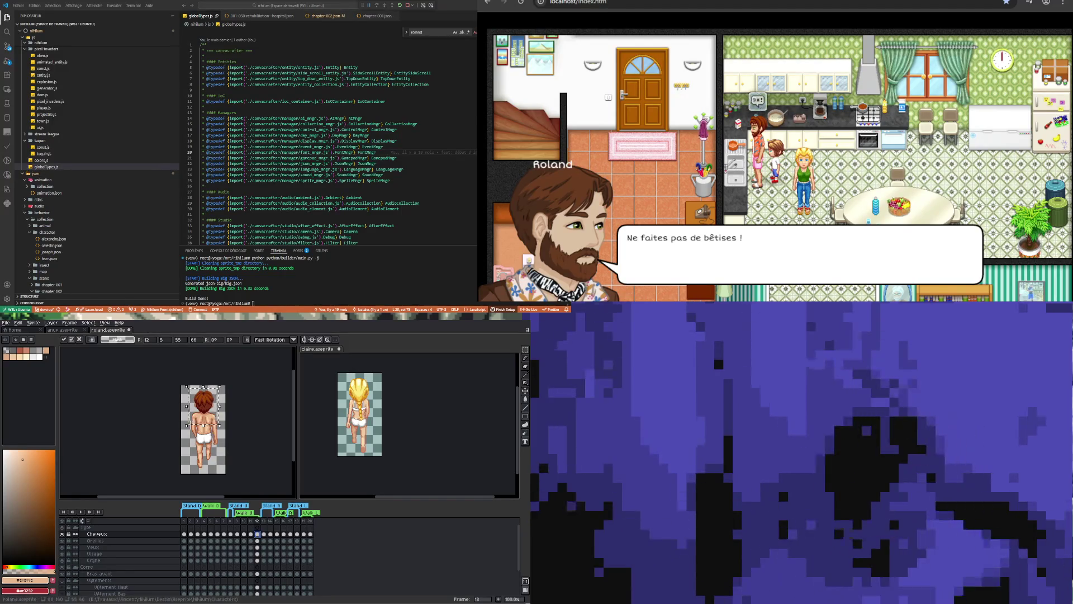
key(Left)
key(Left)
key(Left)
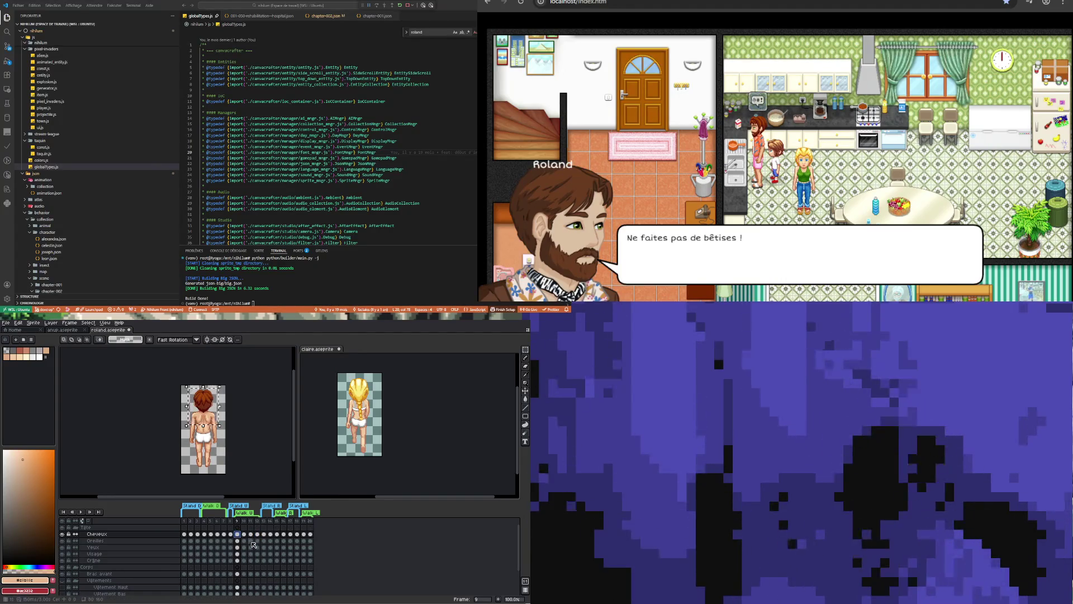
View Roland's frame 10, then switch to Claire's sprite and pick her Bras Avant cel at frame 10.
scroll(176, 410, up, 2)
scroll(185, 425, down, 2)
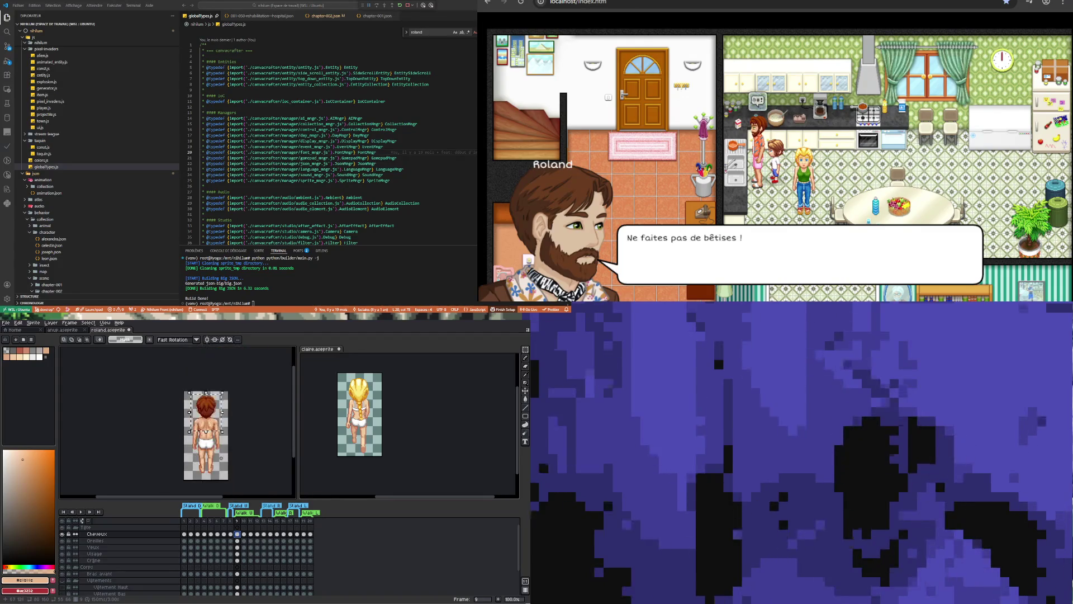
scroll(218, 464, up, 2)
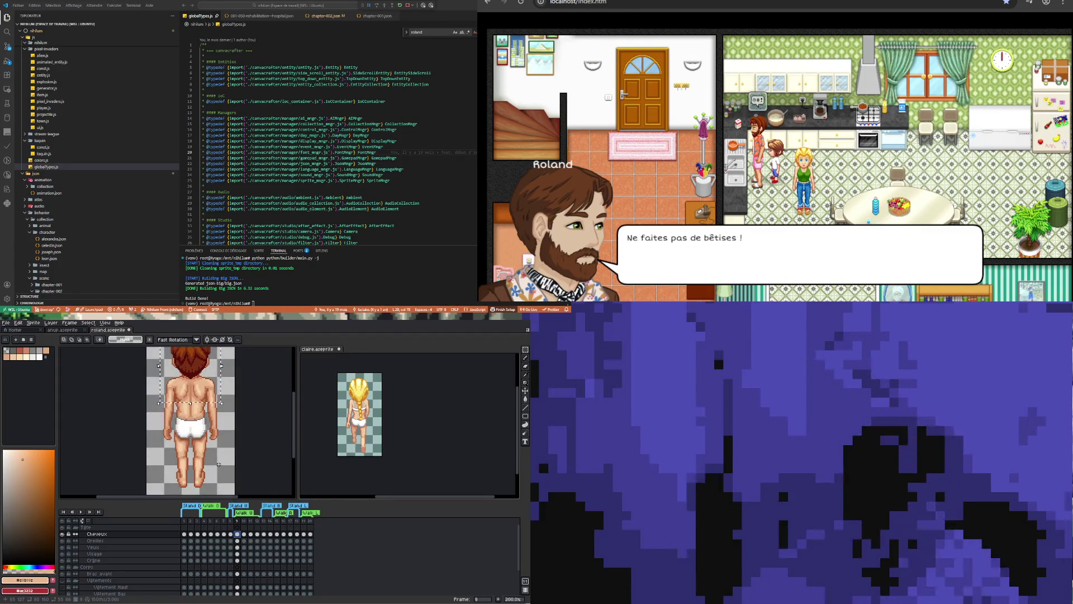
click(246, 534)
click(438, 434)
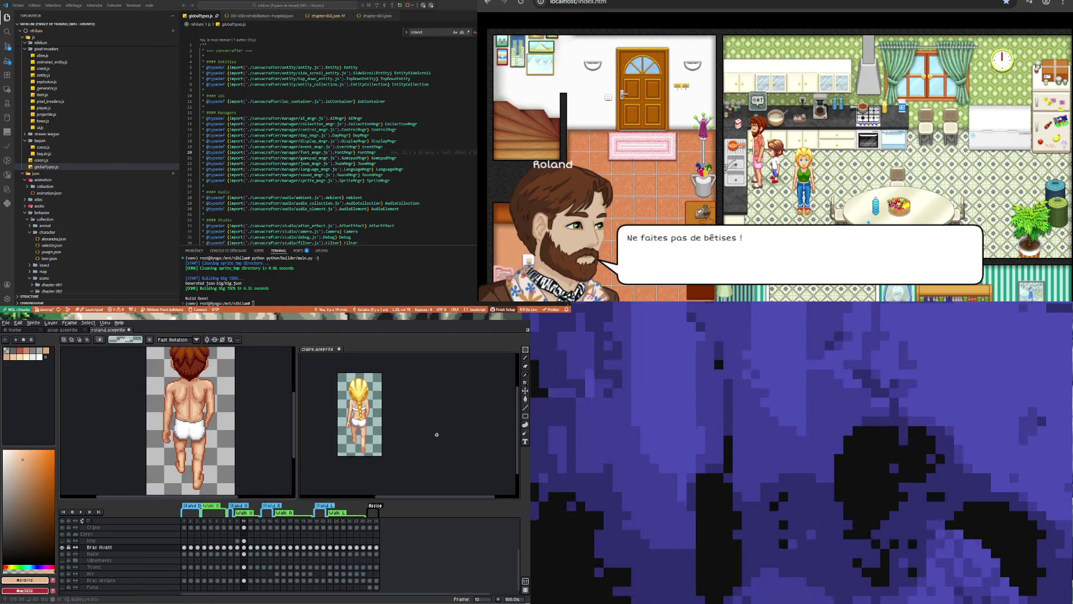
scroll(230, 437, down, 2)
scroll(230, 437, up, 2)
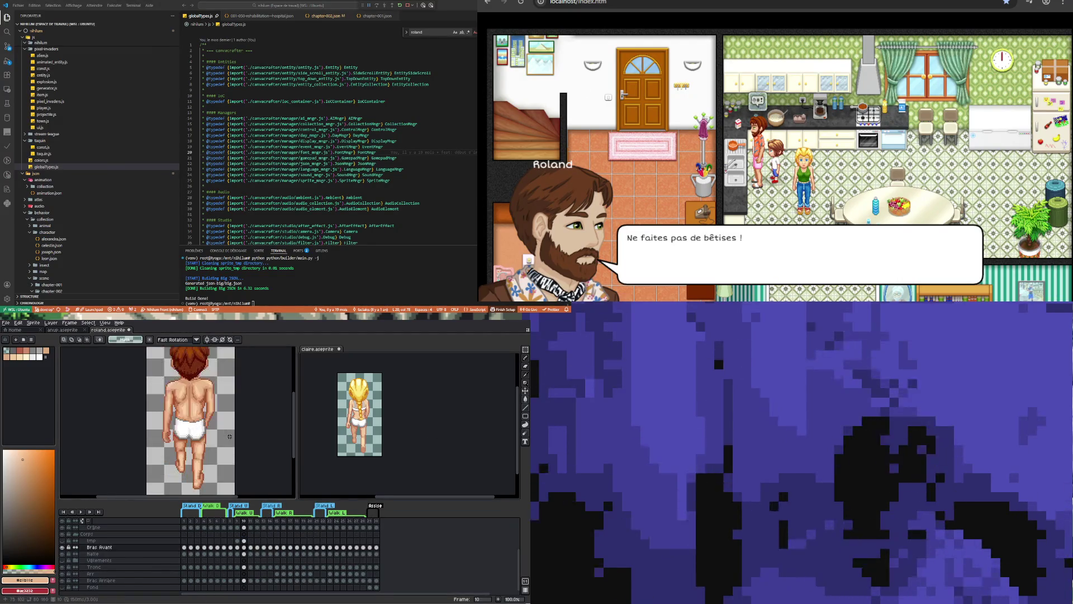
scroll(230, 437, down, 2)
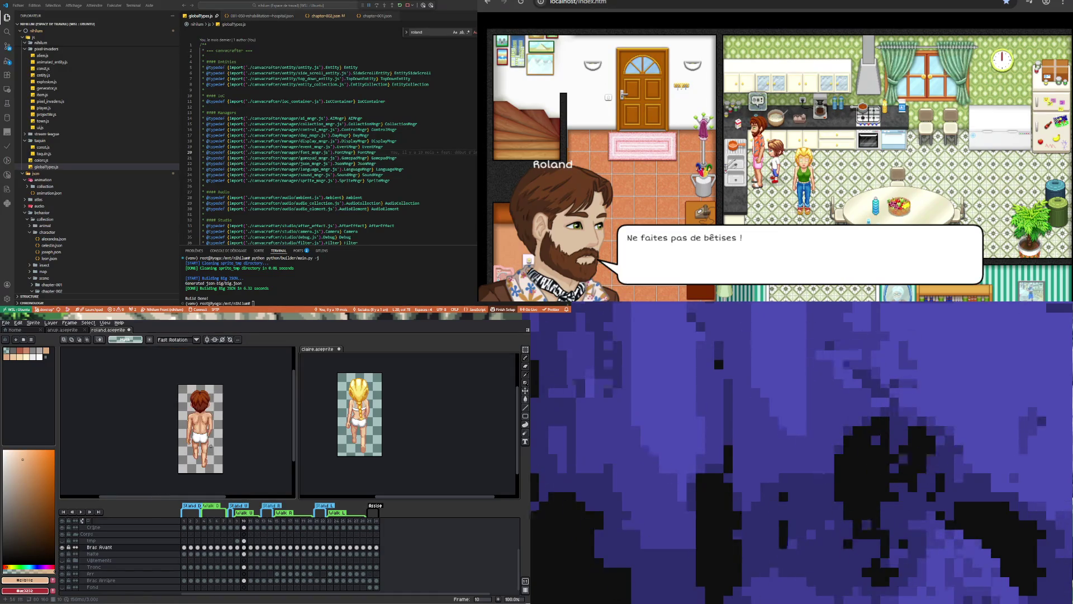
scroll(210, 437, up, 2)
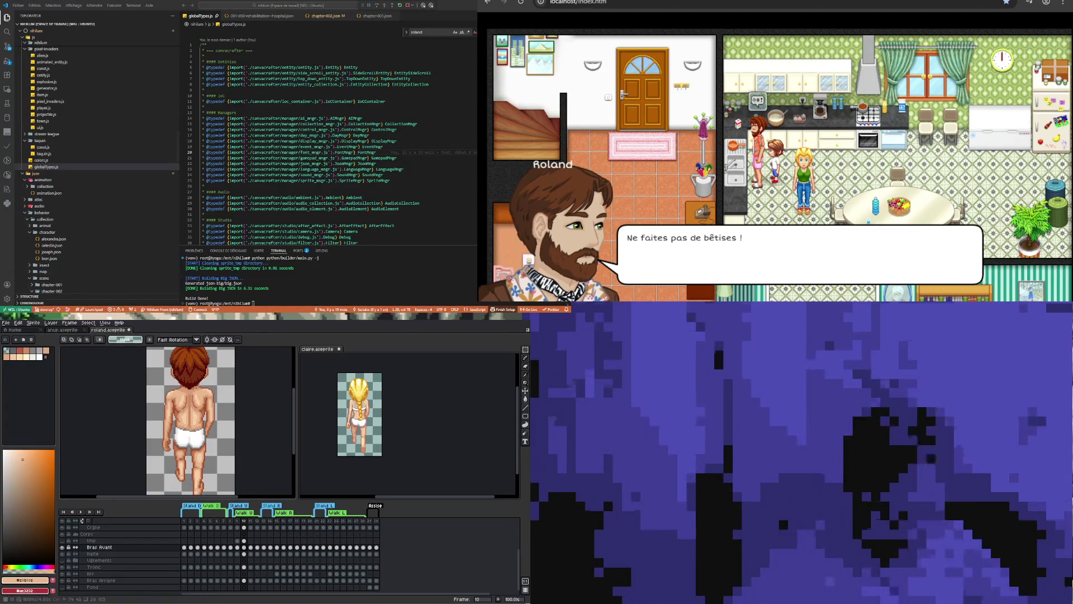
click(245, 548)
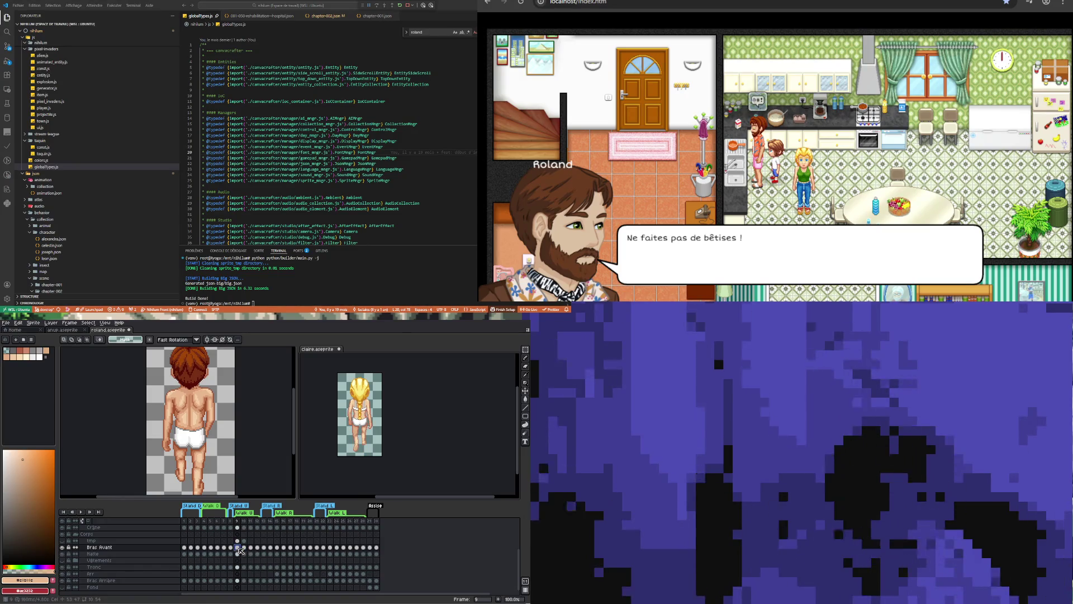
scroll(382, 404, up, 1)
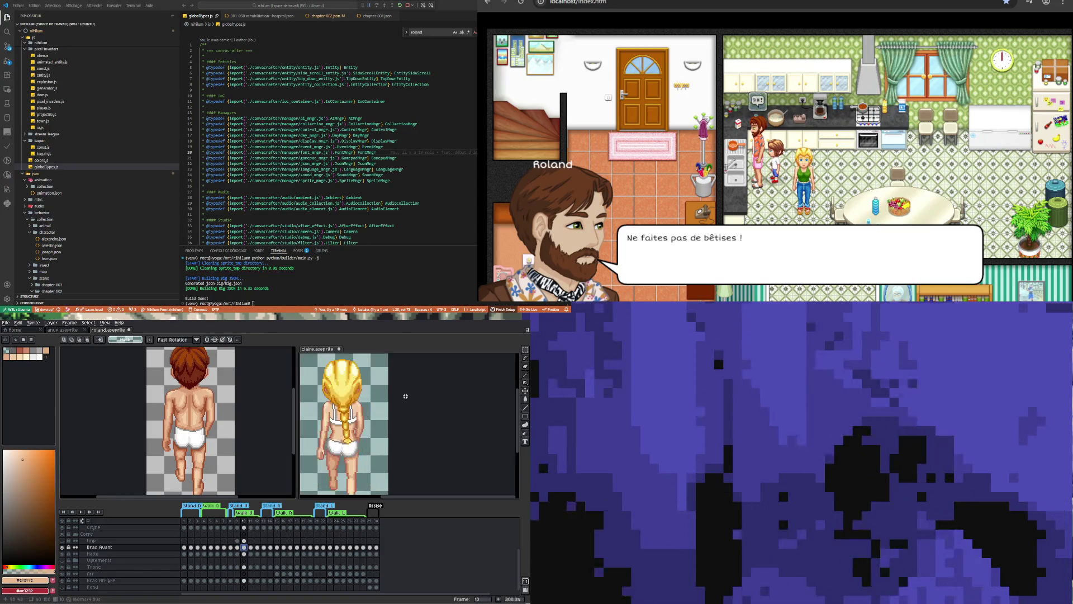
At 500% zoom, marquee-select an 8×7 patch at Claire's shoulder left of her braid, then go to frame 9.
scroll(381, 403, down, 1)
scroll(381, 403, up, 1)
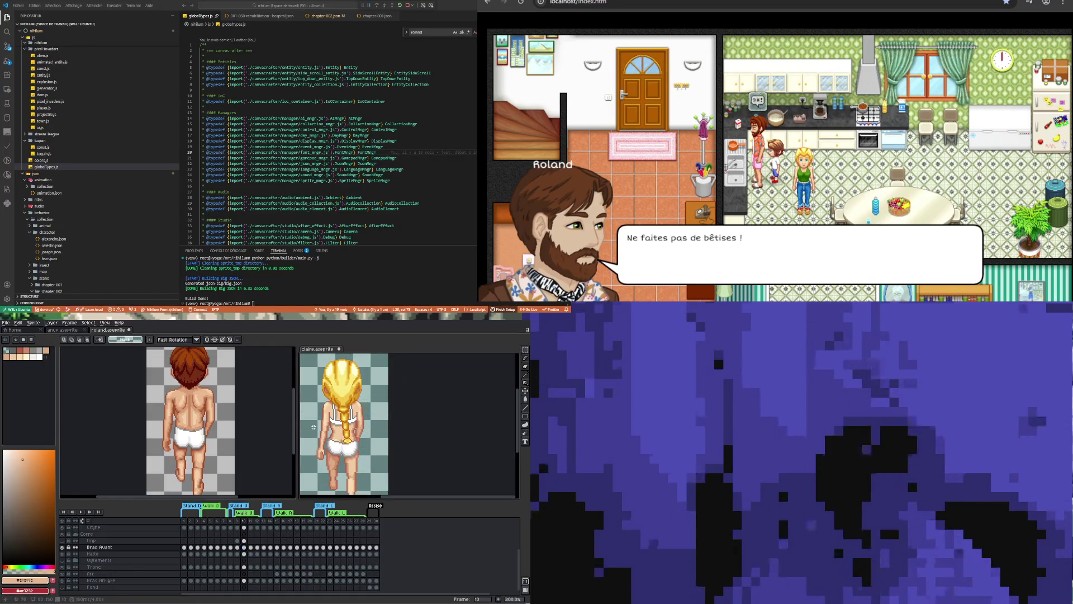
drag(311, 404, 331, 430)
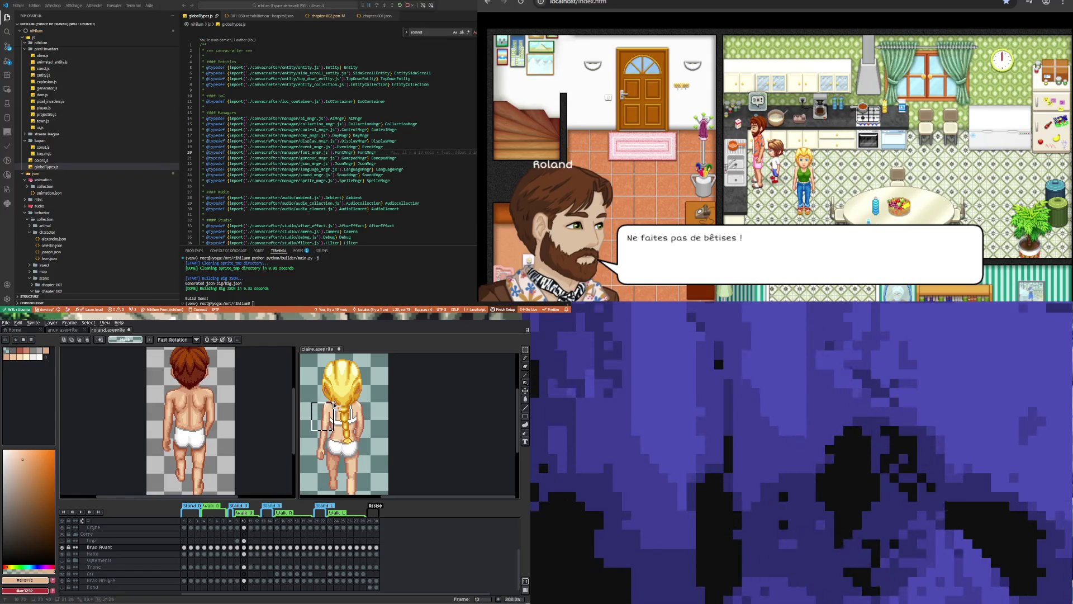
scroll(341, 401, down, 1)
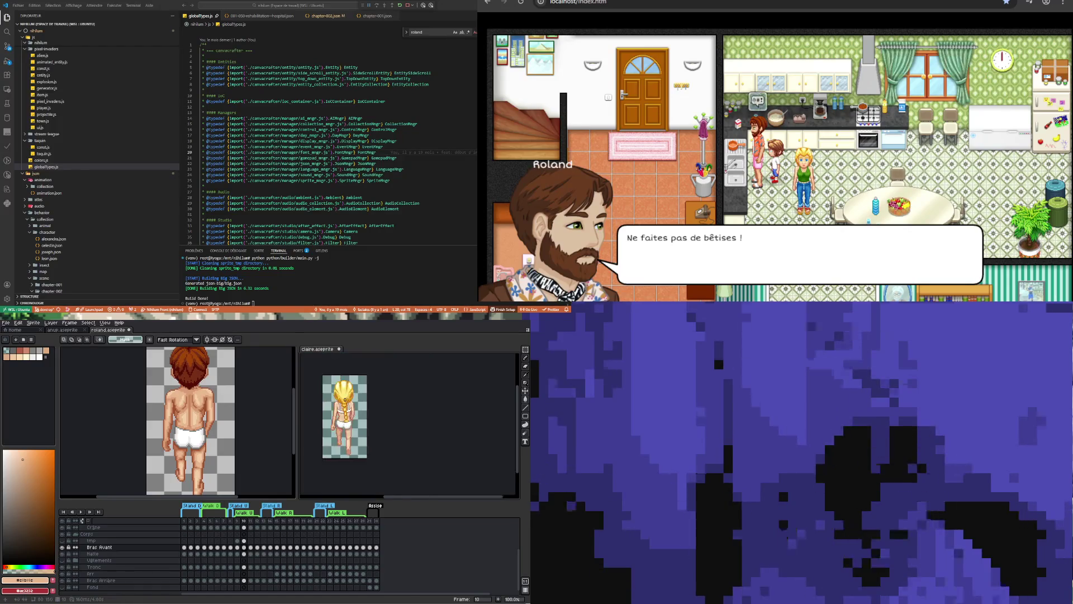
scroll(345, 399, up, 4)
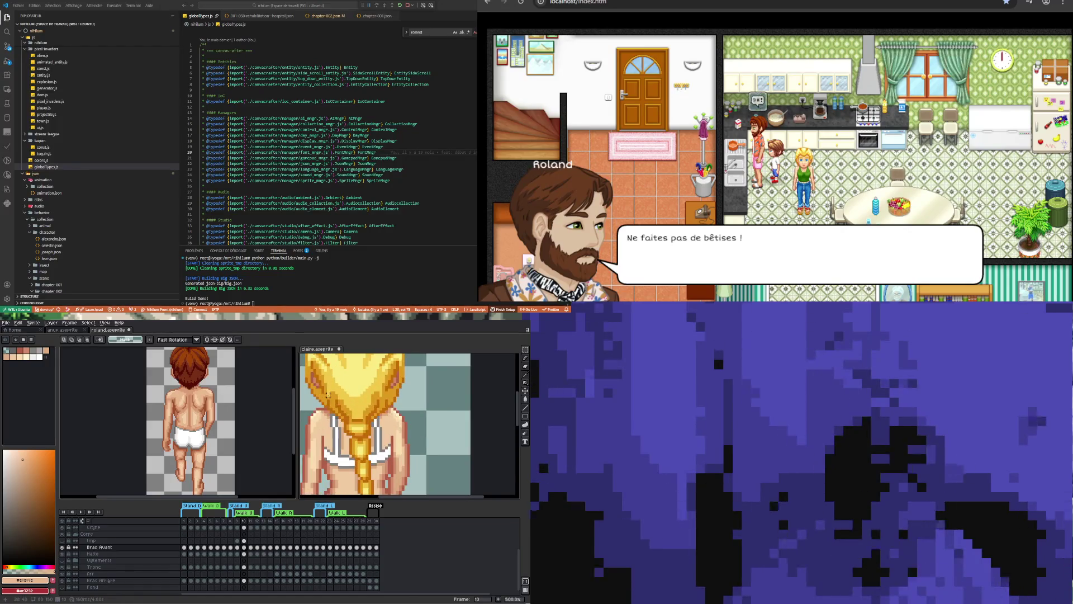
drag(323, 403, 304, 423)
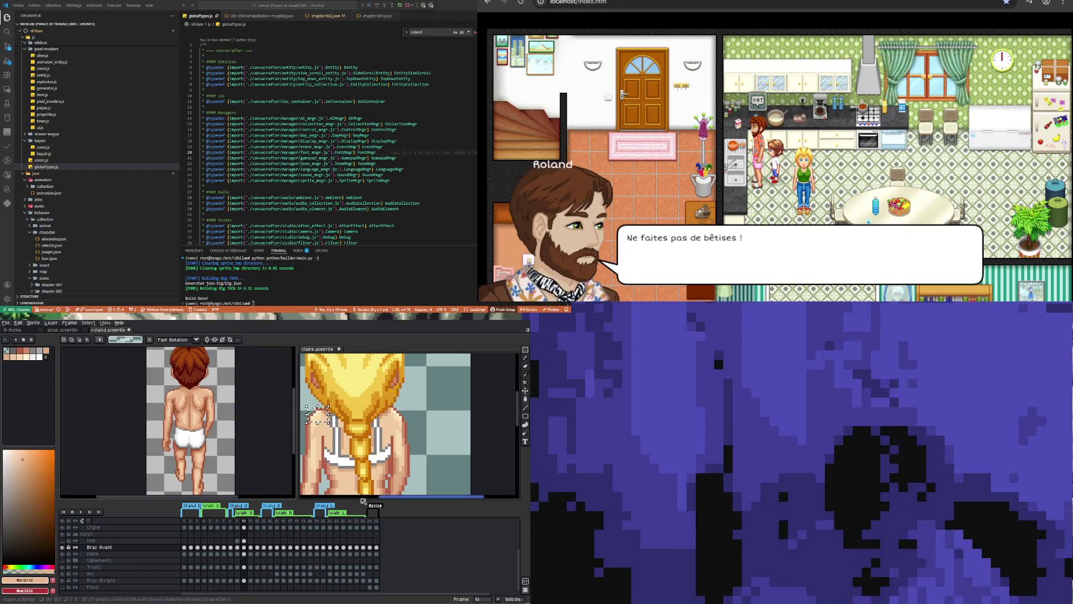
click(238, 548)
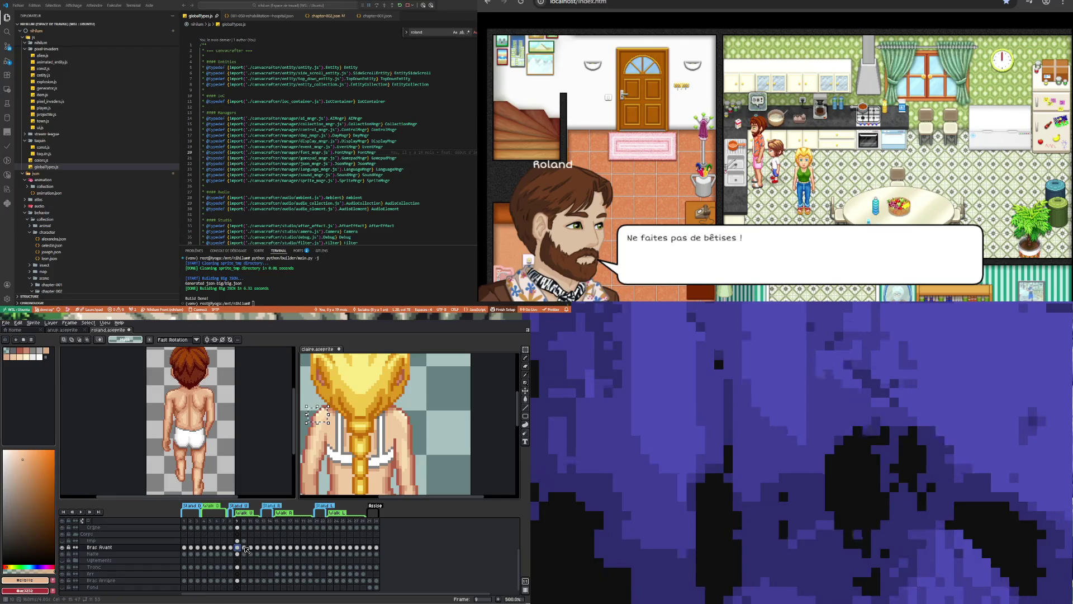
Compare Claire's Bras Avant frames 9 and 10, advance a frame, and switch back to the roland sprite.
click(244, 547)
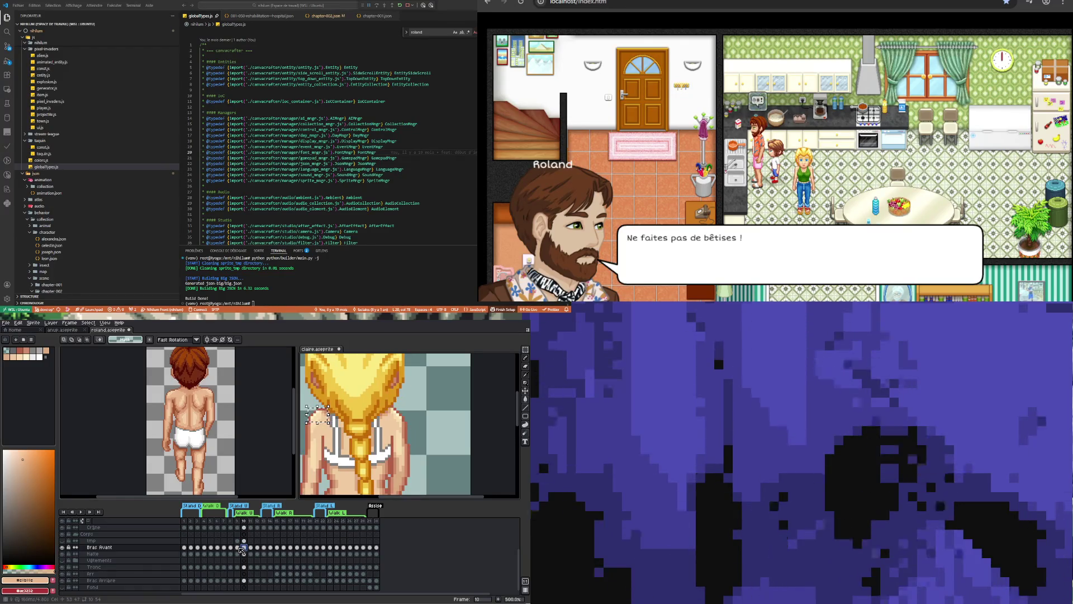
click(239, 548)
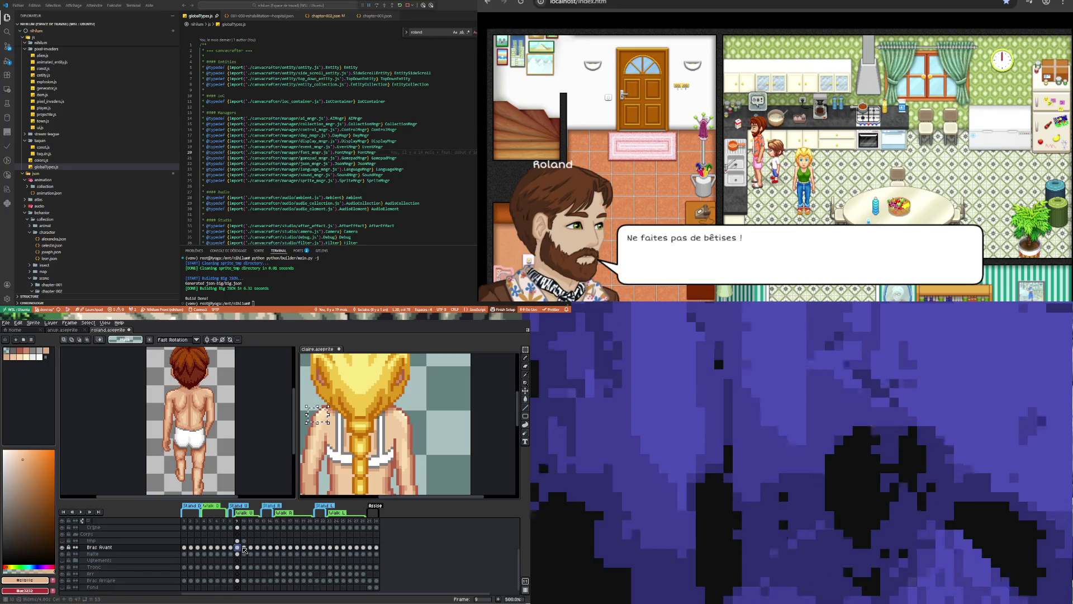
click(244, 548)
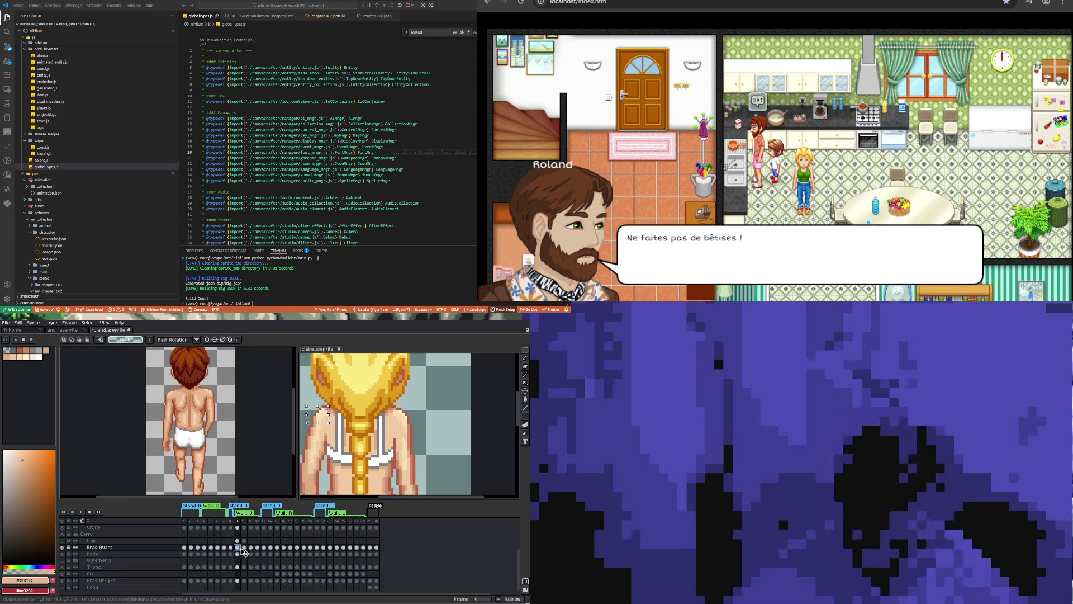
click(238, 548)
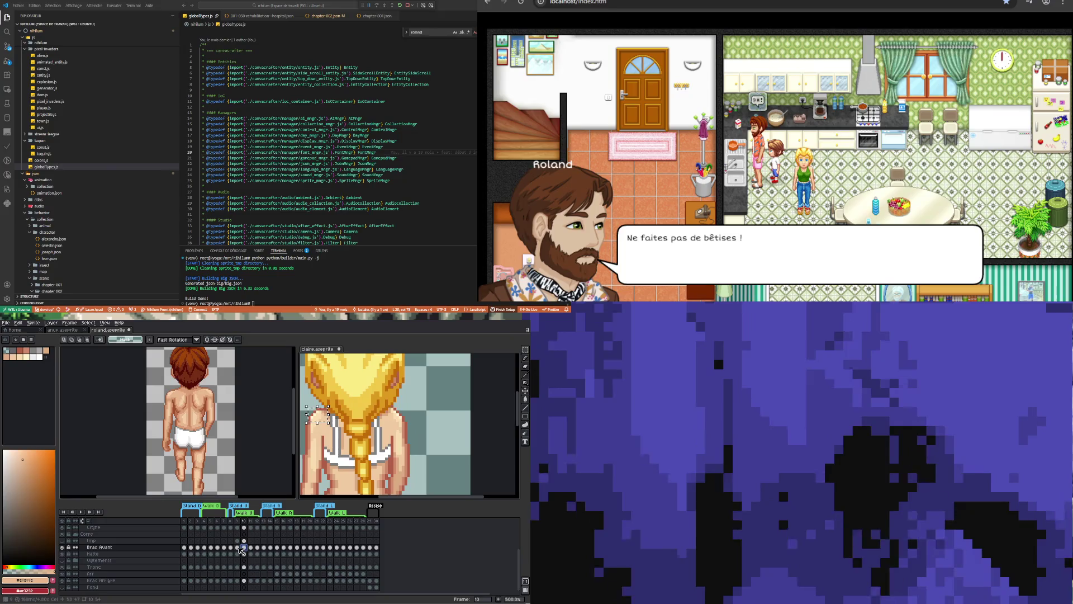
key(Right)
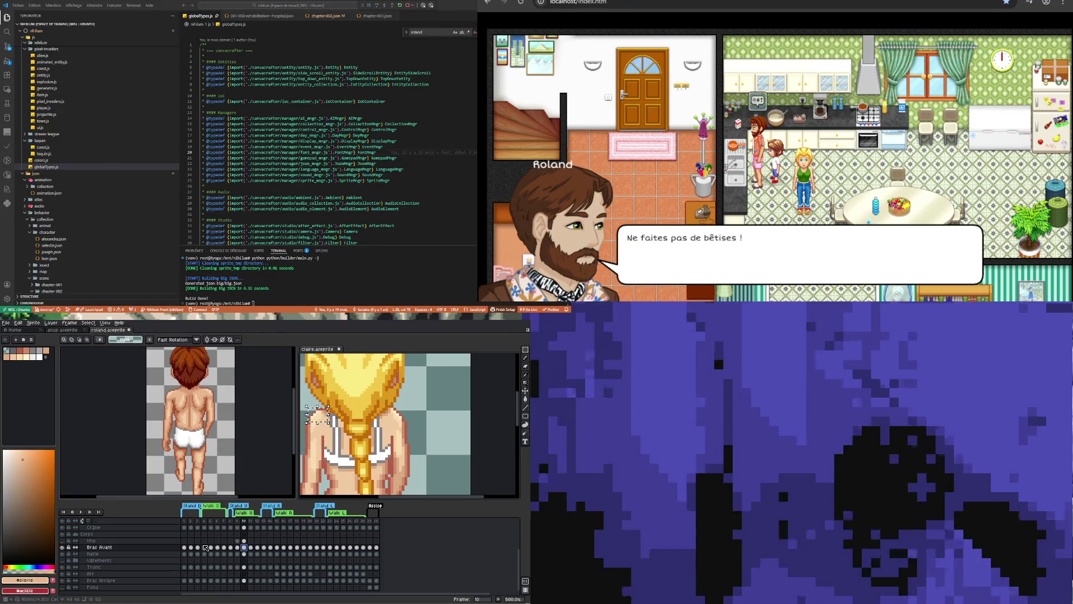
click(175, 381)
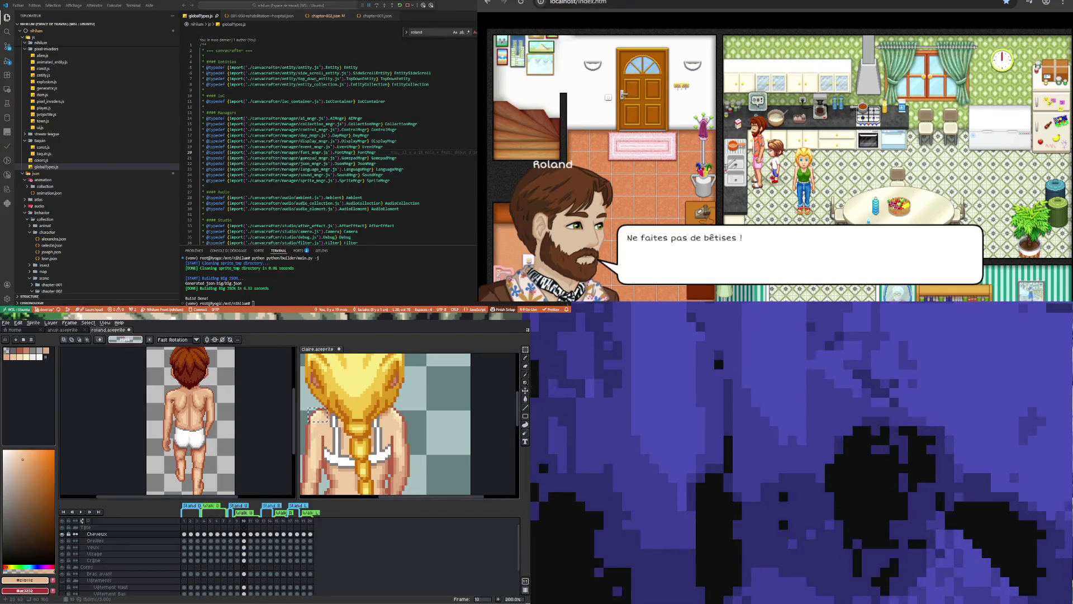
Zoom in and marquee-select a small area beside roland's hair.
scroll(175, 380, up, 1)
scroll(175, 380, up, 2)
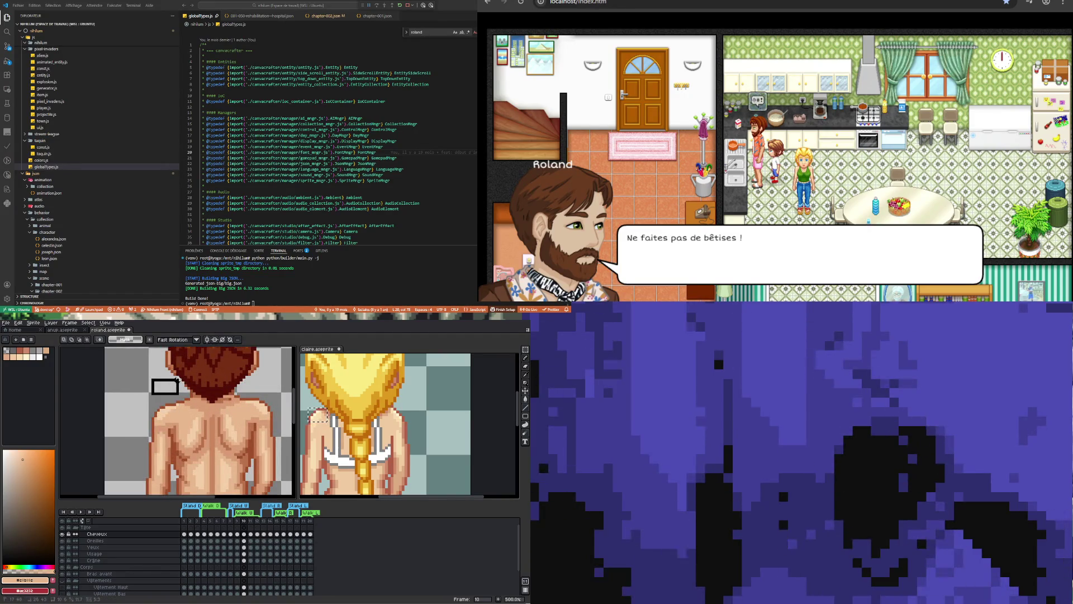
click(165, 385)
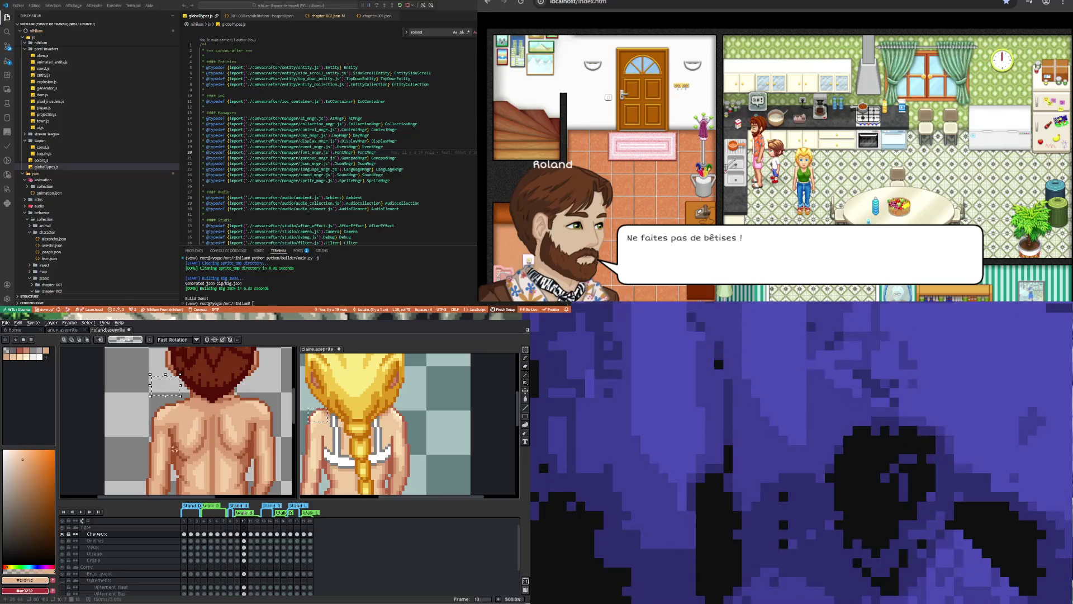
Compare the Cheveux cels on frames 9 and 10, ending on frame 9 zoomed out.
click(238, 535)
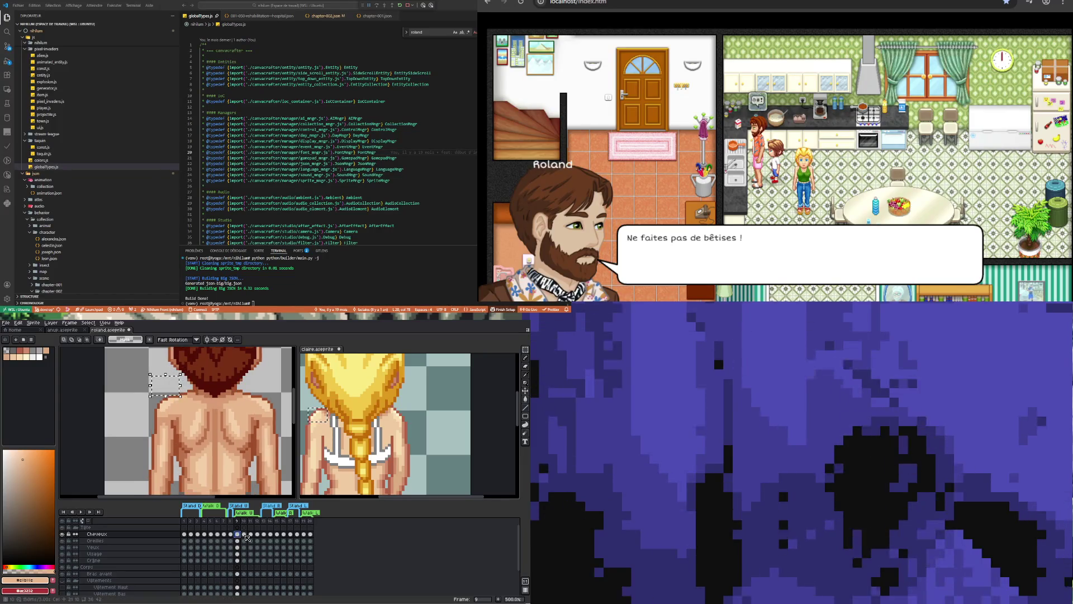
click(245, 535)
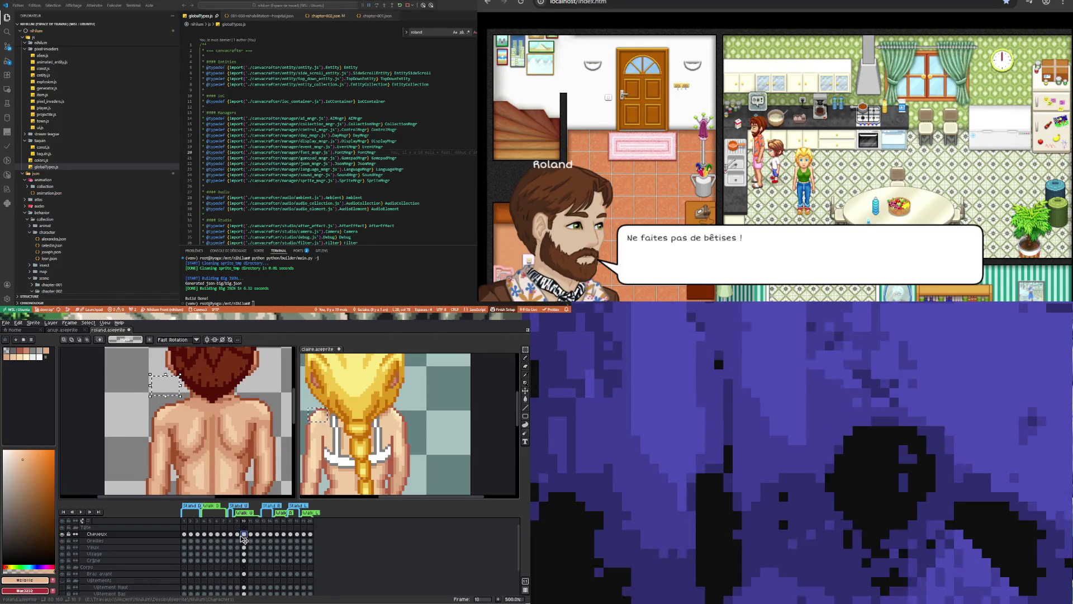
key(Left)
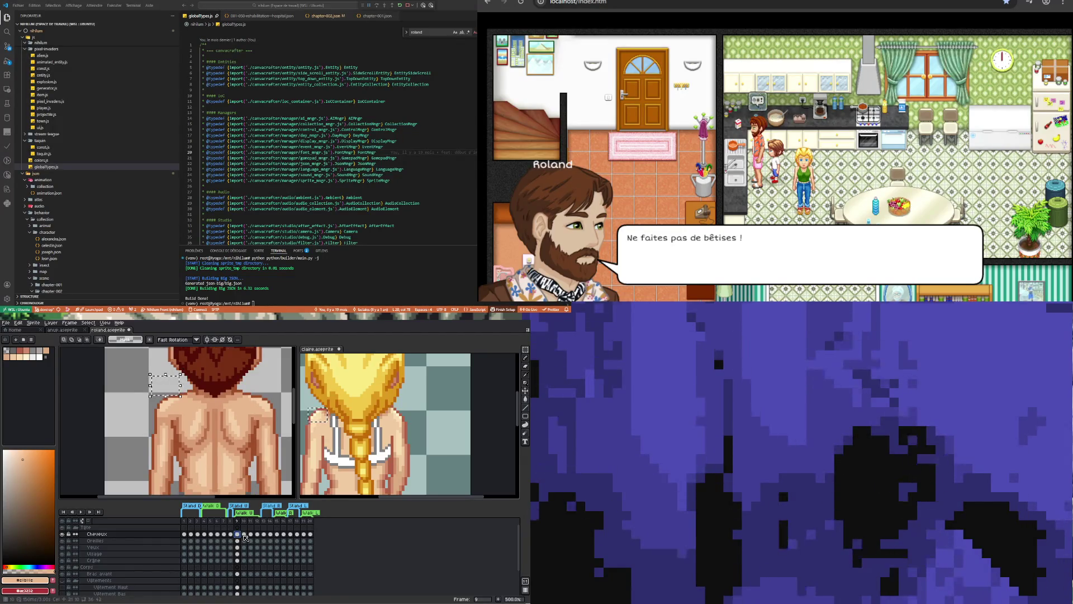
click(244, 535)
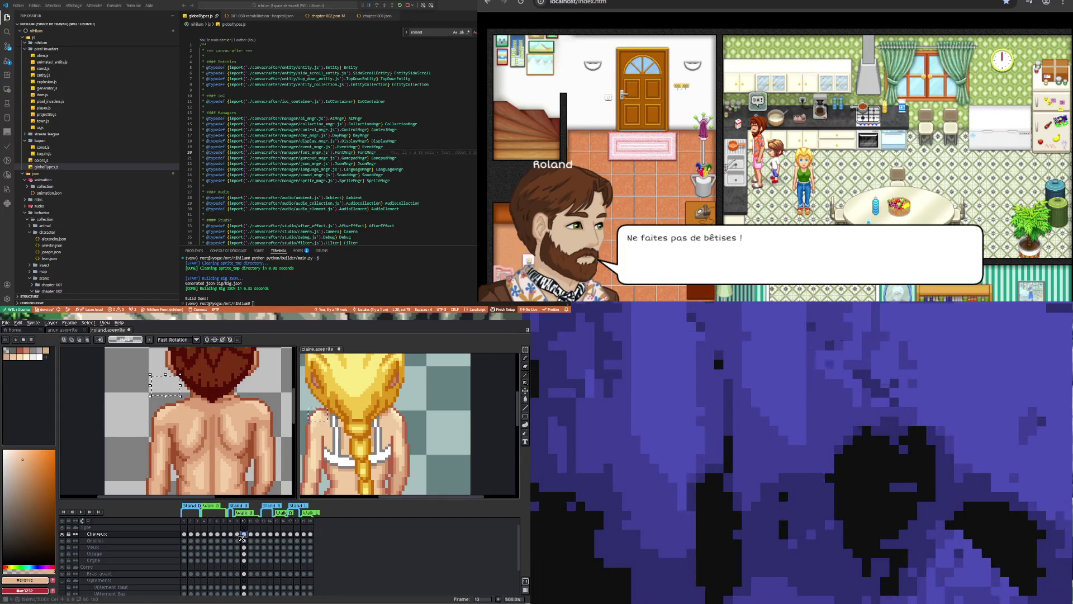
click(239, 535)
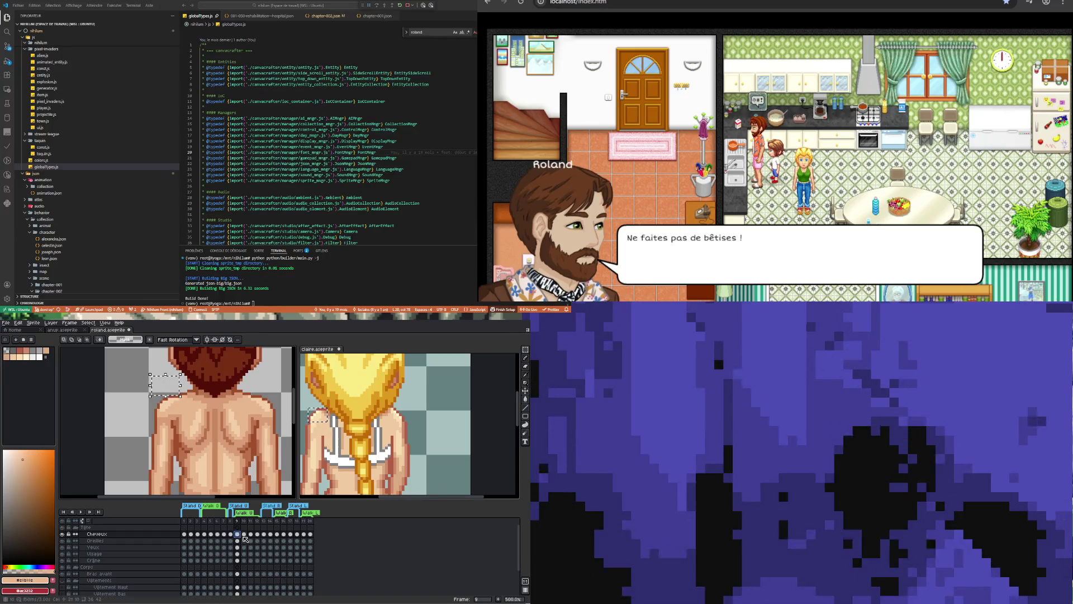
scroll(215, 435, down, 3)
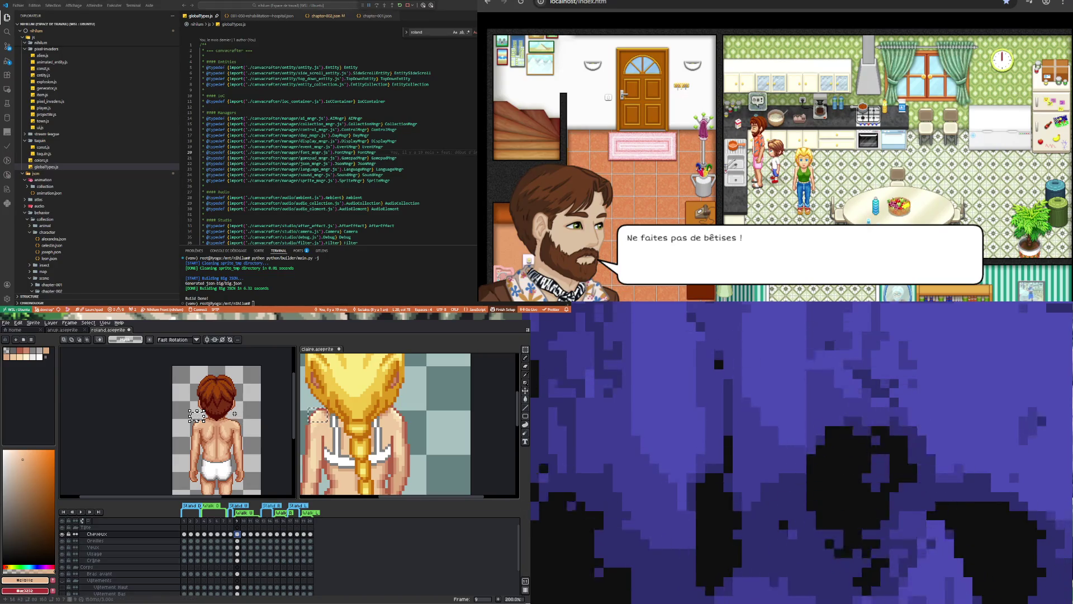
scroll(214, 401, up, 3)
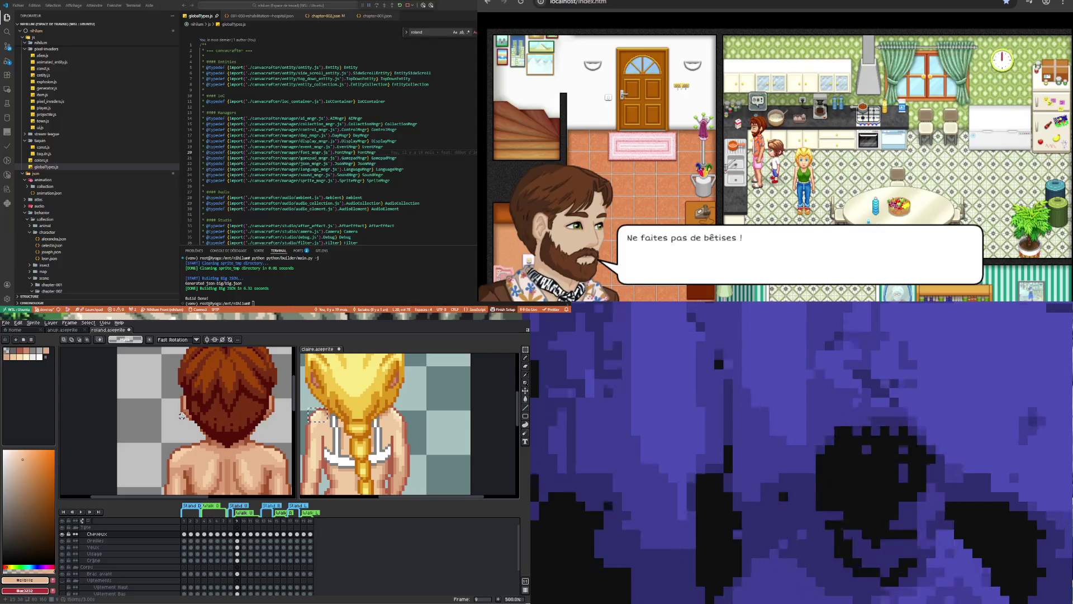
scroll(182, 415, down, 5)
scroll(173, 410, up, 2)
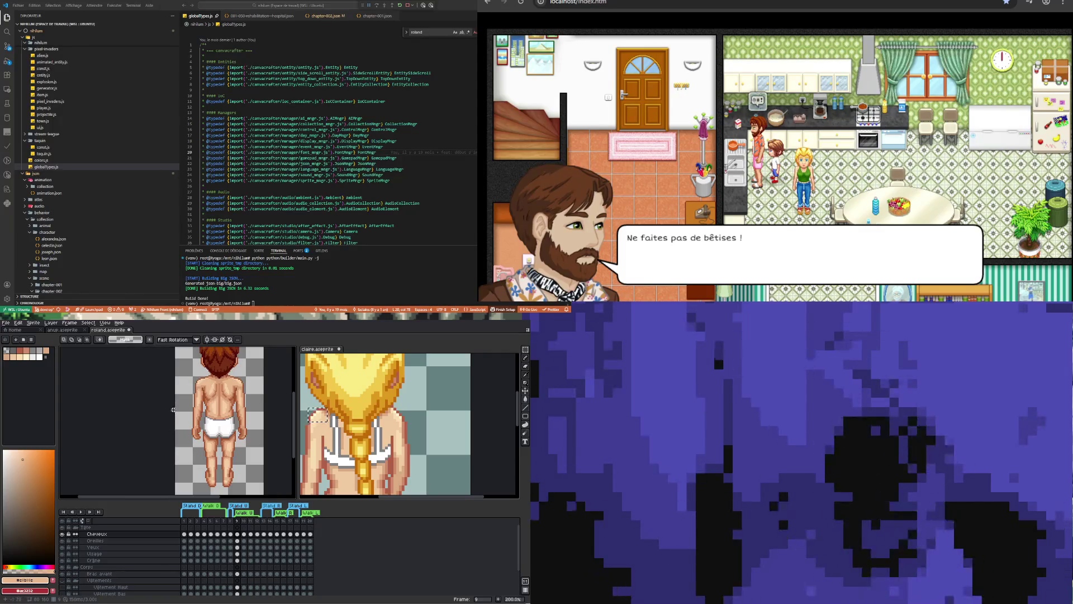
scroll(173, 410, down, 1)
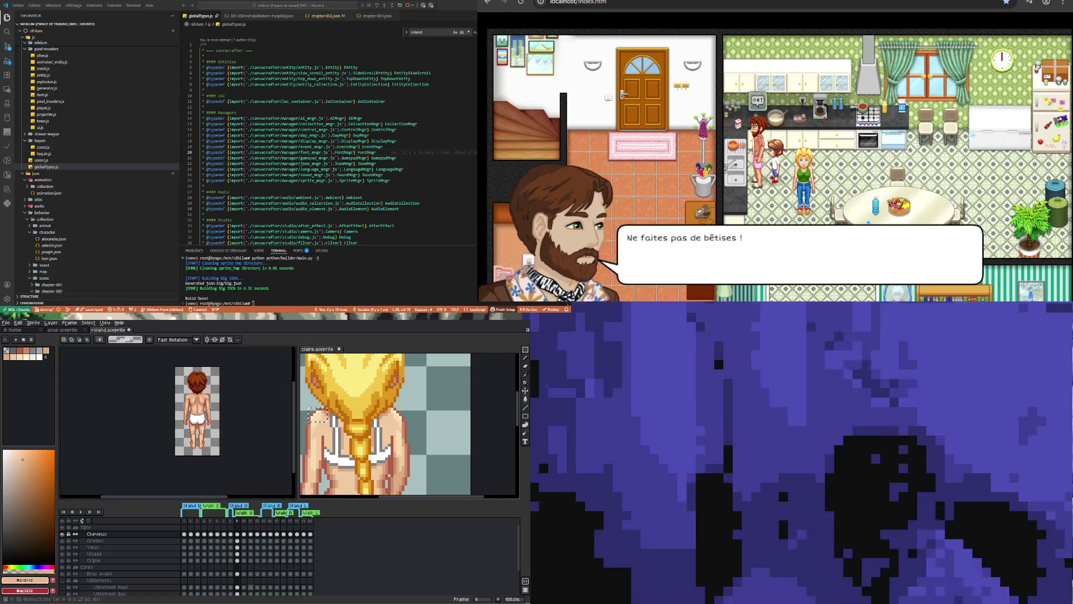
click(244, 574)
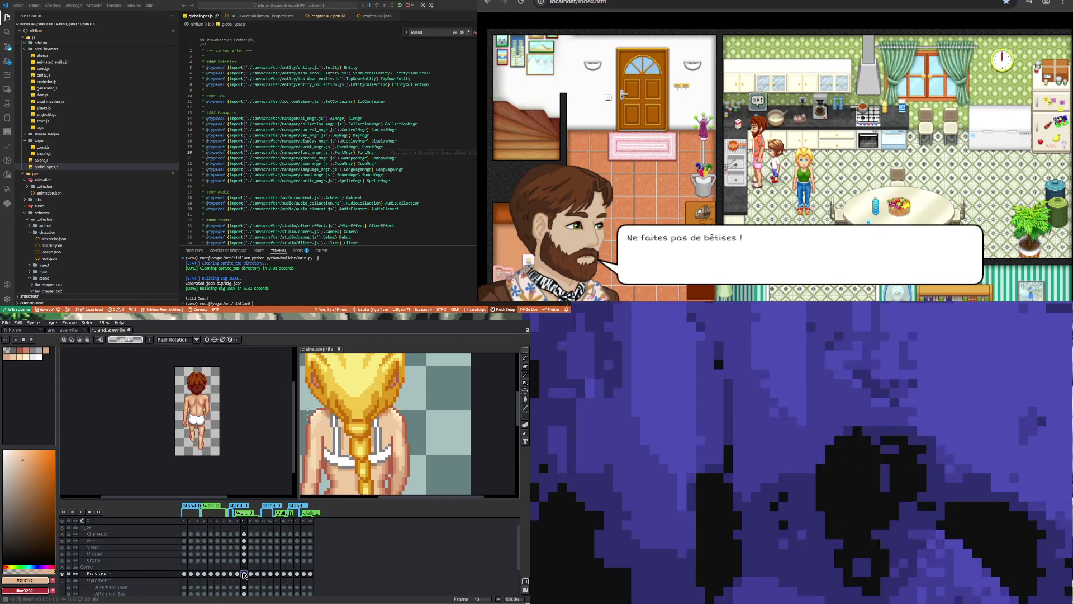
On frame 9, select the whole roland sprite and start transforming it.
click(238, 574)
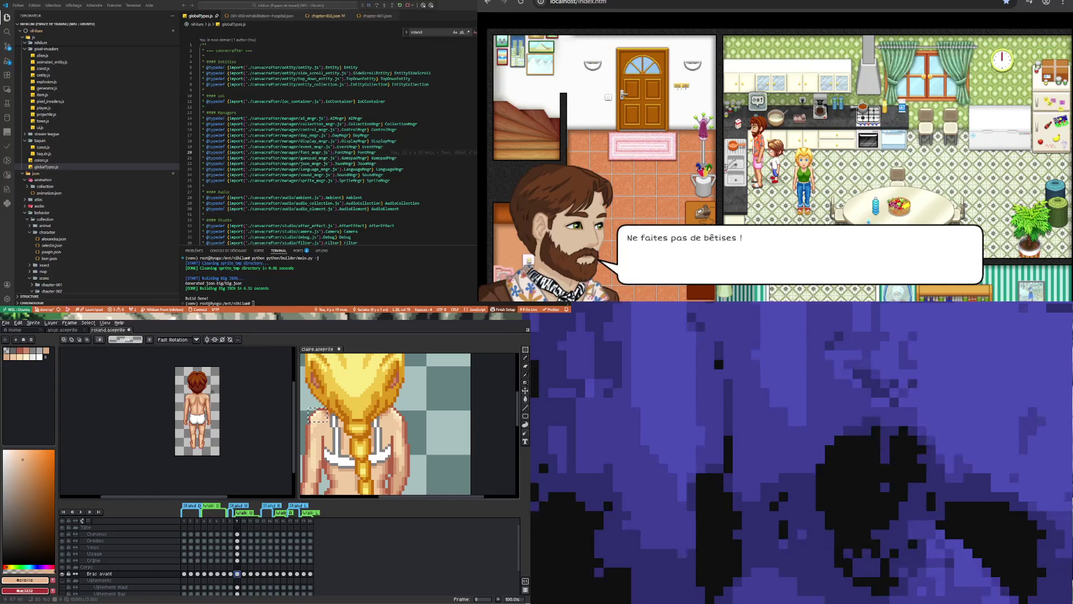
drag(525, 349, 463, 361)
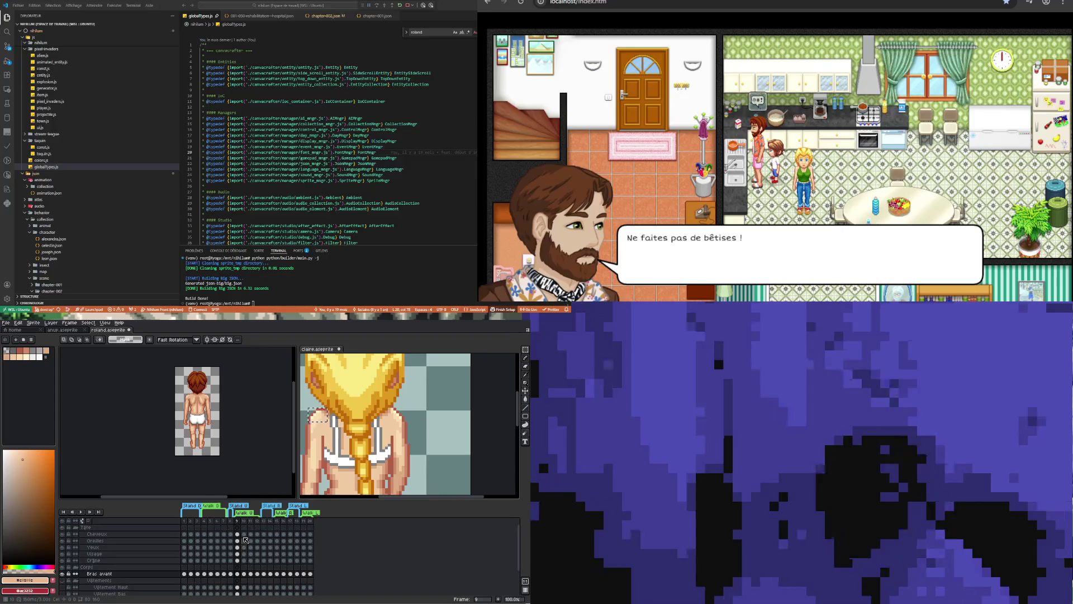
scroll(242, 537, down, 2)
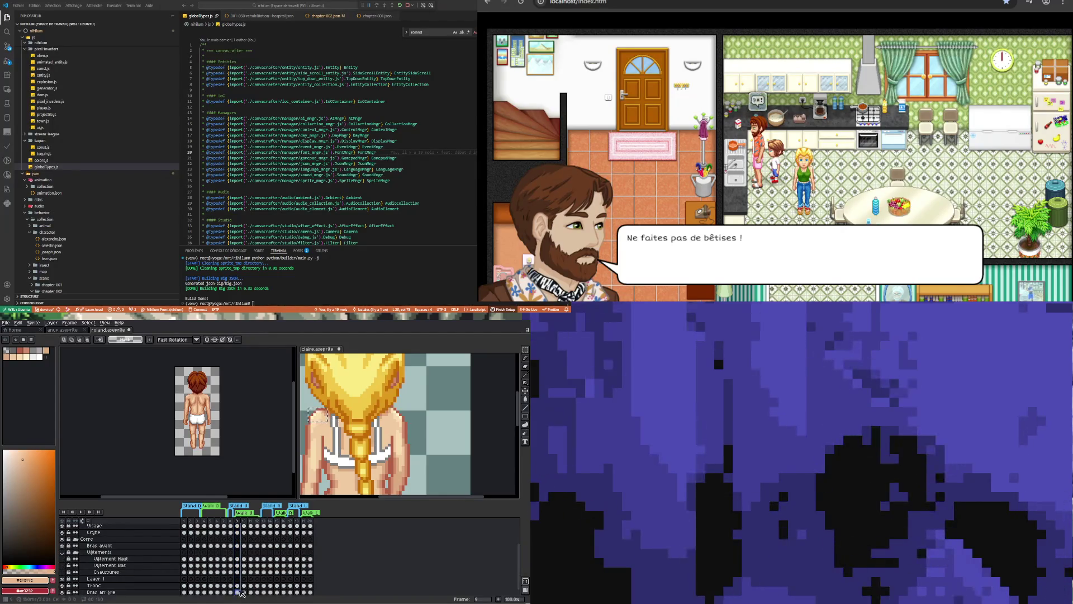
drag(176, 359, 228, 462)
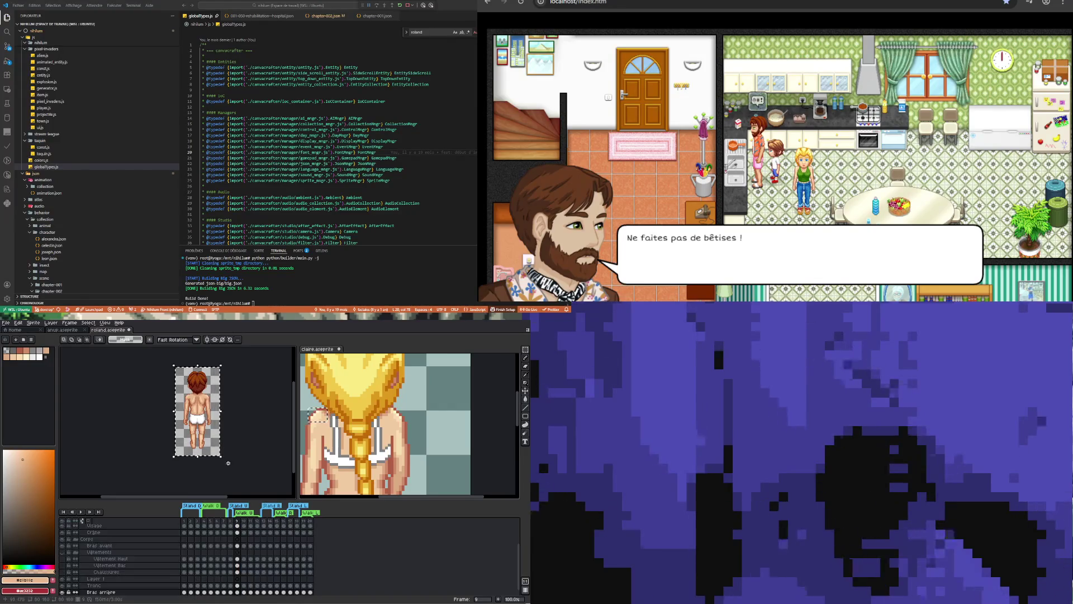
click(229, 418)
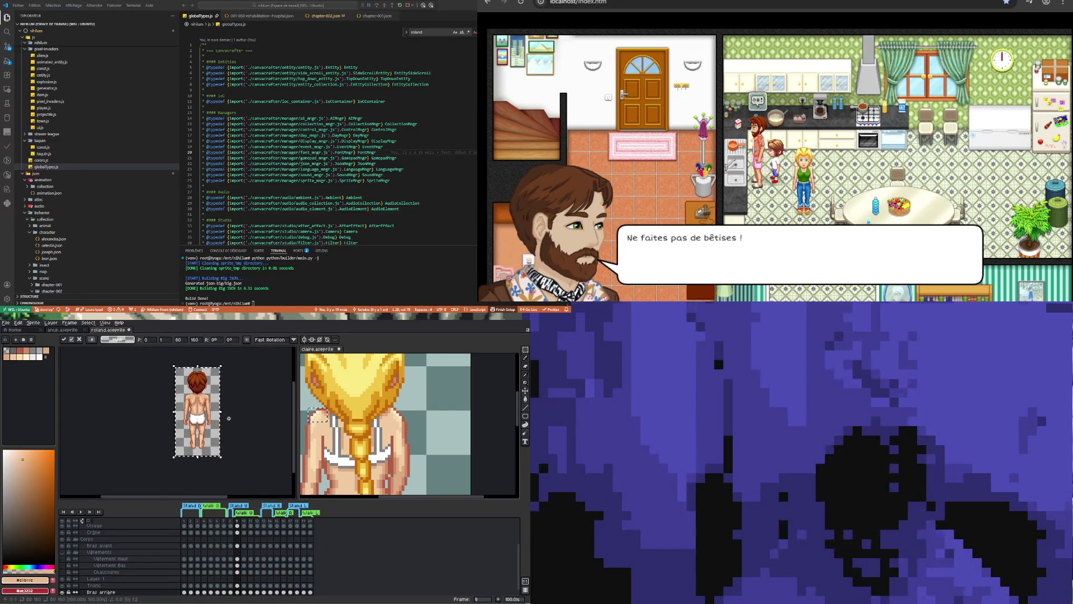
scroll(226, 416, up, 2)
scroll(221, 414, down, 1)
scroll(212, 409, up, 1)
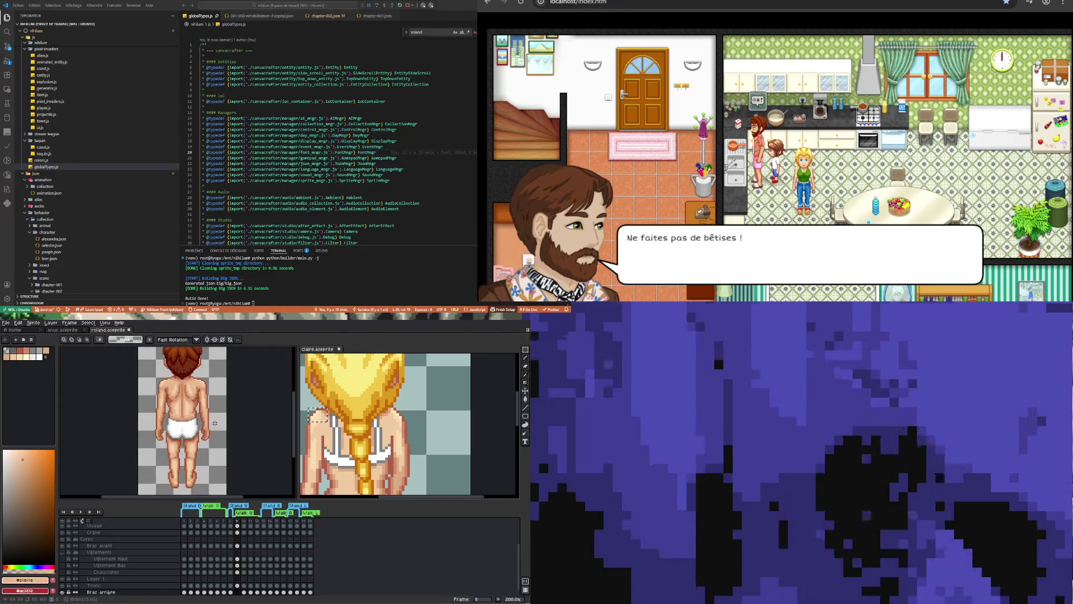
Undo the selection, review frames 10–12 on Crâne, and return to frame 9 at 100%.
key(m)
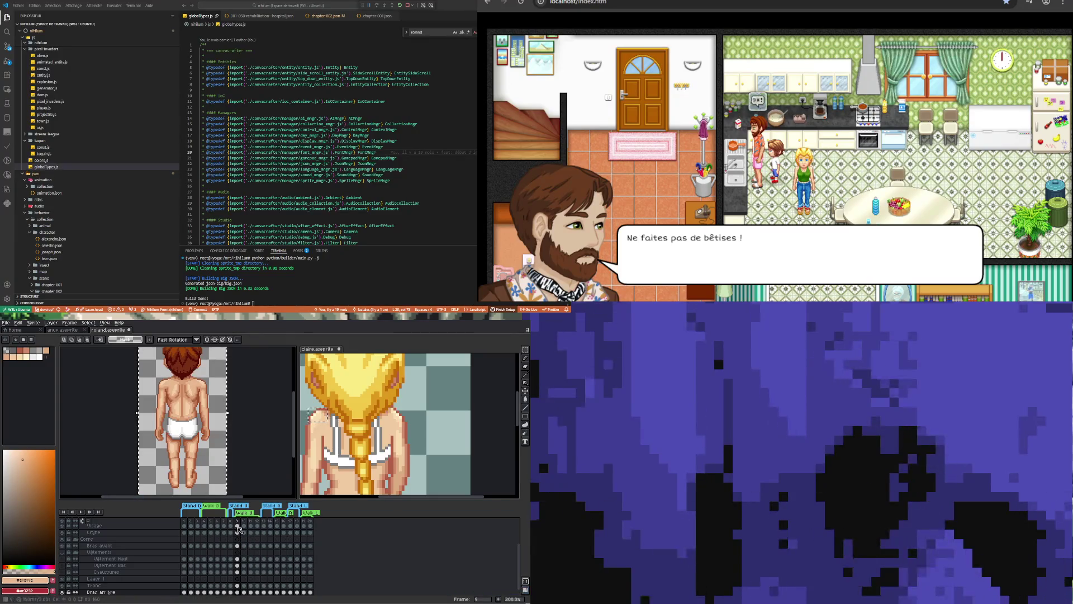
click(251, 527)
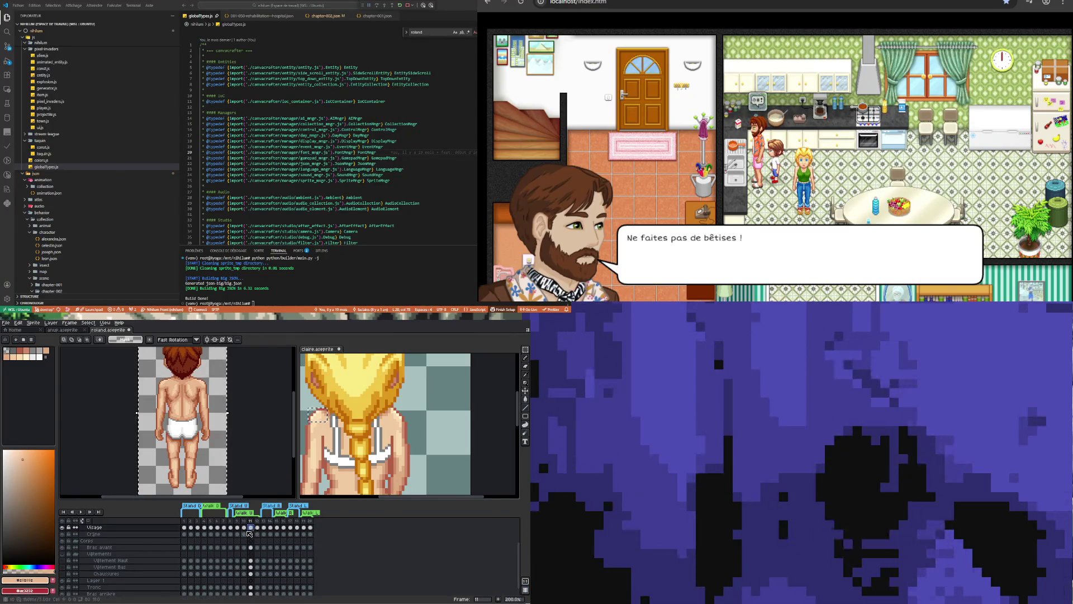
key(ctrl+z)
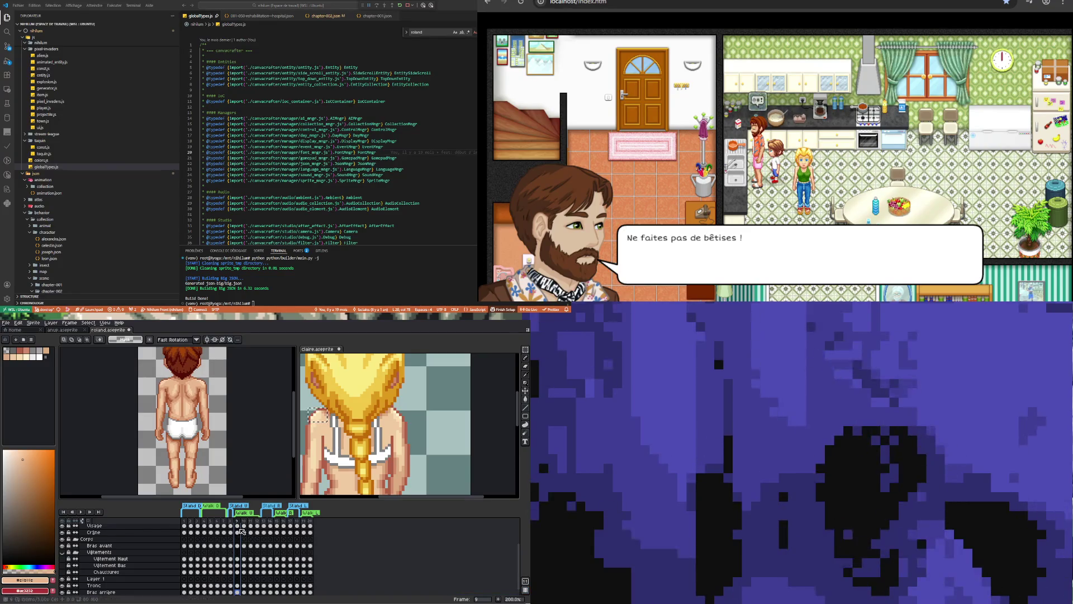
click(258, 533)
click(251, 533)
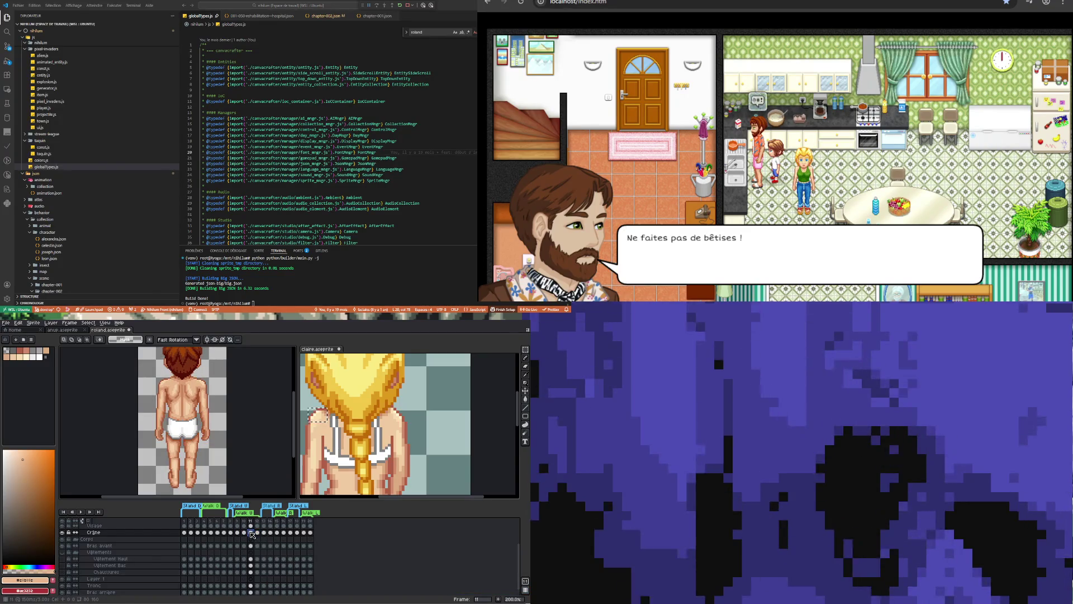
click(245, 533)
click(237, 533)
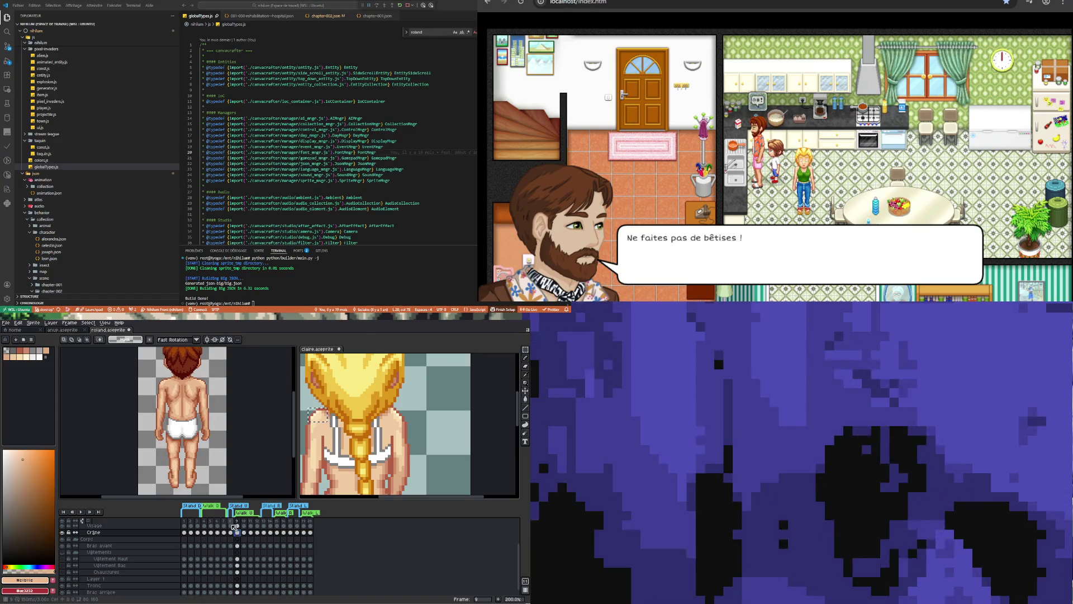
scroll(204, 412, down, 1)
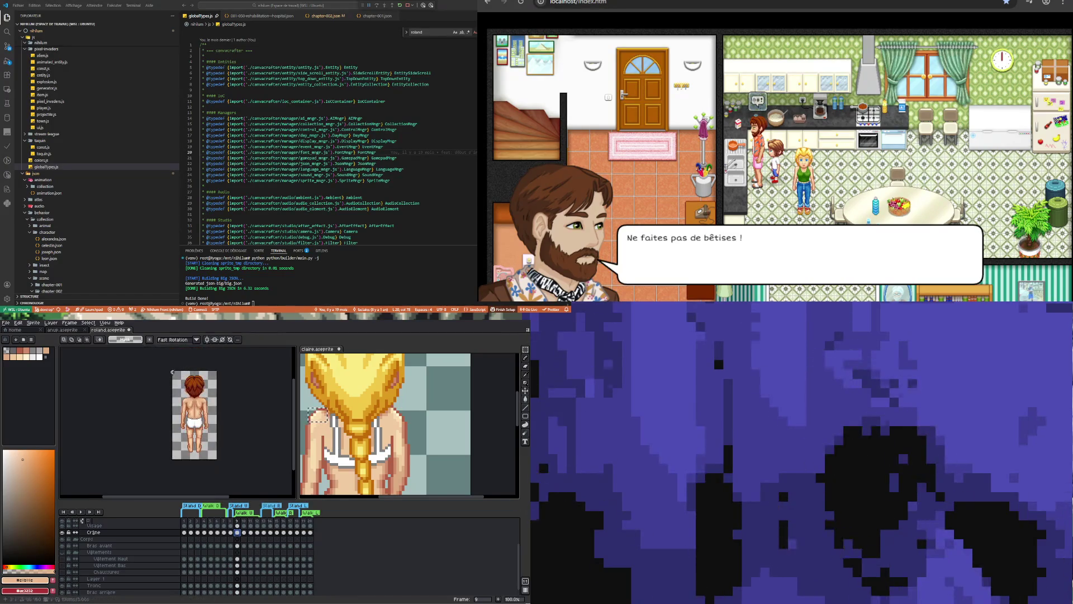
Select all cels in the frame 9 column and nudge them up one pixel and back down.
key(ctrl+a)
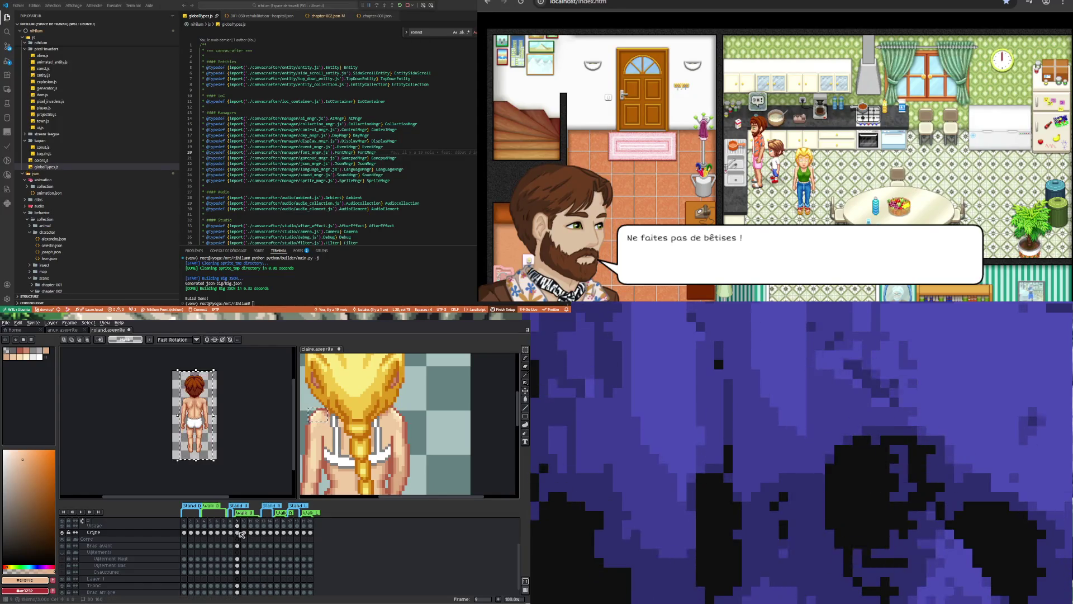
scroll(241, 534, up, 2)
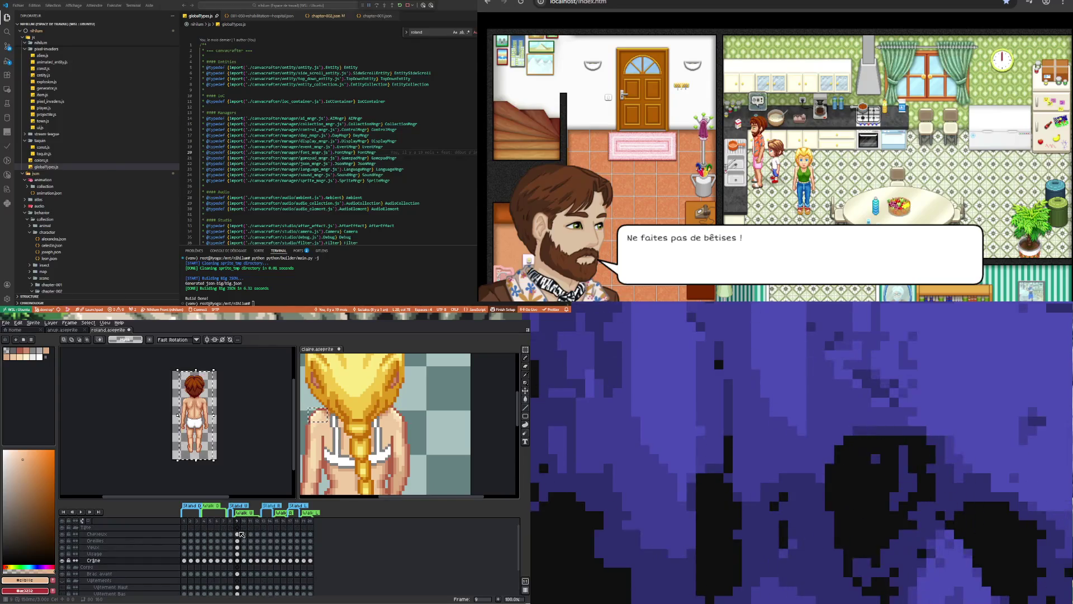
drag(241, 534, 237, 594)
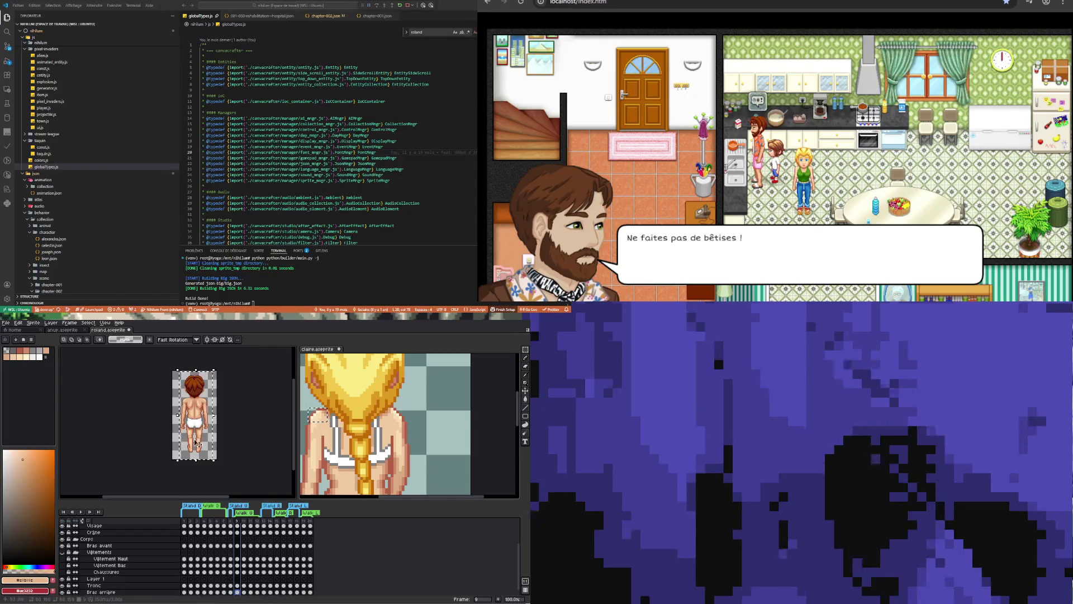
scroll(197, 436, up, 1)
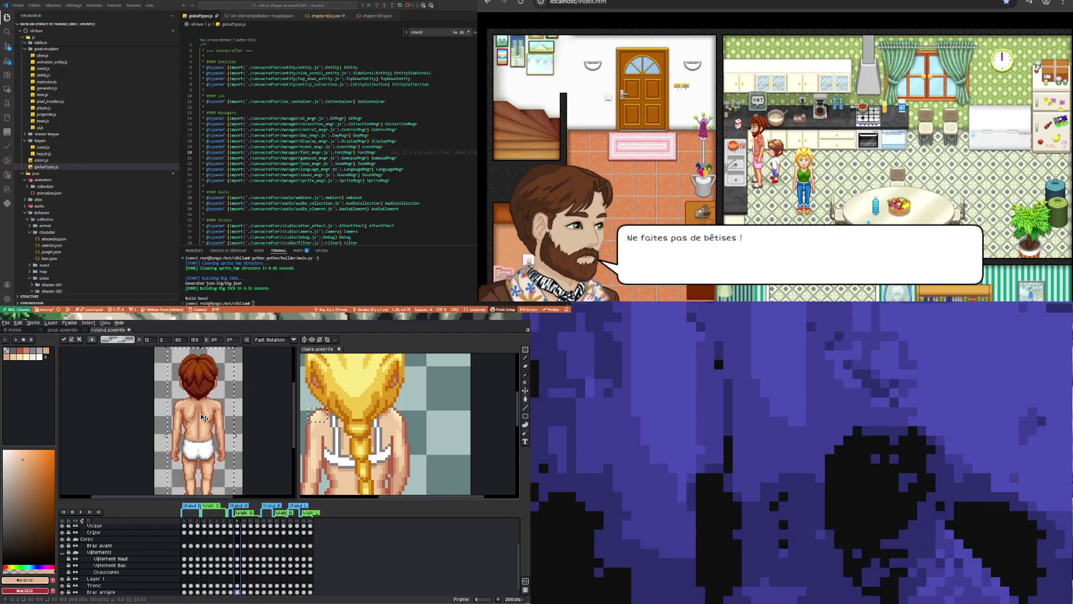
key(Up)
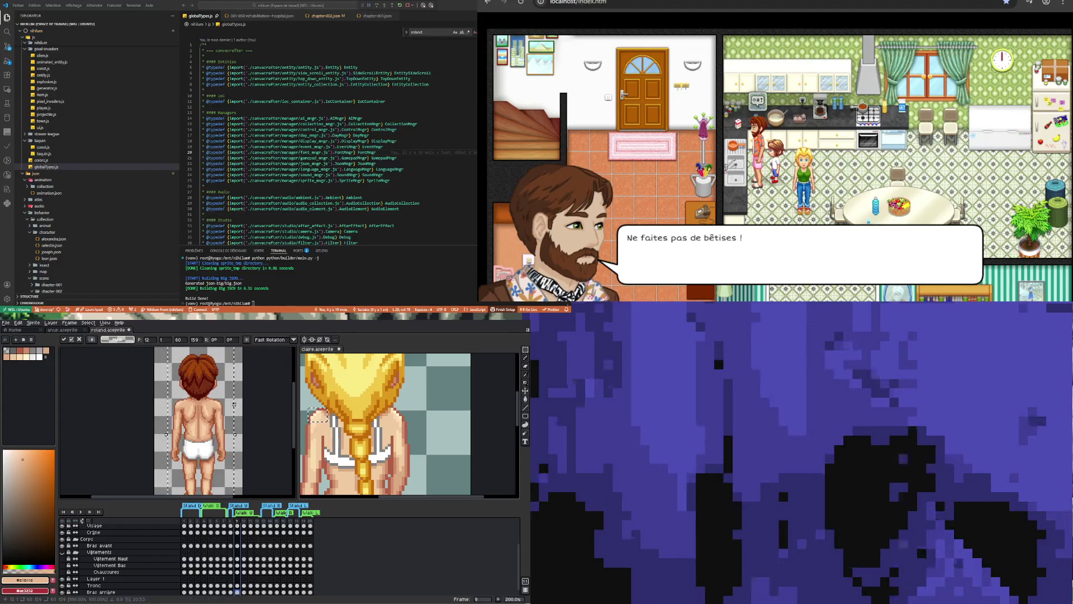
key(Down)
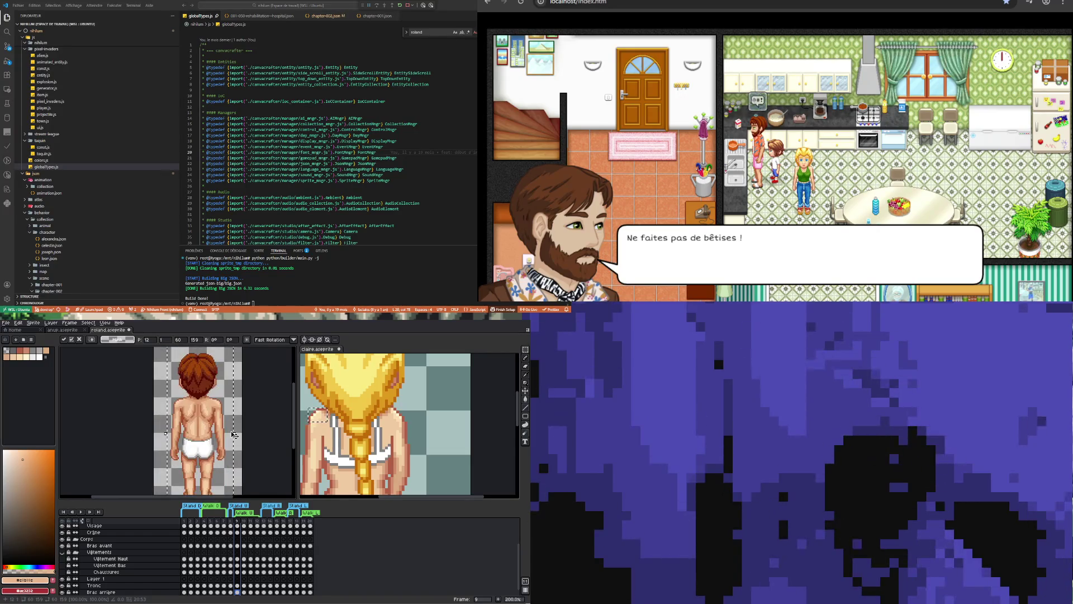
Apply the transform and insert a copy of frame 9 at frame 11.
click(258, 492)
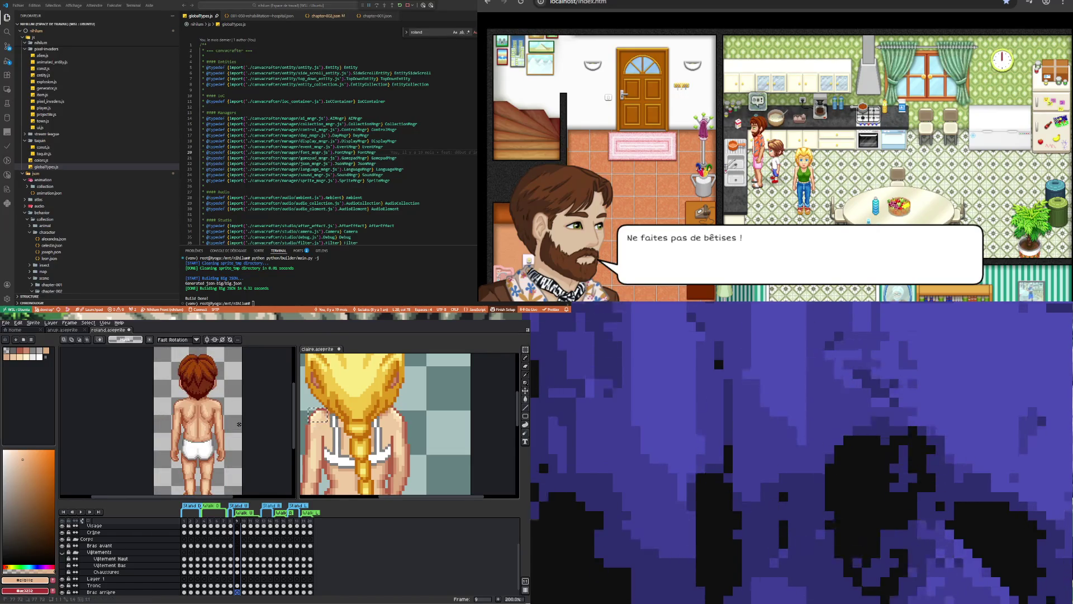
click(243, 559)
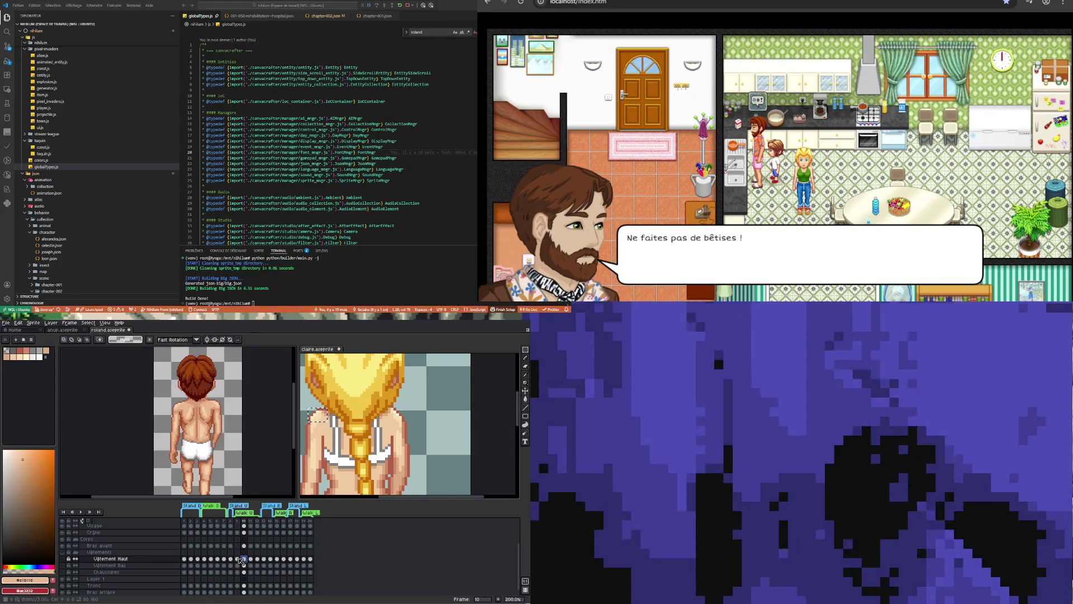
scroll(241, 540, up, 1)
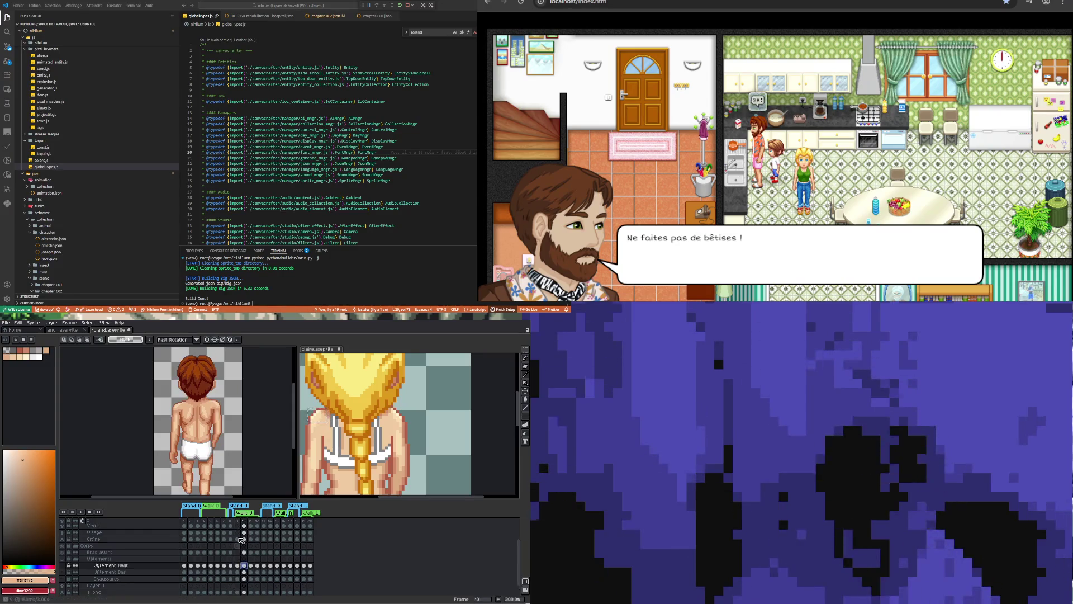
scroll(242, 540, up, 3)
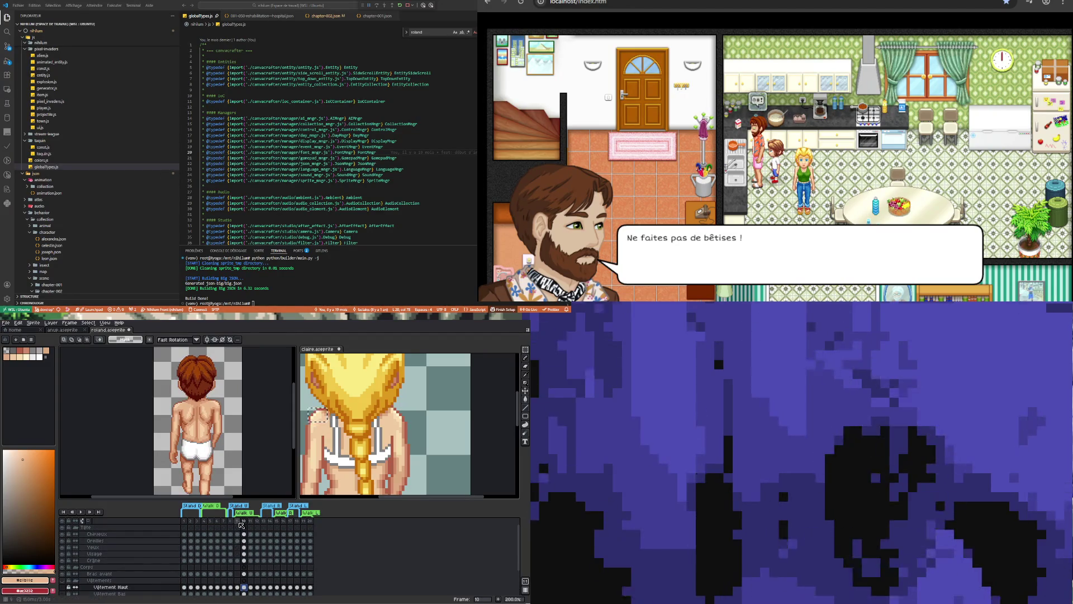
key(Left)
click(253, 524)
key(ctrl+v)
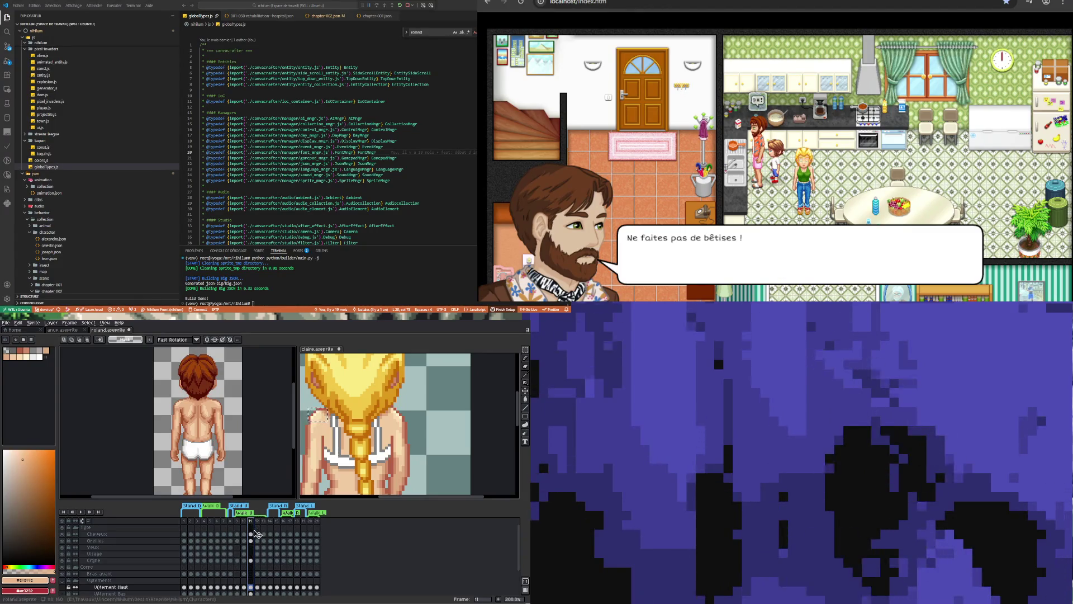
Delete frame 12 and select the Tête cel on frame 11.
click(259, 522)
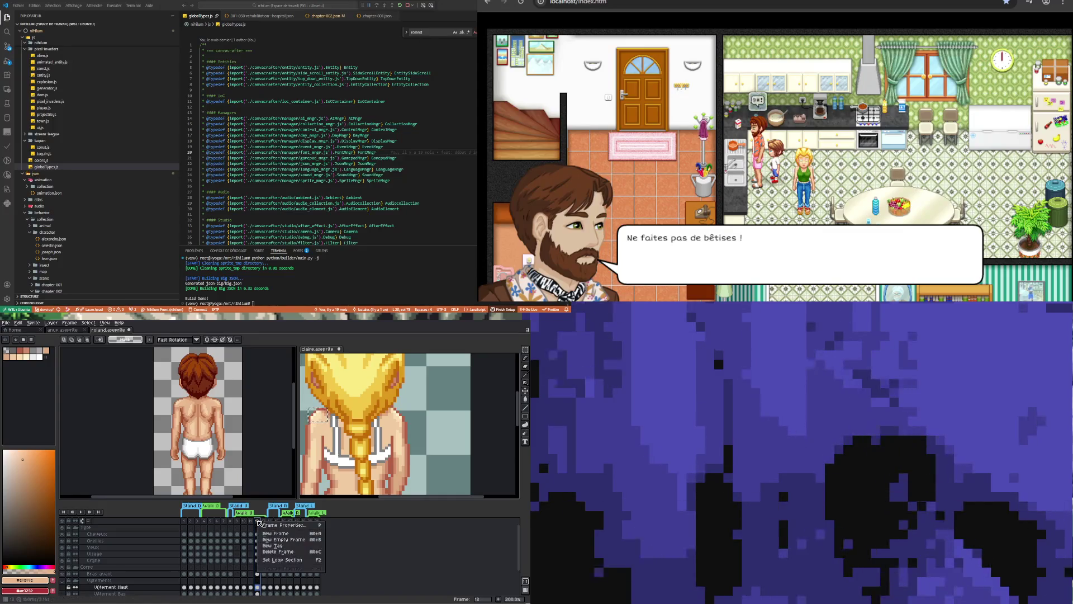
key(Delete)
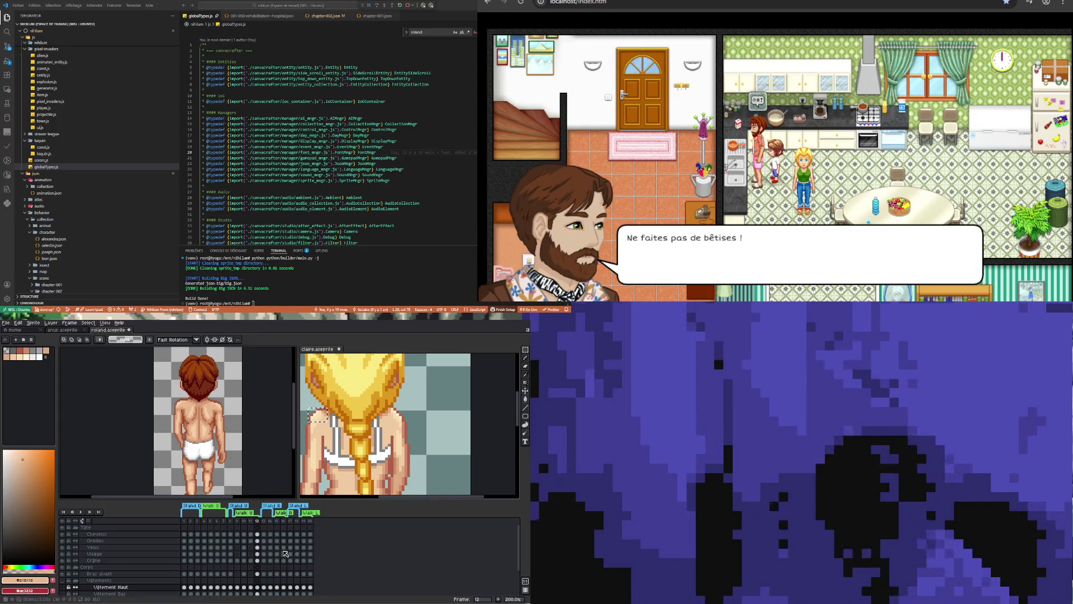
click(251, 527)
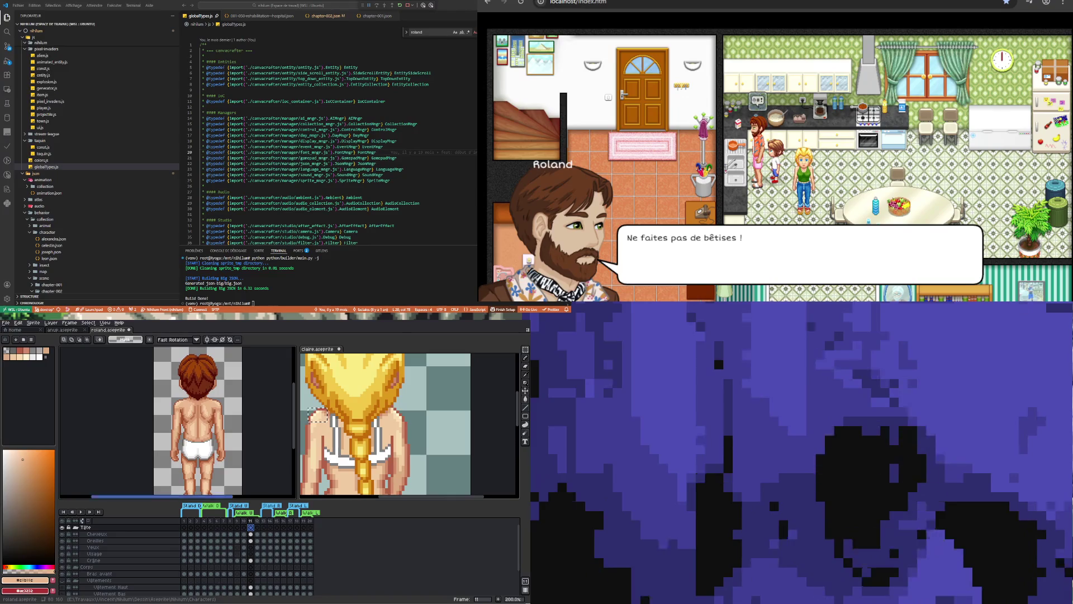
Compare the Cheveux and Oreilles cels across frames 9, 10 and 11.
scroll(204, 439, down, 1)
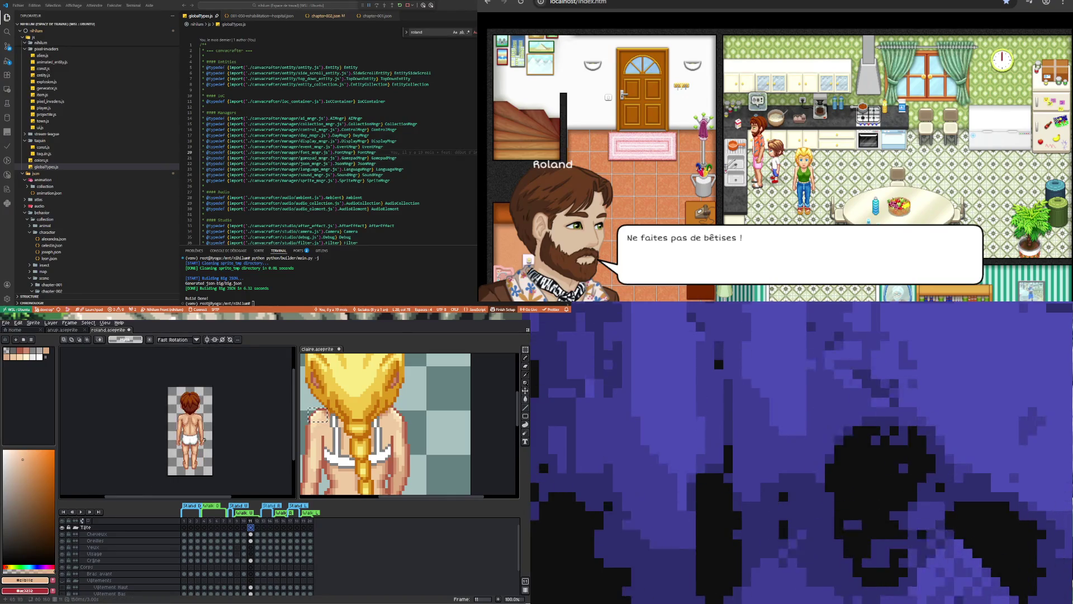
scroll(205, 440, up, 1)
scroll(190, 436, down, 1)
scroll(186, 433, up, 1)
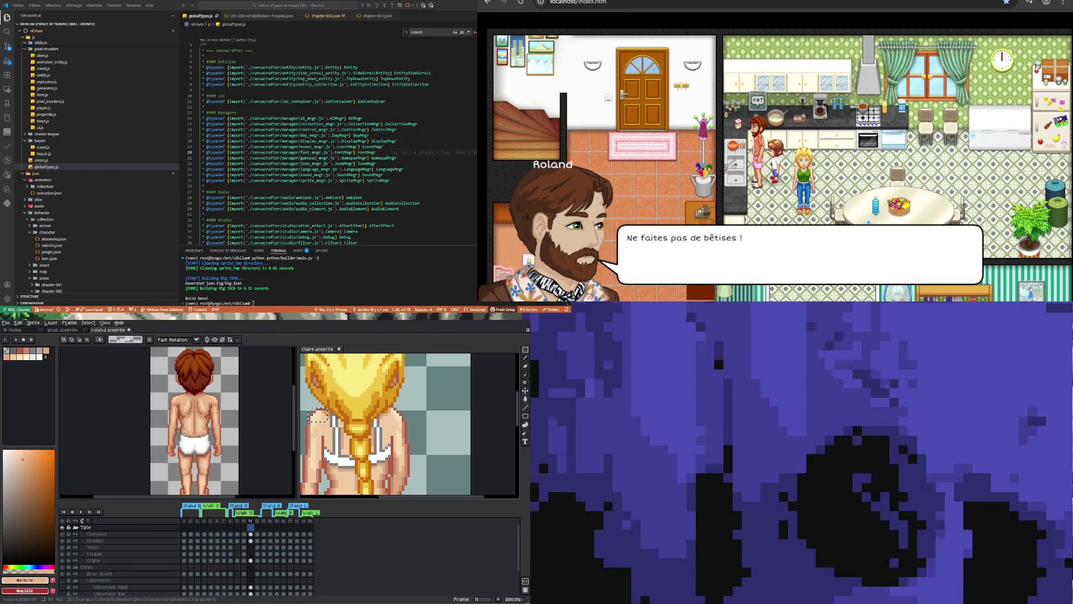
scroll(218, 433, down, 1)
scroll(218, 433, up, 1)
scroll(213, 445, down, 1)
scroll(210, 456, up, 1)
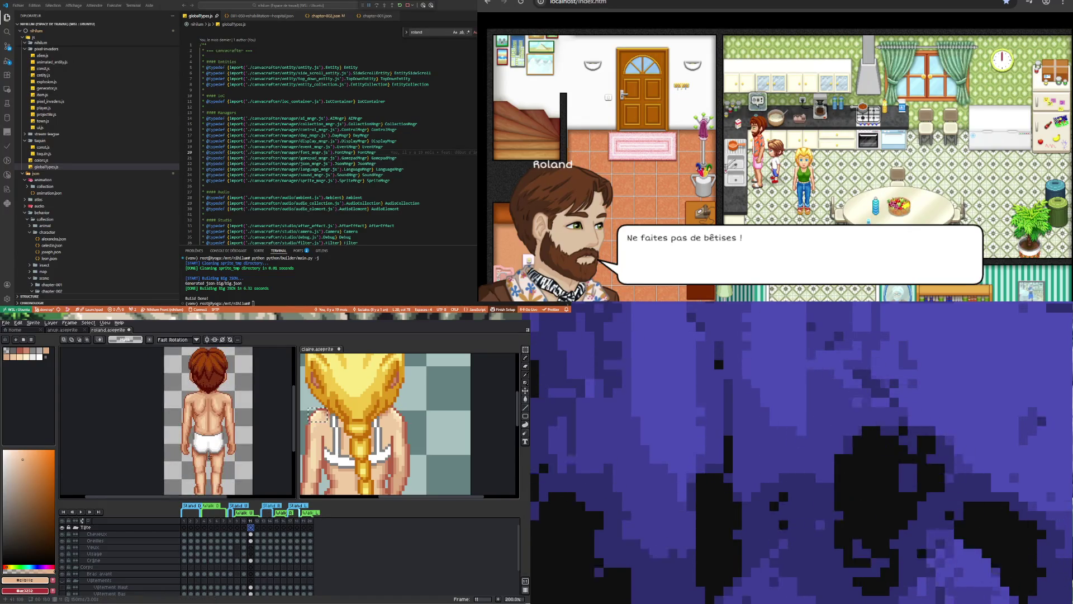
click(237, 540)
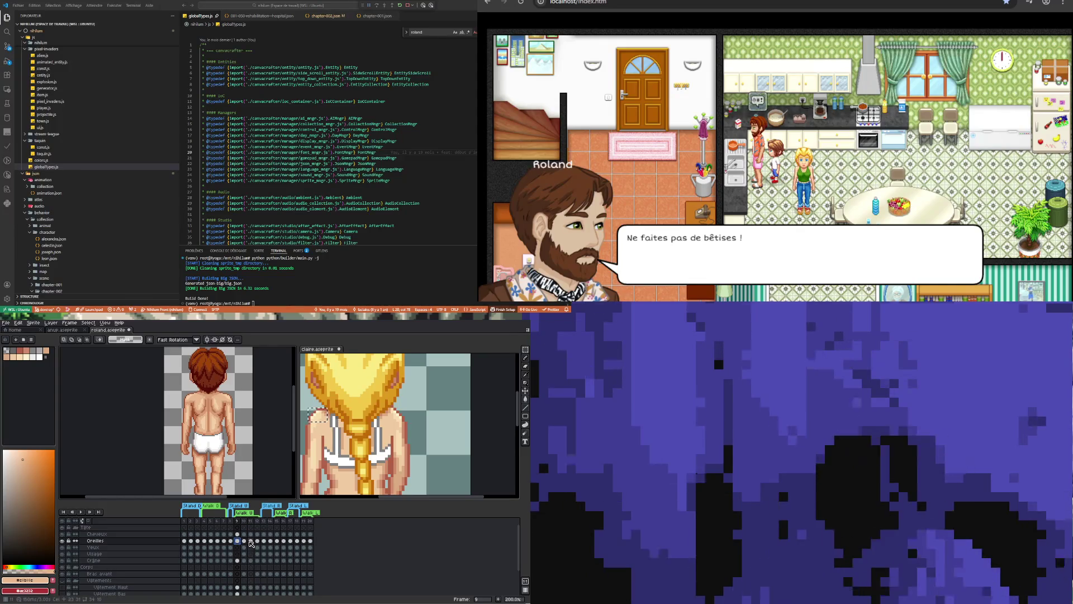
click(239, 535)
click(244, 535)
click(251, 534)
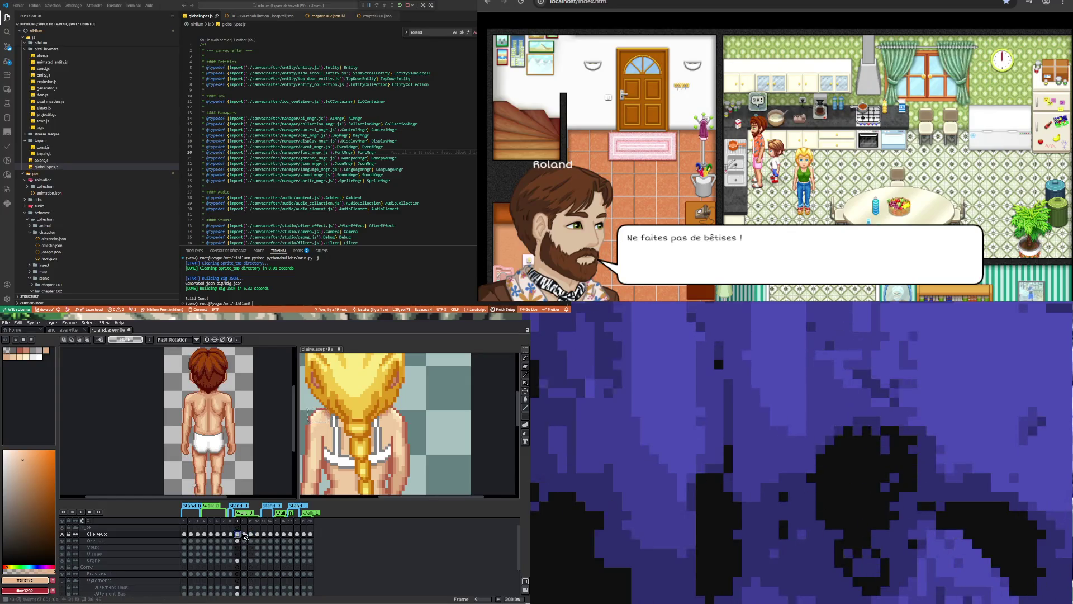
click(244, 535)
key(Right)
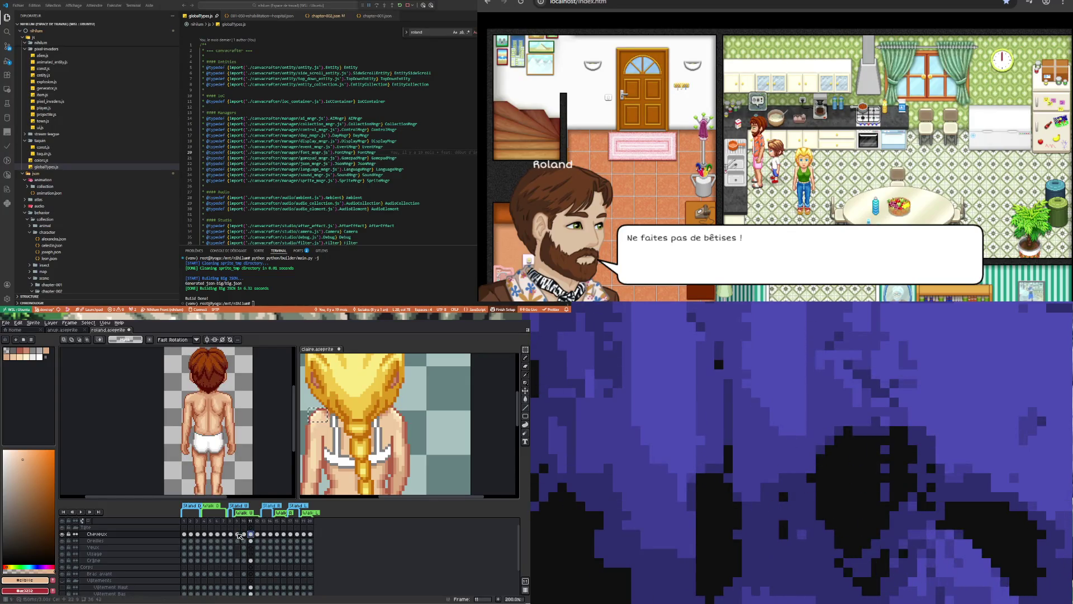
click(246, 540)
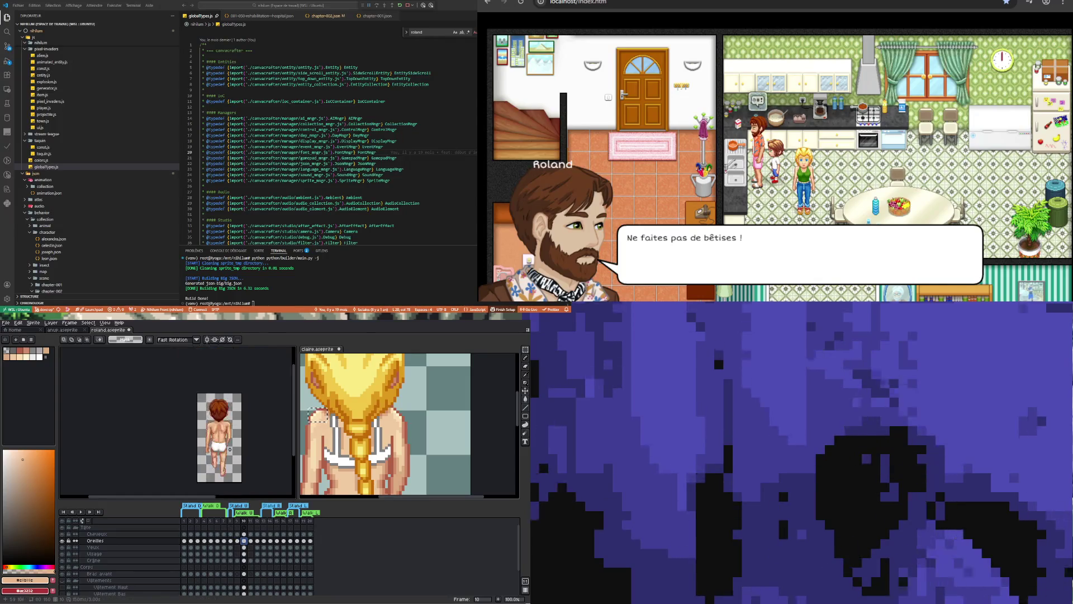
click(237, 534)
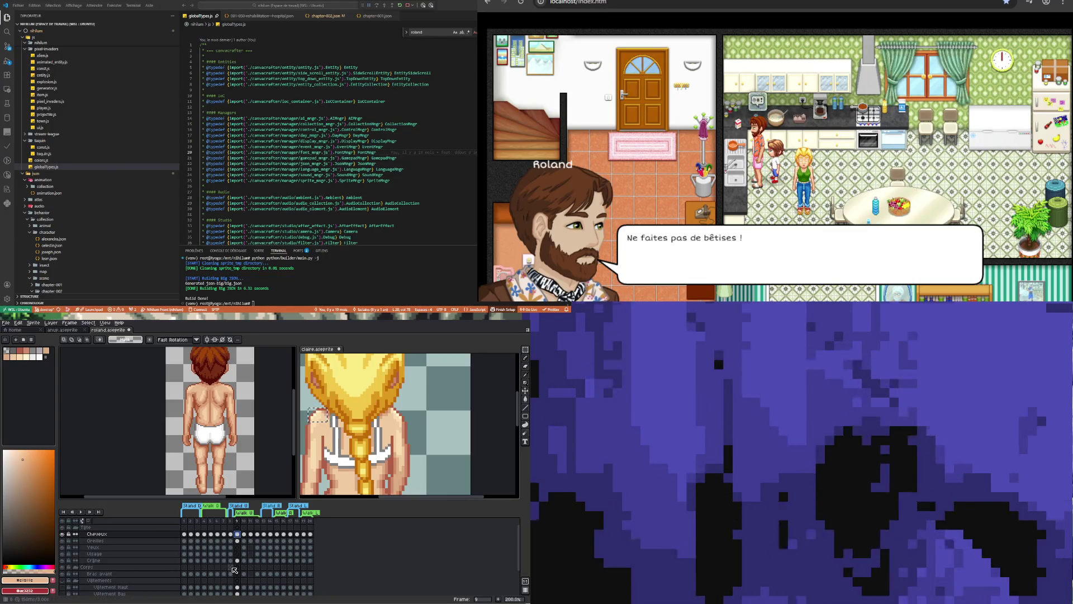
Inspect the Bras avant, Corps and Tronc cels on frame 8, then bring up the claire sprite.
click(231, 573)
click(232, 568)
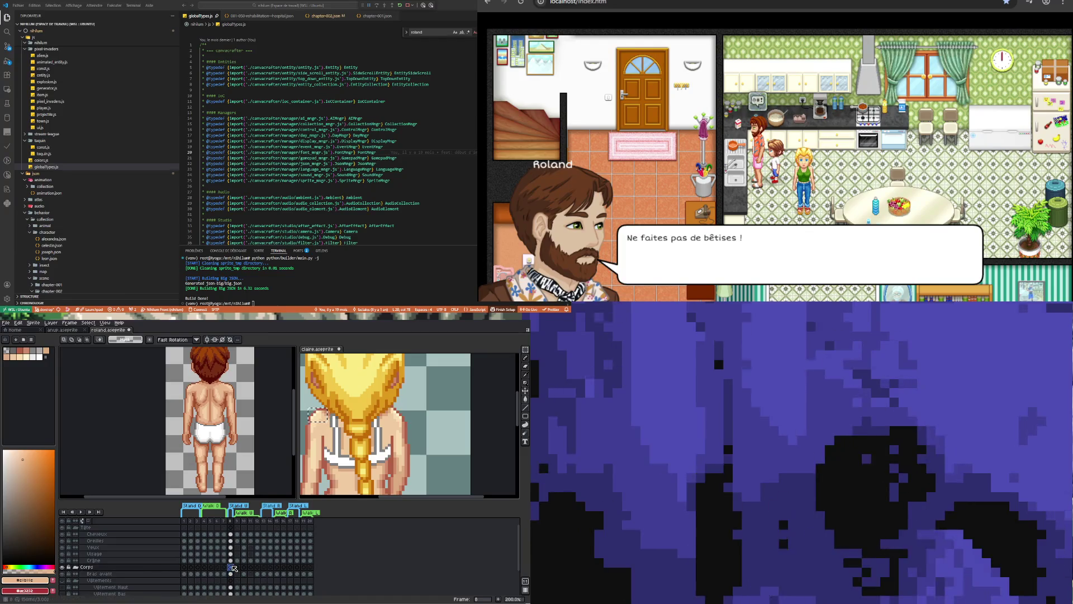
scroll(255, 566, down, 3)
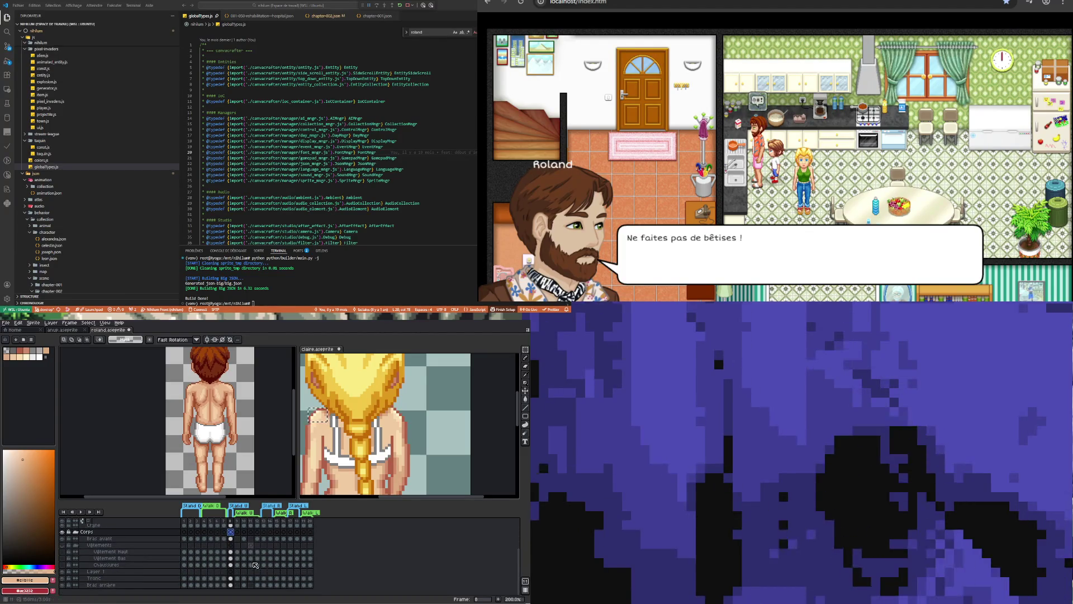
click(231, 579)
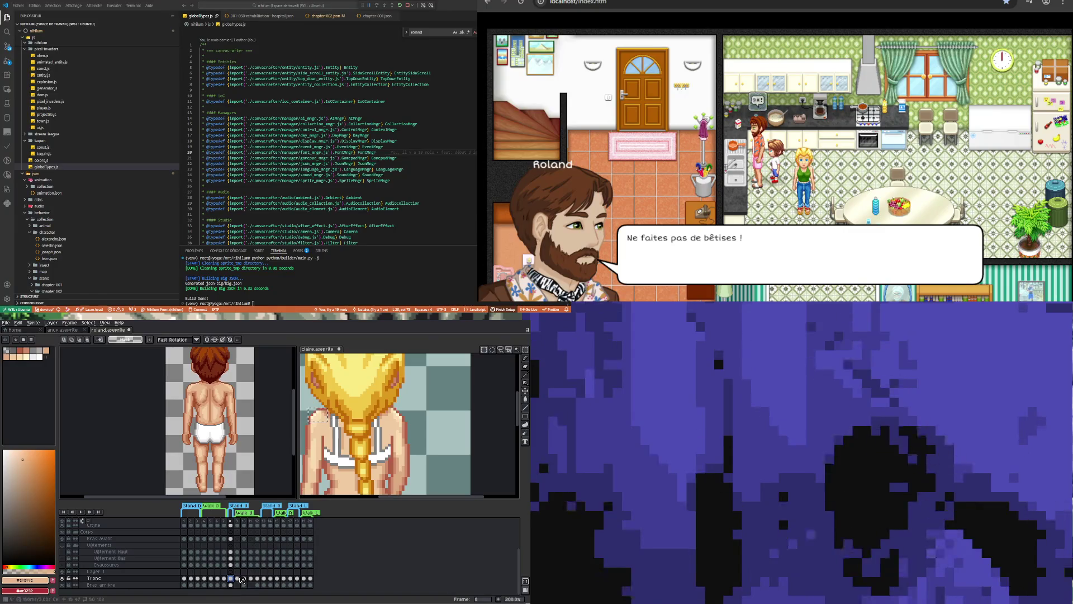
scroll(354, 419, down, 4)
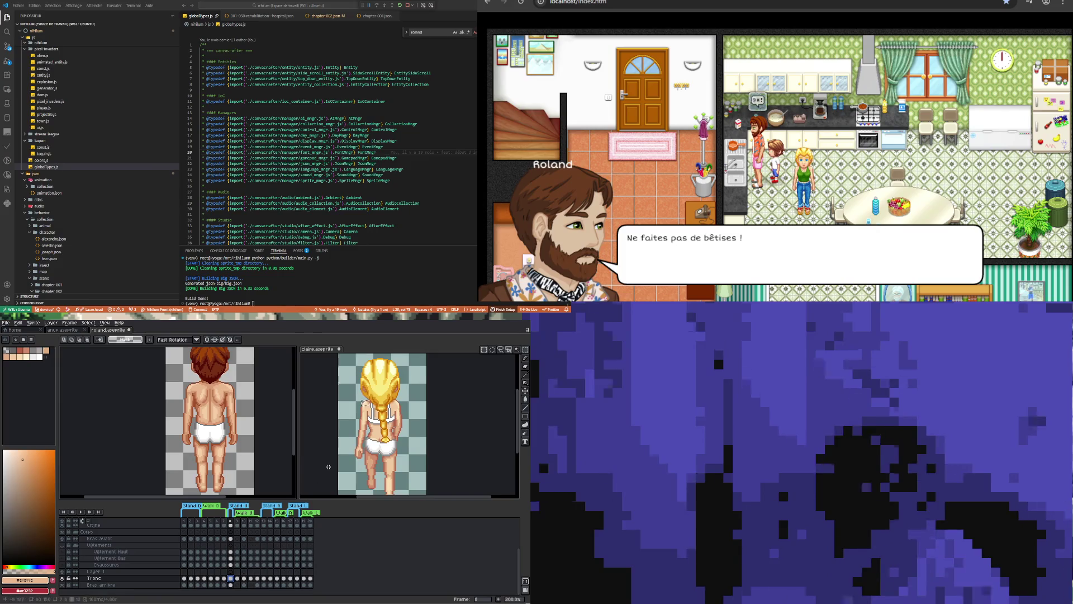
key(ctrl+Tab)
key(Left)
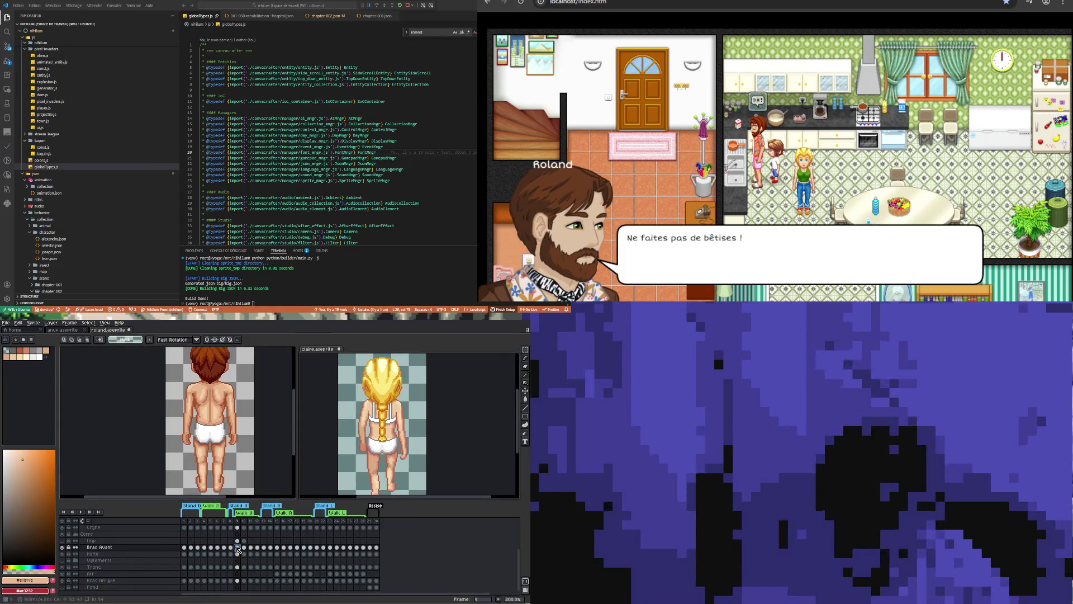
scroll(328, 452, down, 1)
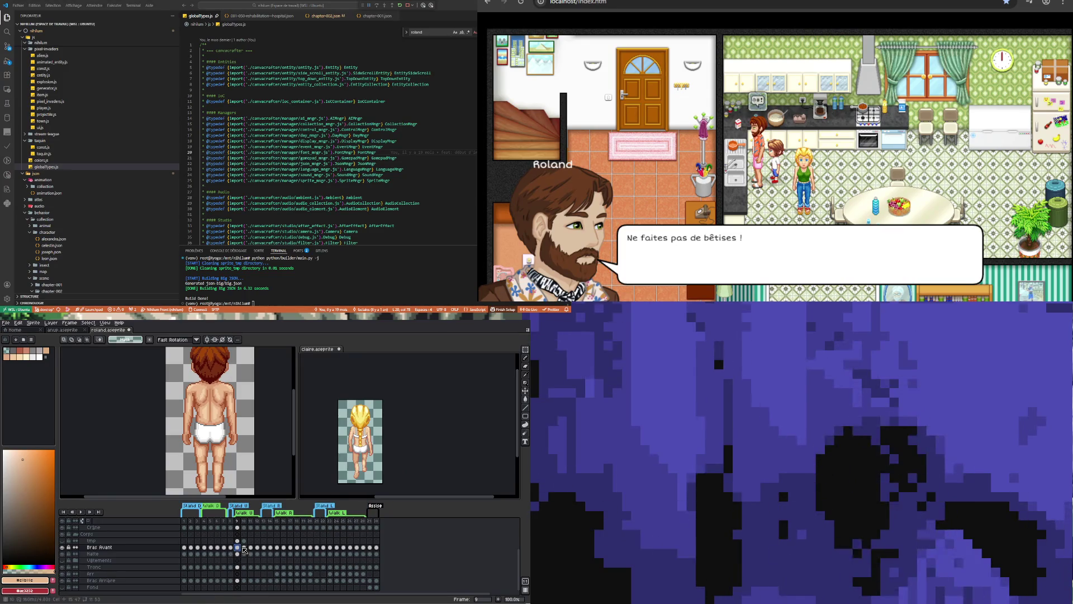
click(245, 548)
key(Left)
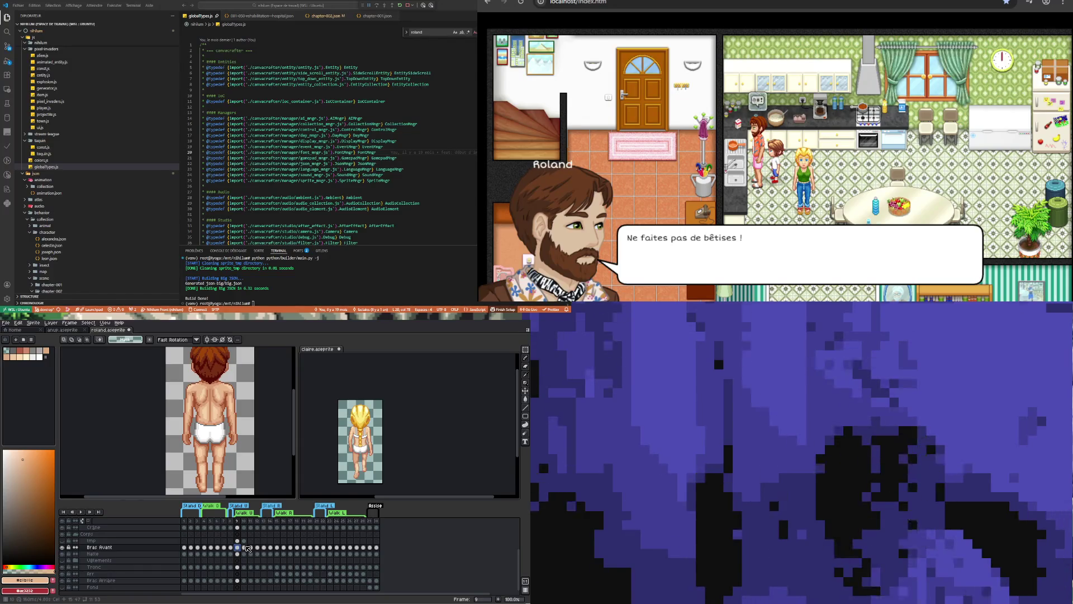
click(246, 548)
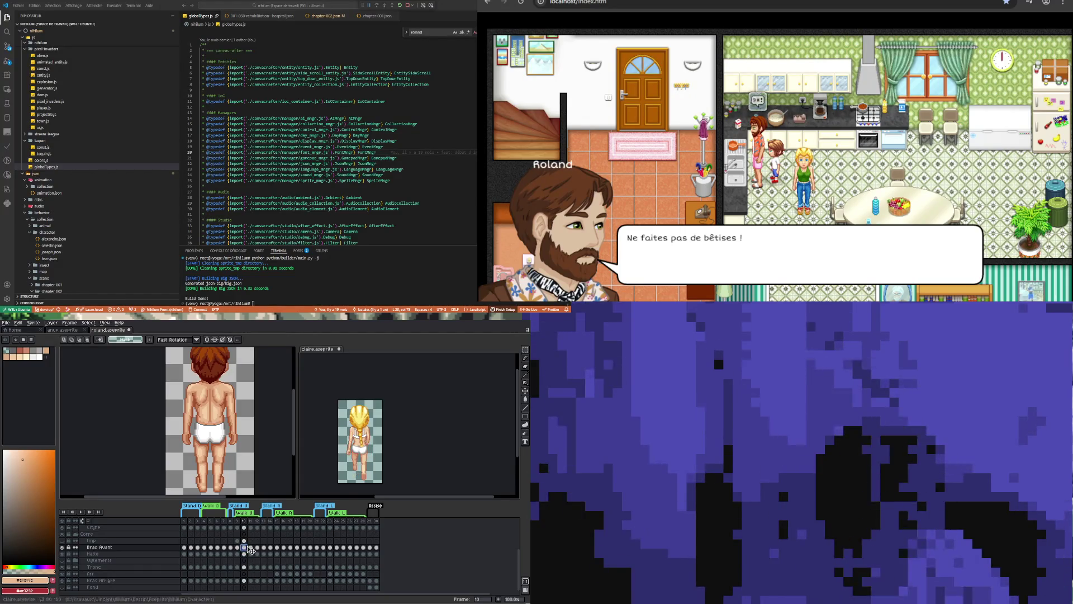
click(251, 548)
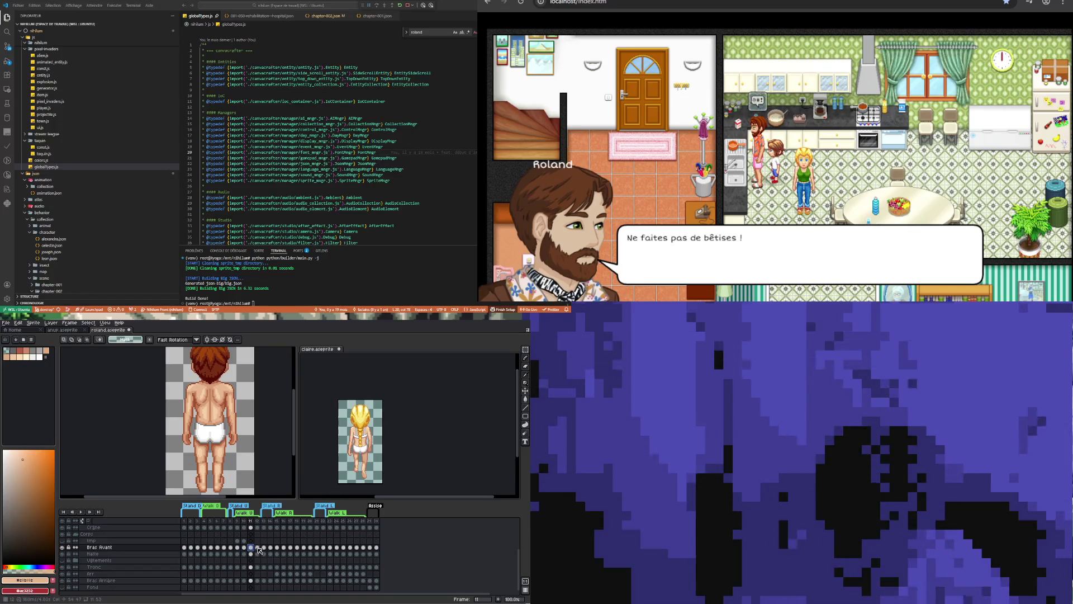
click(258, 548)
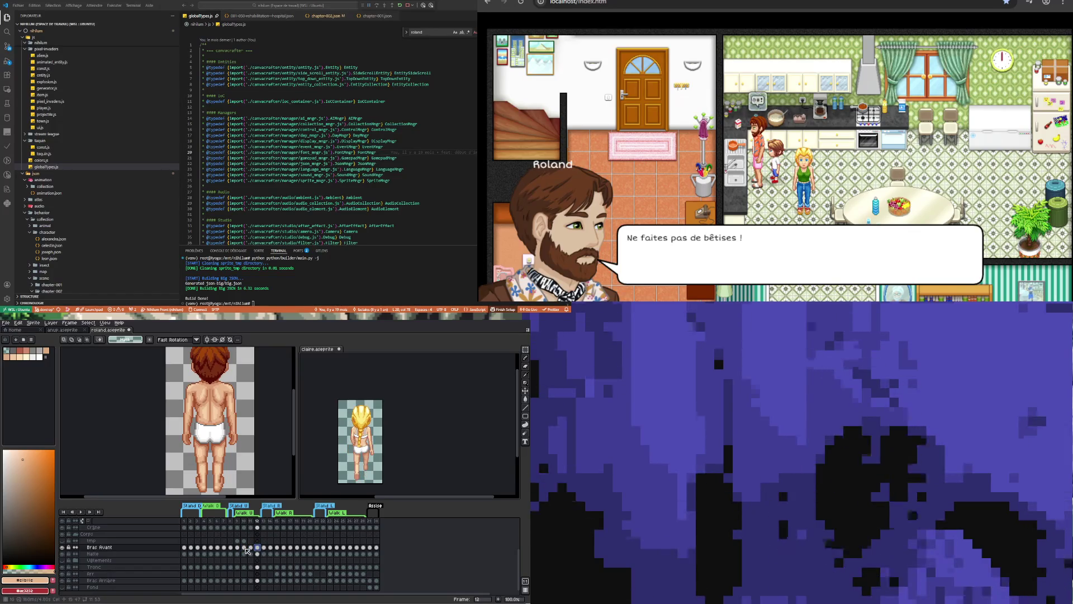
click(244, 548)
click(237, 548)
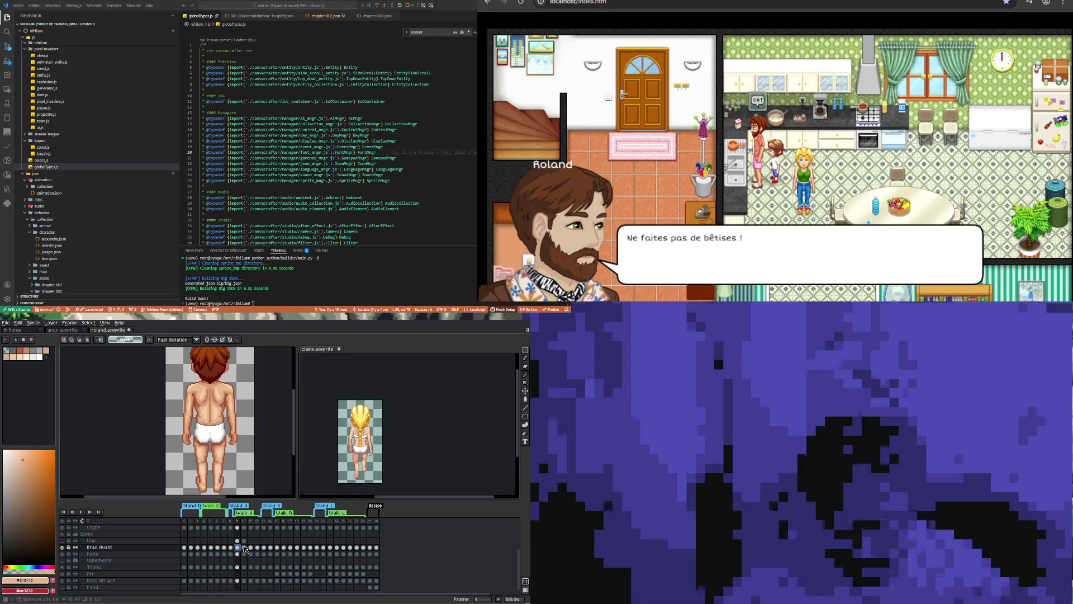
click(244, 548)
click(238, 548)
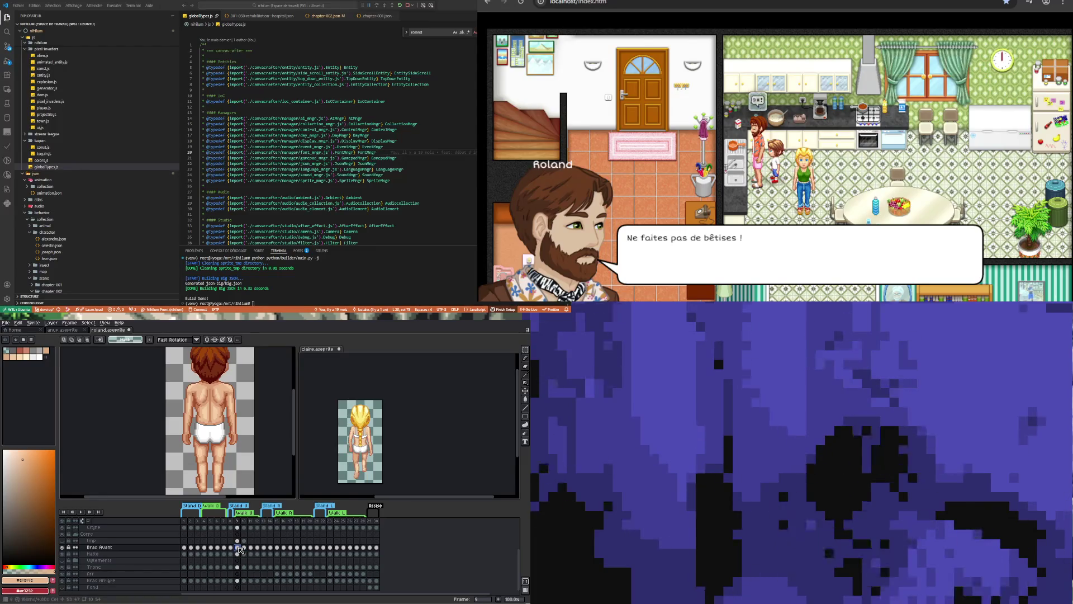
click(246, 548)
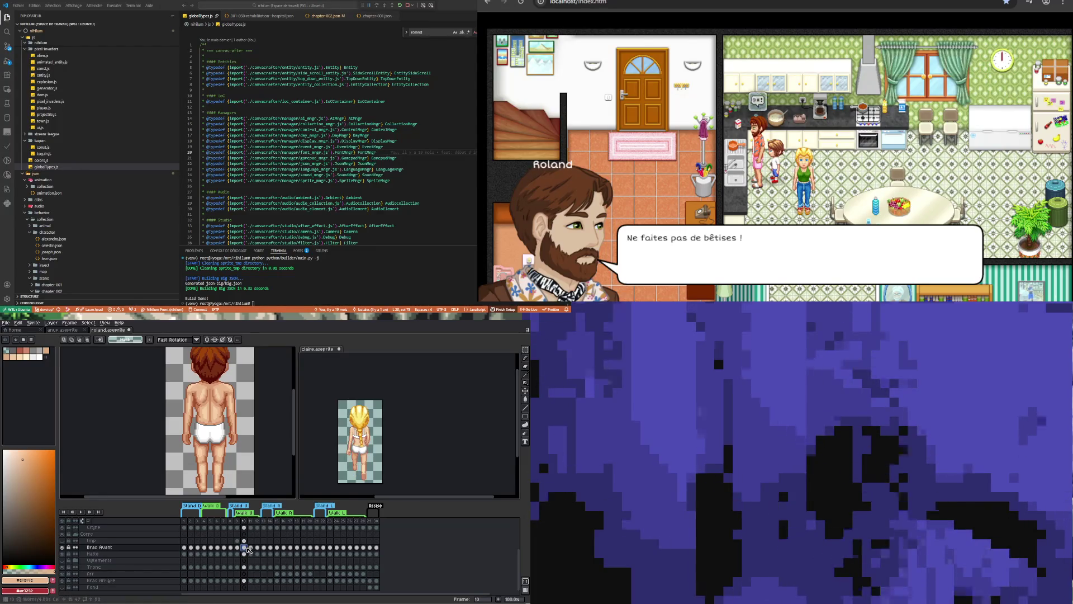
click(239, 548)
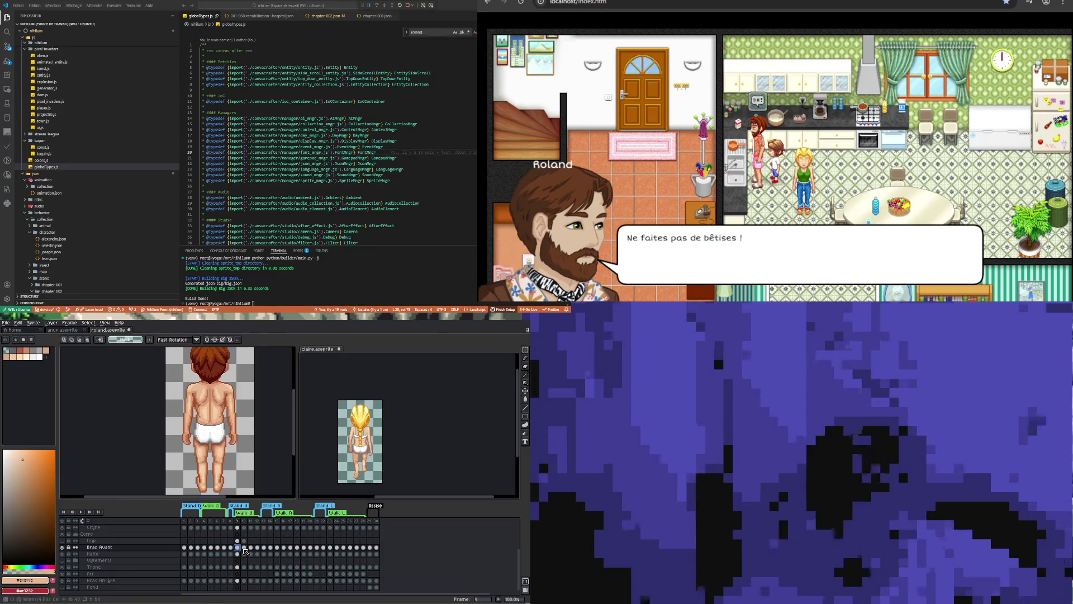
click(245, 549)
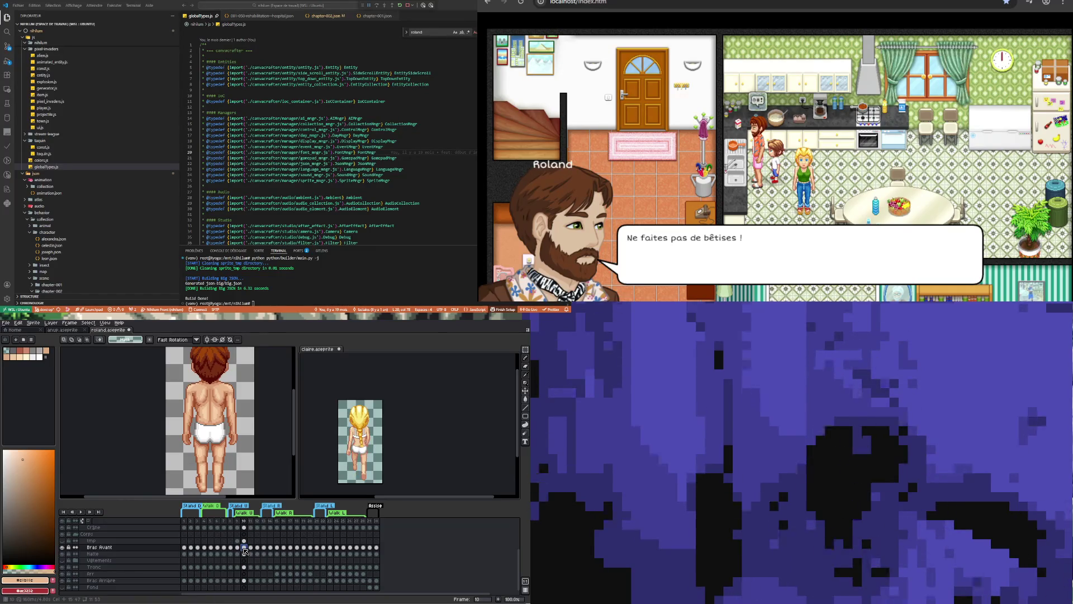
click(238, 548)
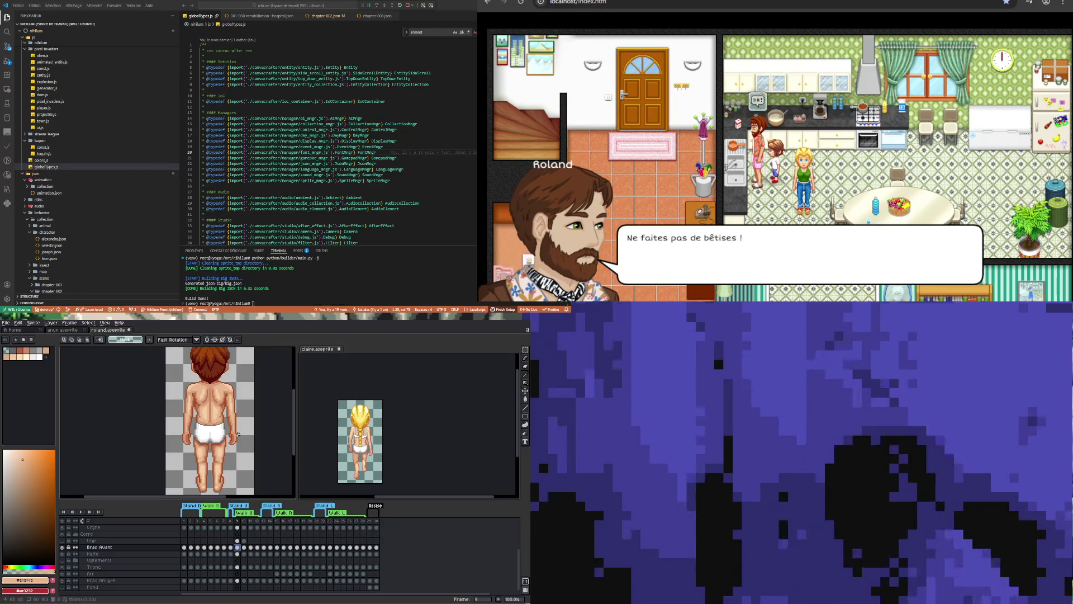
key(ctrl+Tab)
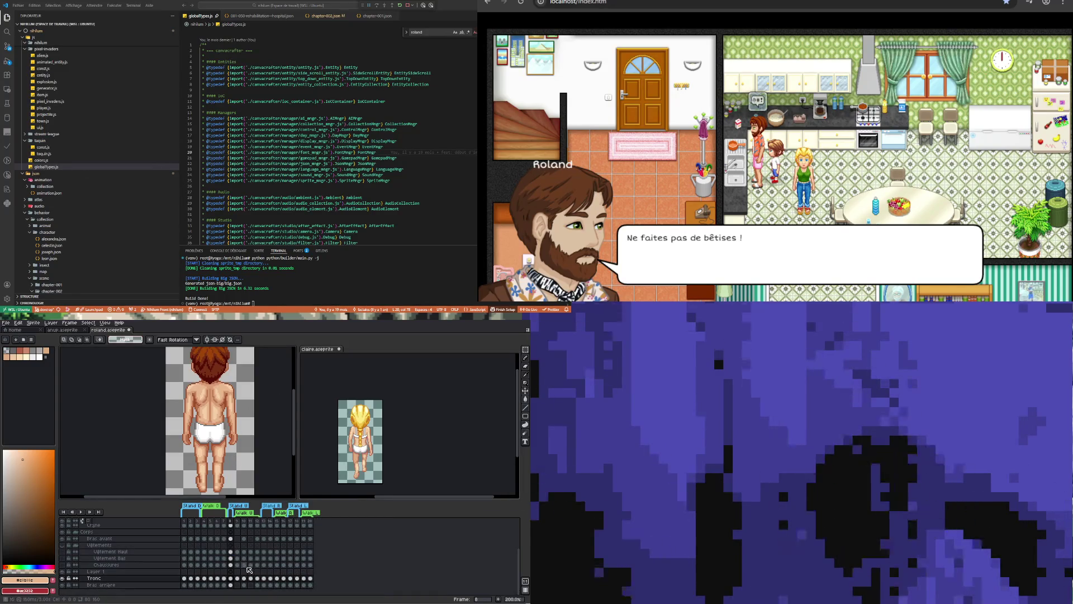
On the Tronc cel at frame 9, marquee the right arm and shoulder area, then drop the selection.
click(244, 545)
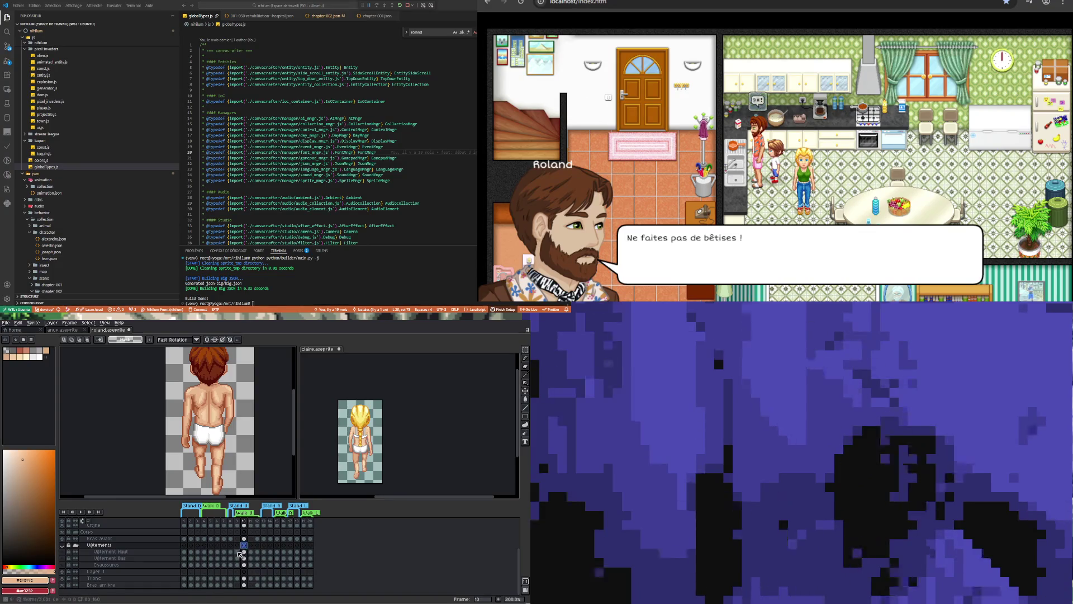
click(237, 578)
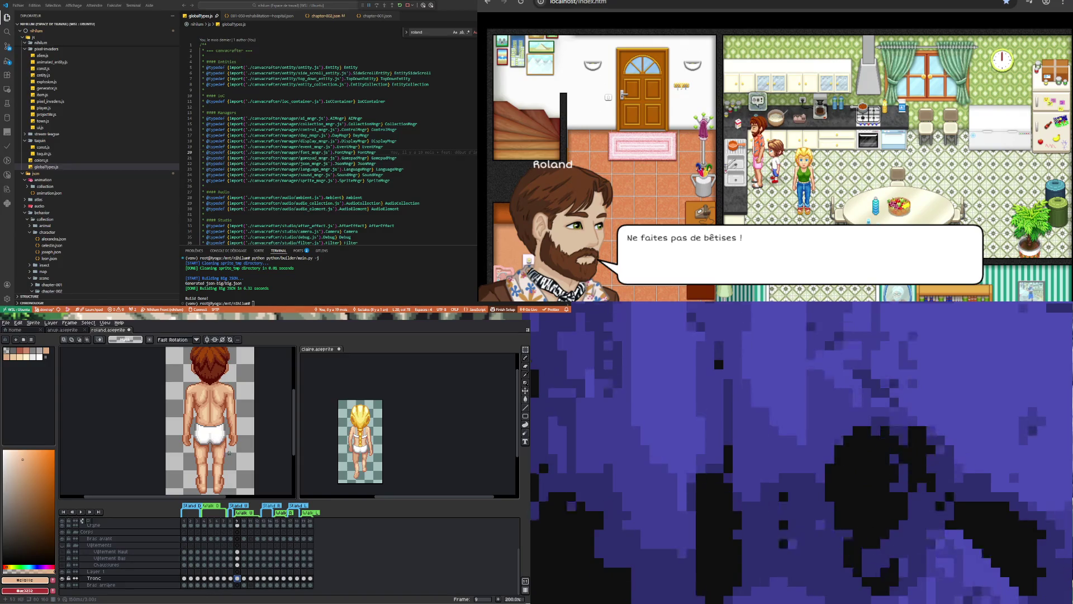
scroll(257, 408, up, 1)
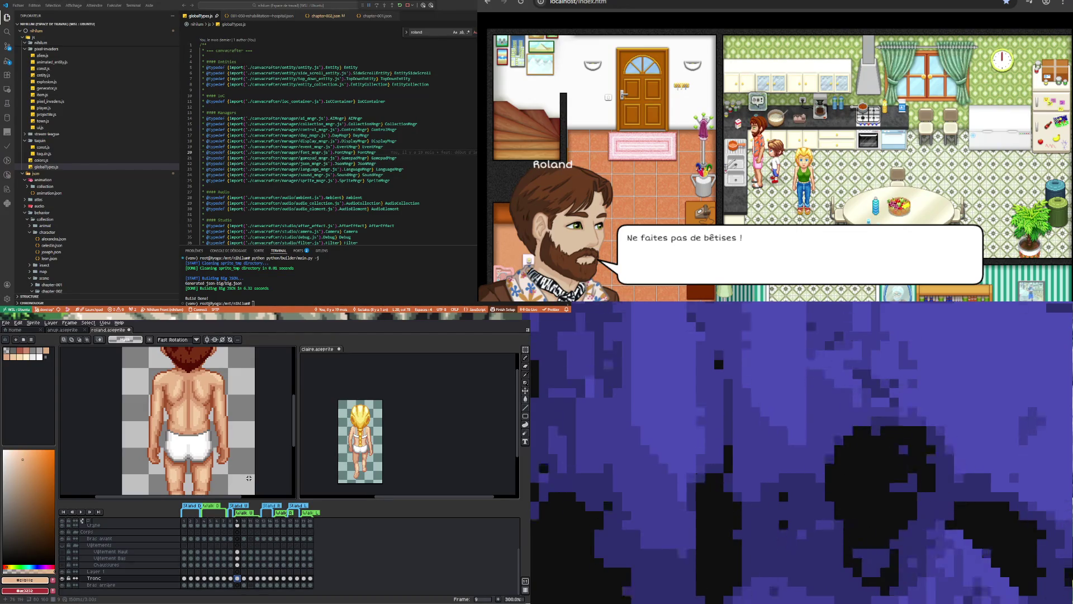
drag(249, 478, 212, 363)
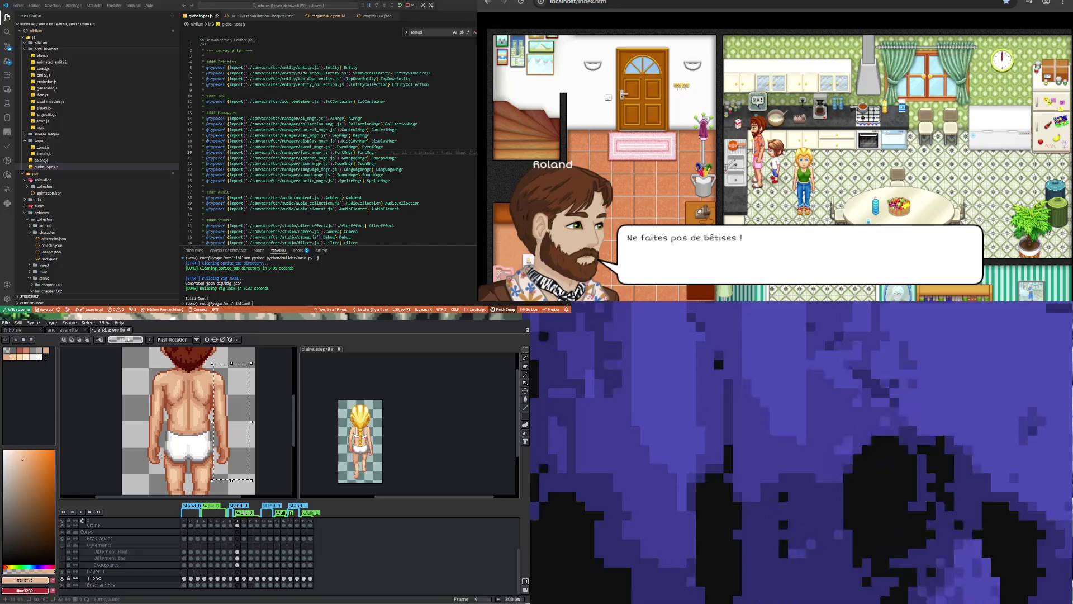
click(141, 468)
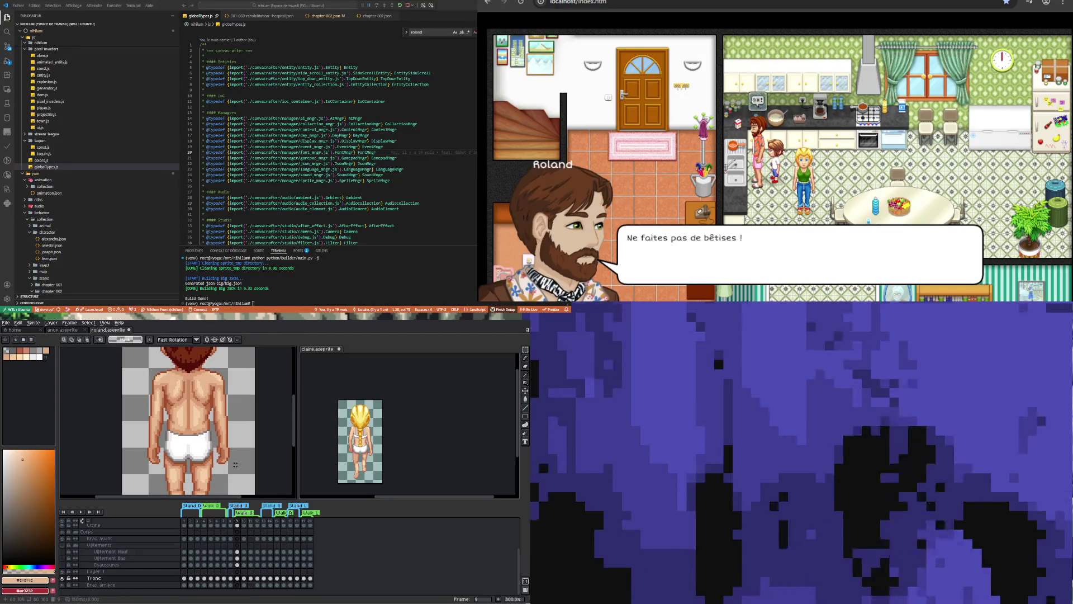
drag(242, 473, 214, 359)
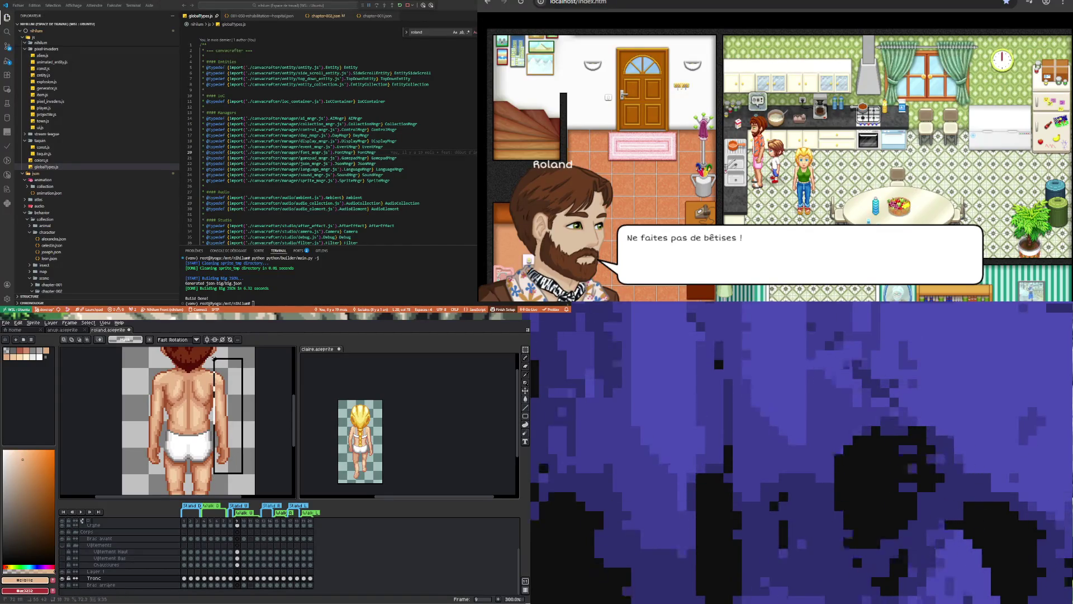
scroll(211, 366, up, 2)
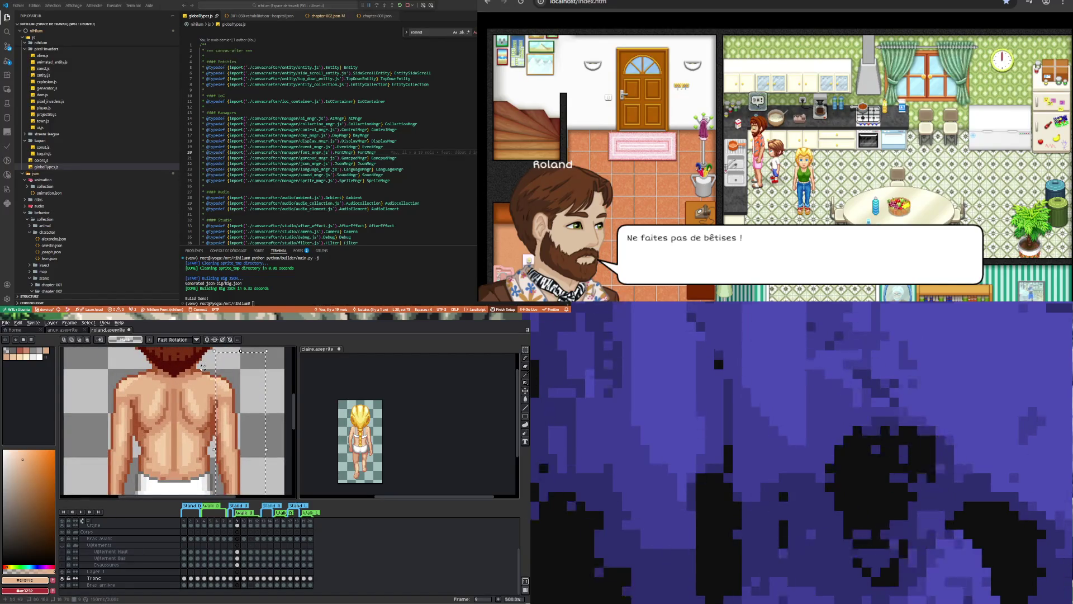
drag(203, 366, 223, 384)
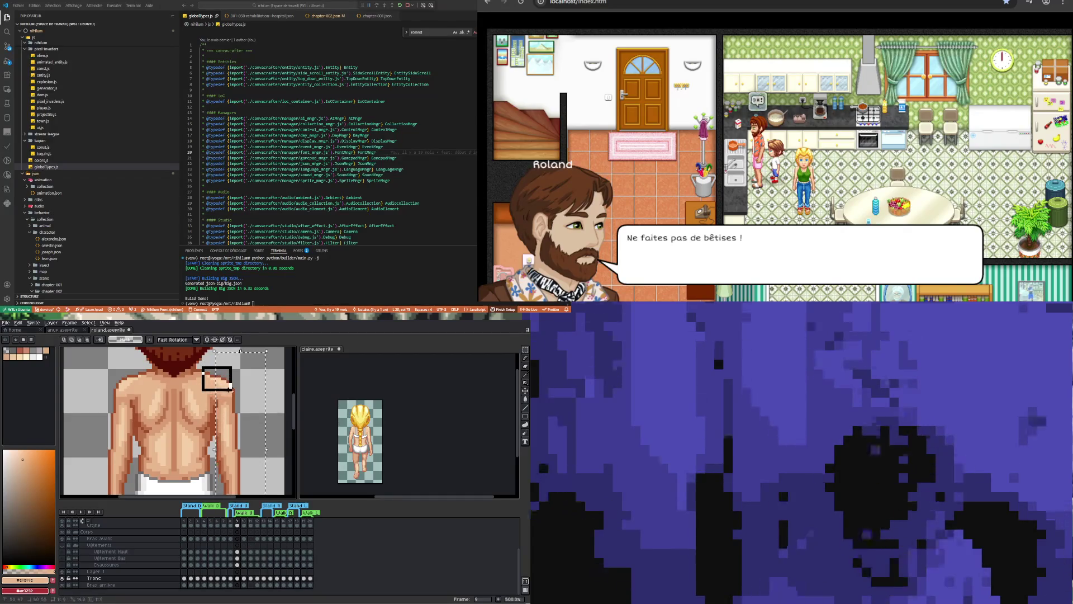
drag(230, 388, 231, 391)
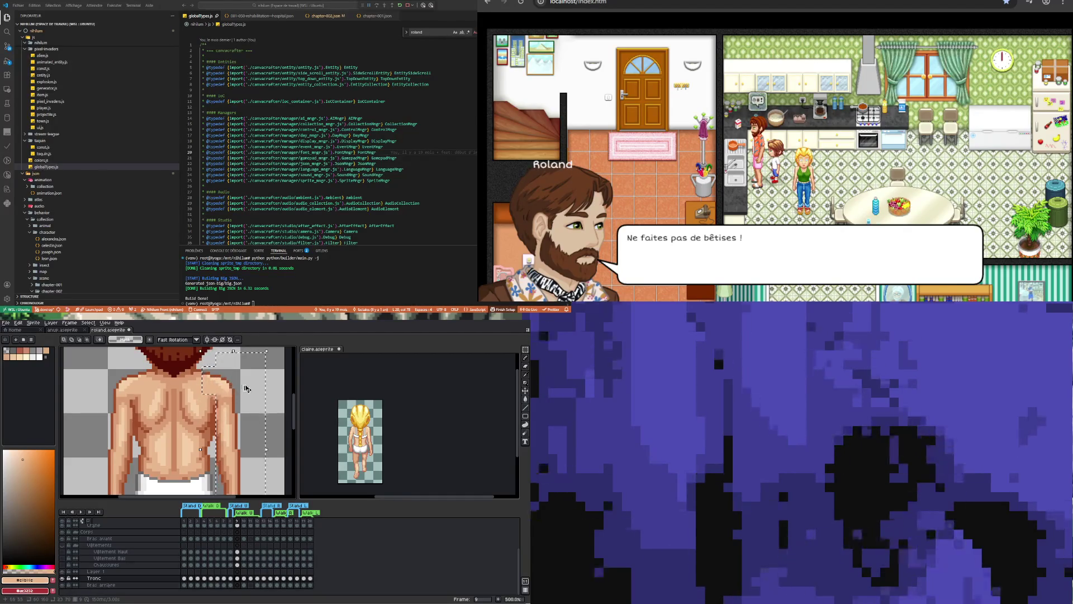
click(246, 388)
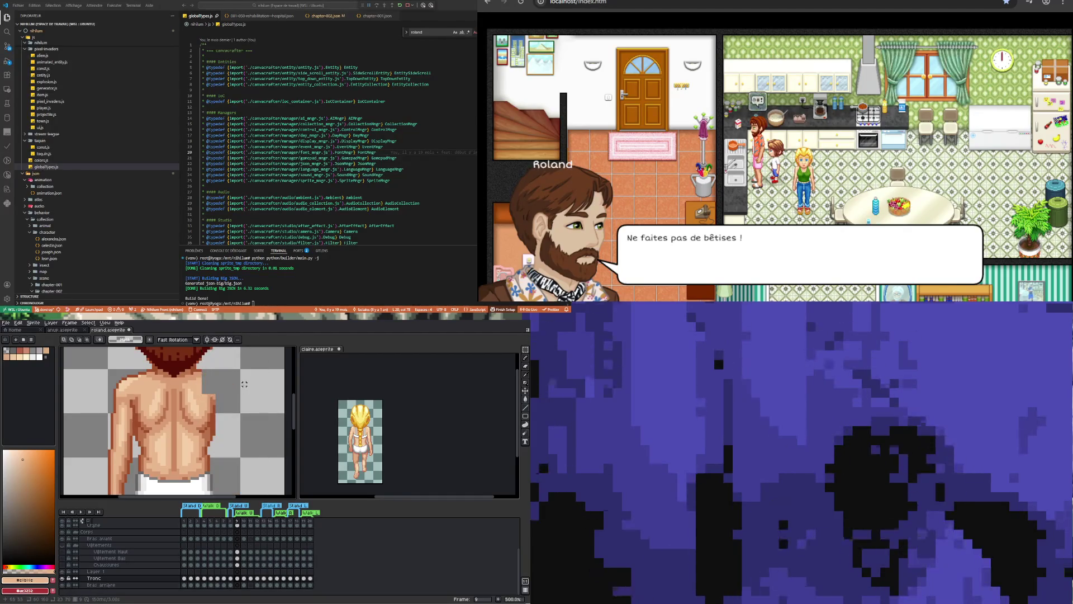
Start a transform on the Bras avant arm at frame 9 and compare it across frames 9–11.
click(237, 538)
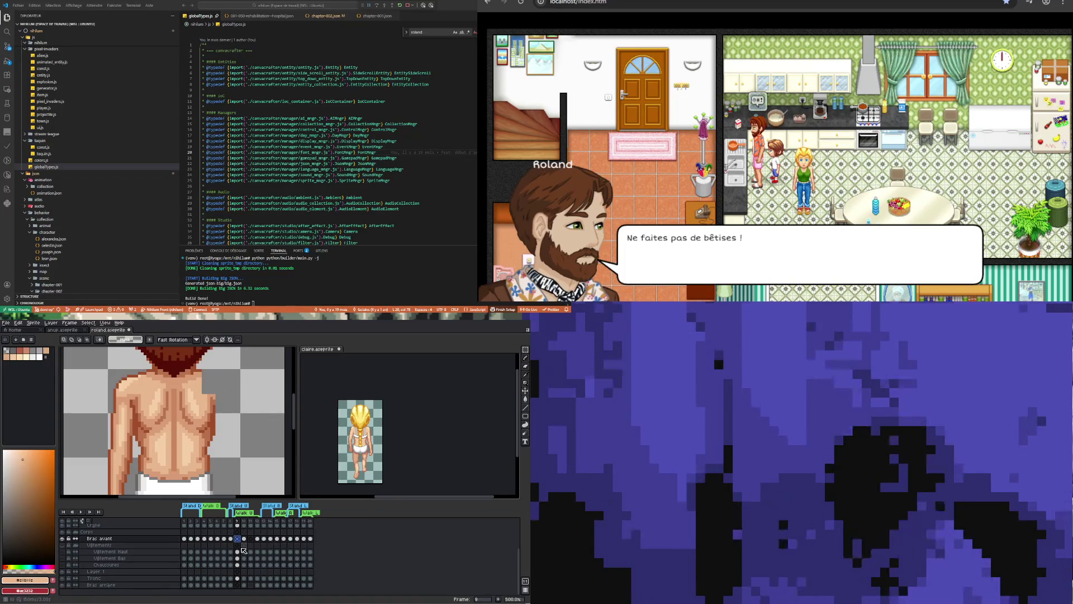
key(ctrl+t)
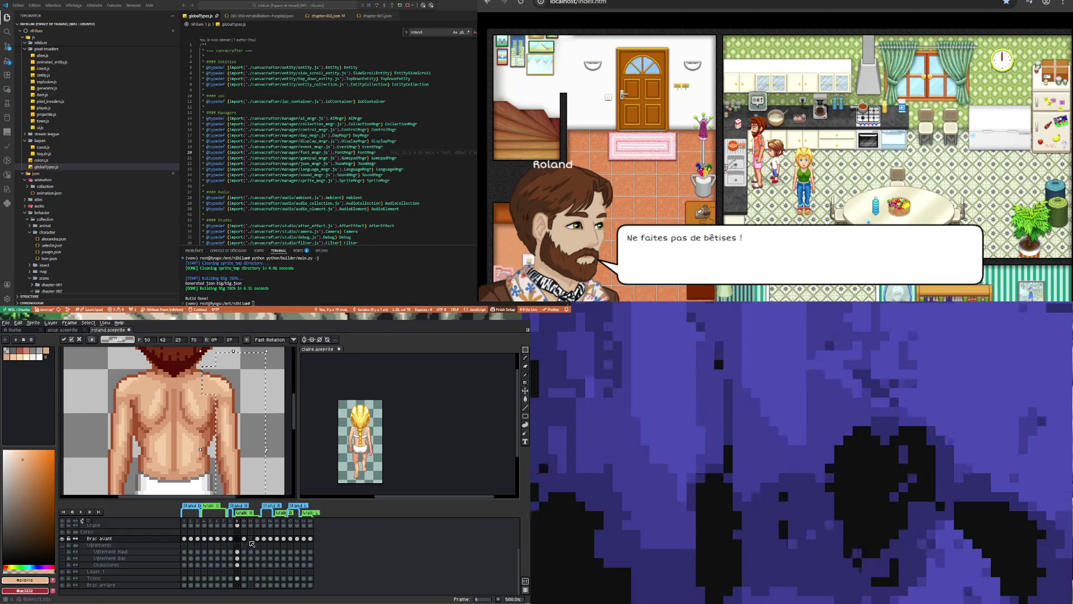
click(244, 539)
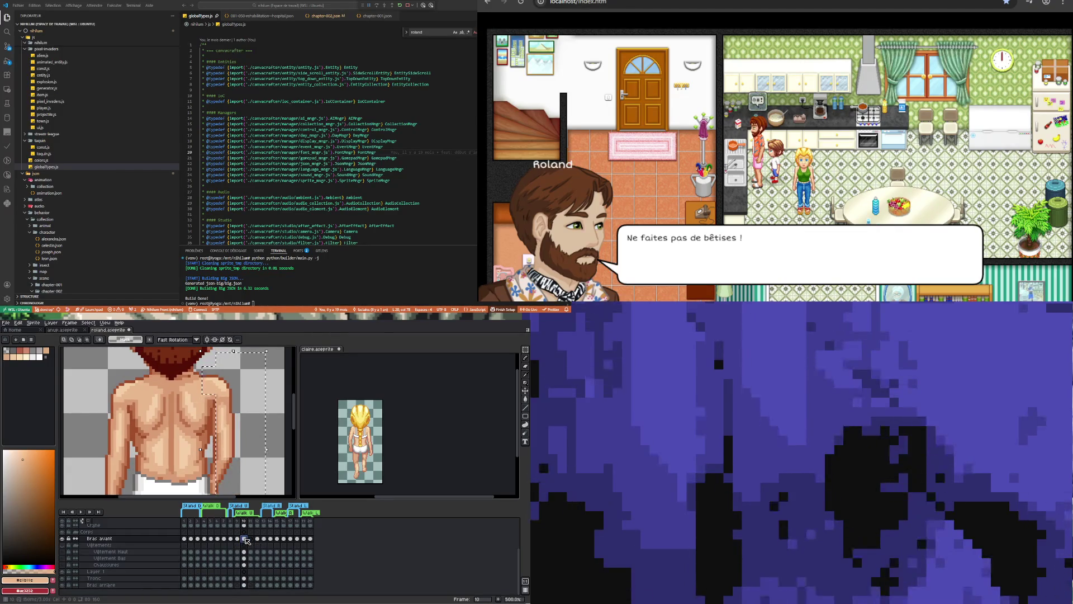
click(252, 544)
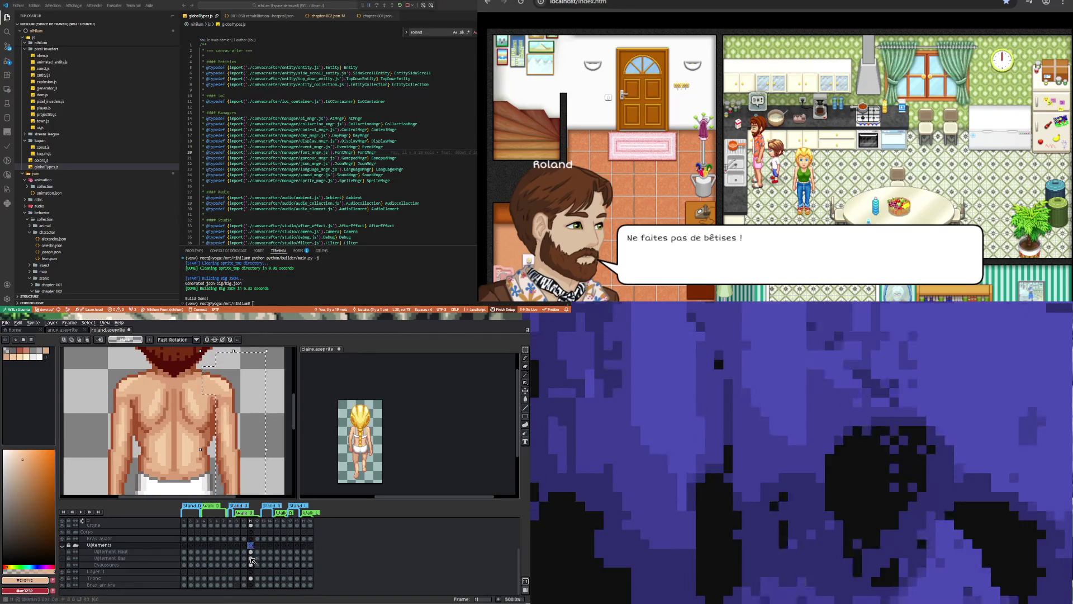
click(237, 538)
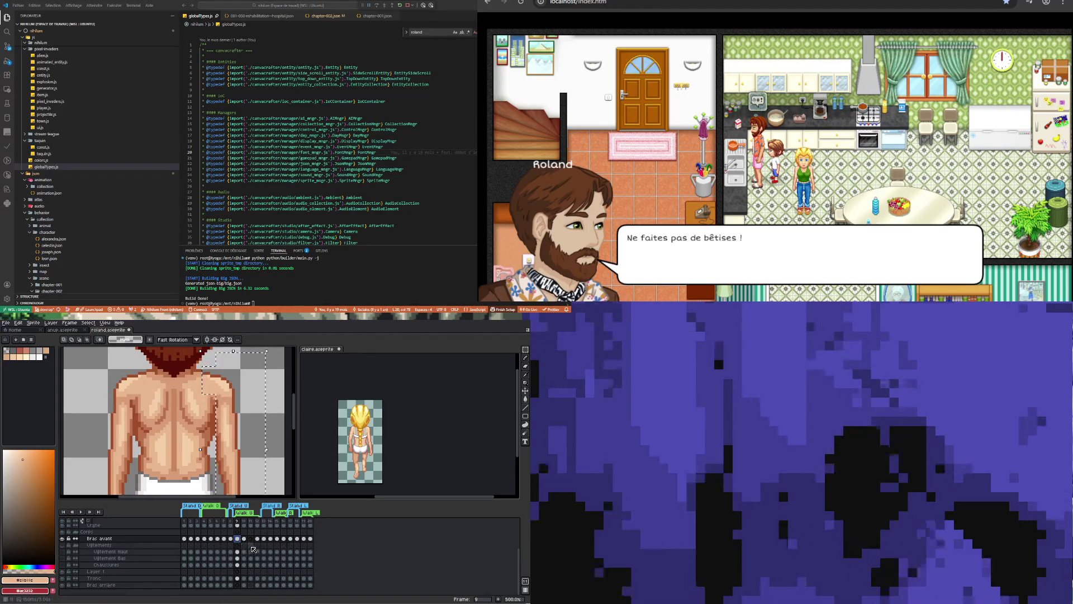
click(252, 539)
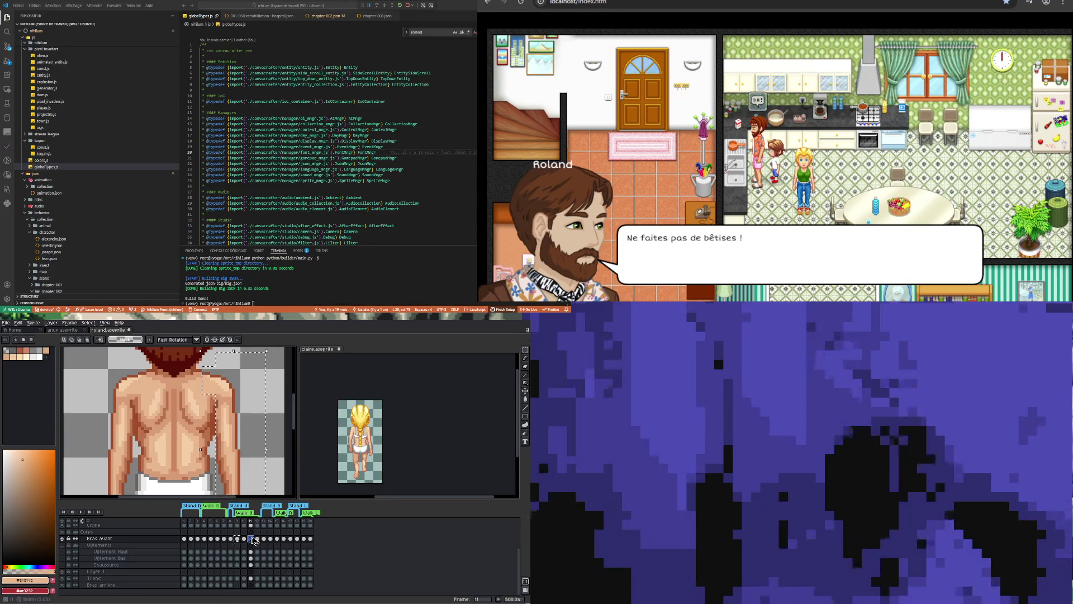
scroll(250, 444, down, 4)
scroll(250, 444, up, 2)
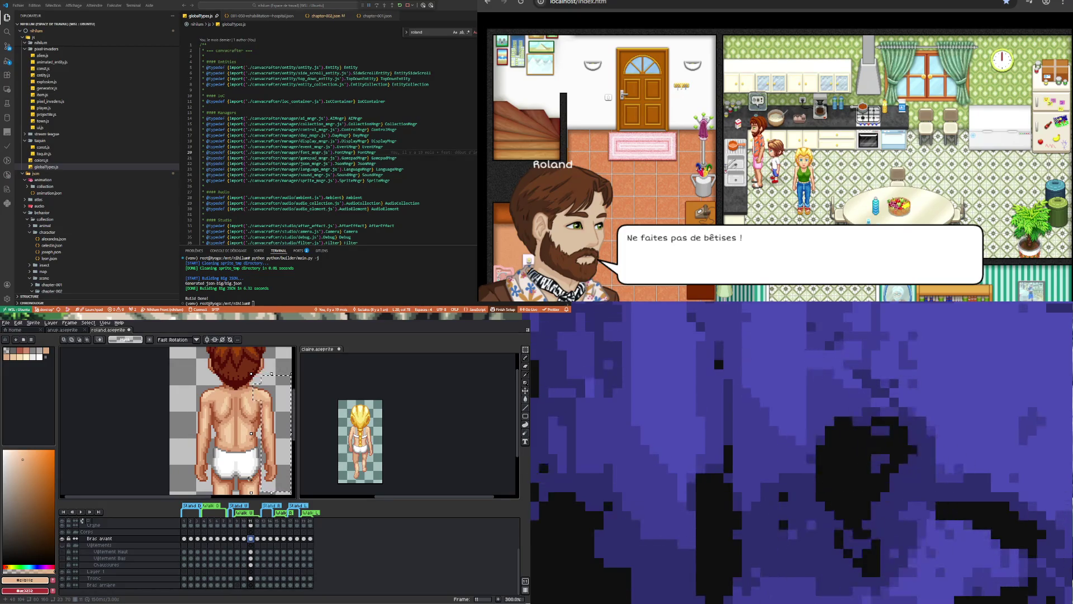
key(Right)
key(Right)
key(Right)
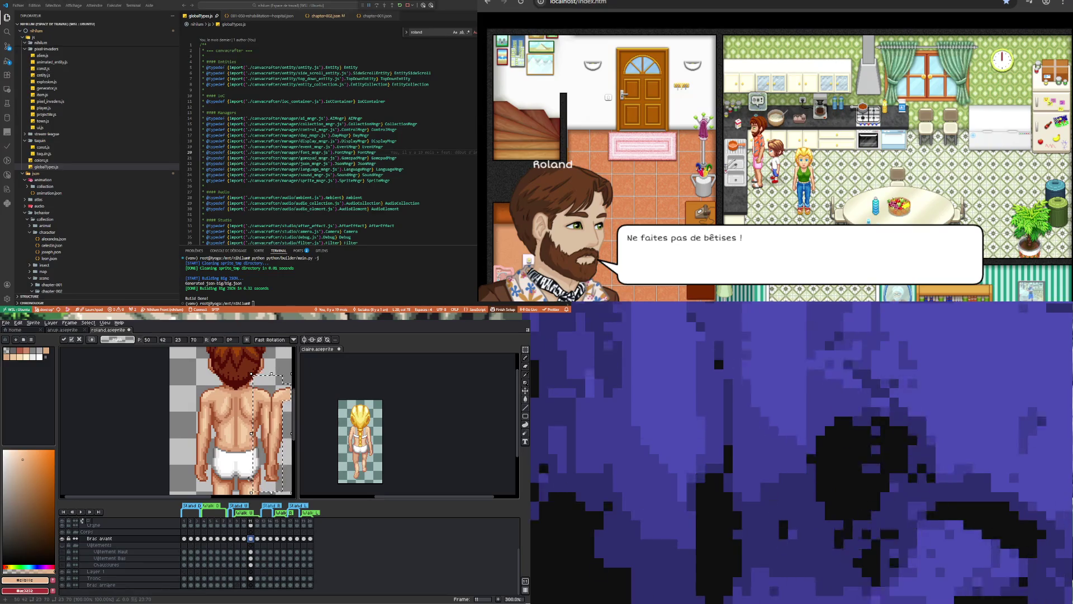
key(Escape)
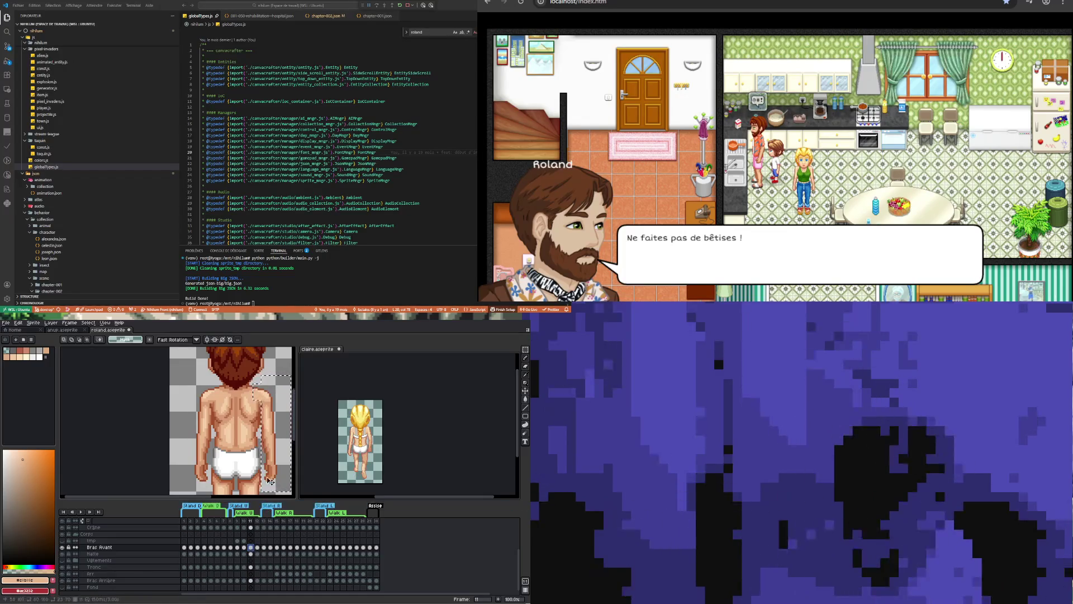
click(251, 527)
click(238, 548)
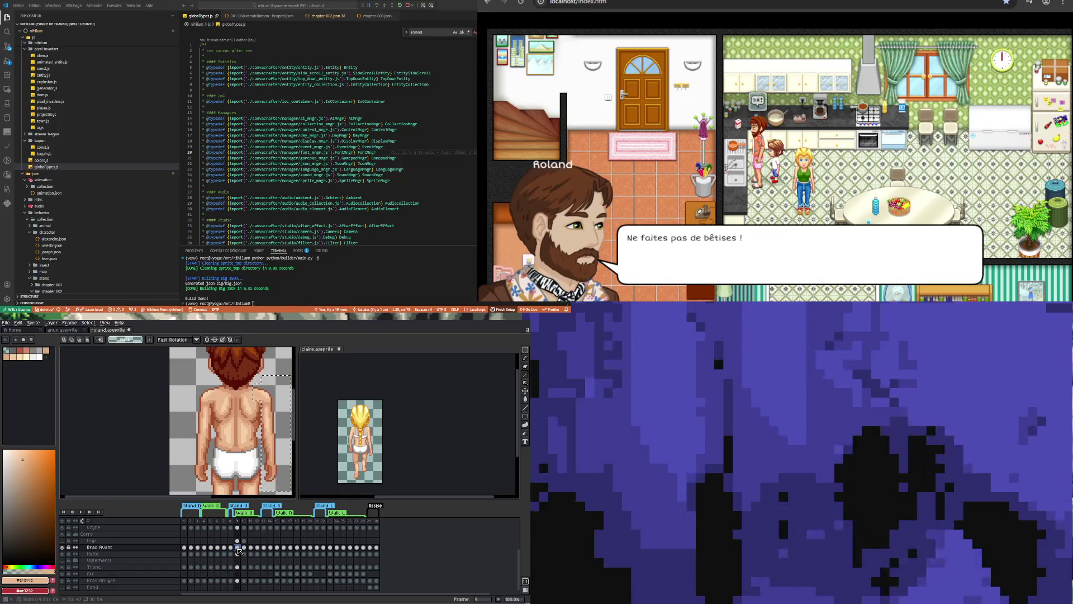
click(251, 547)
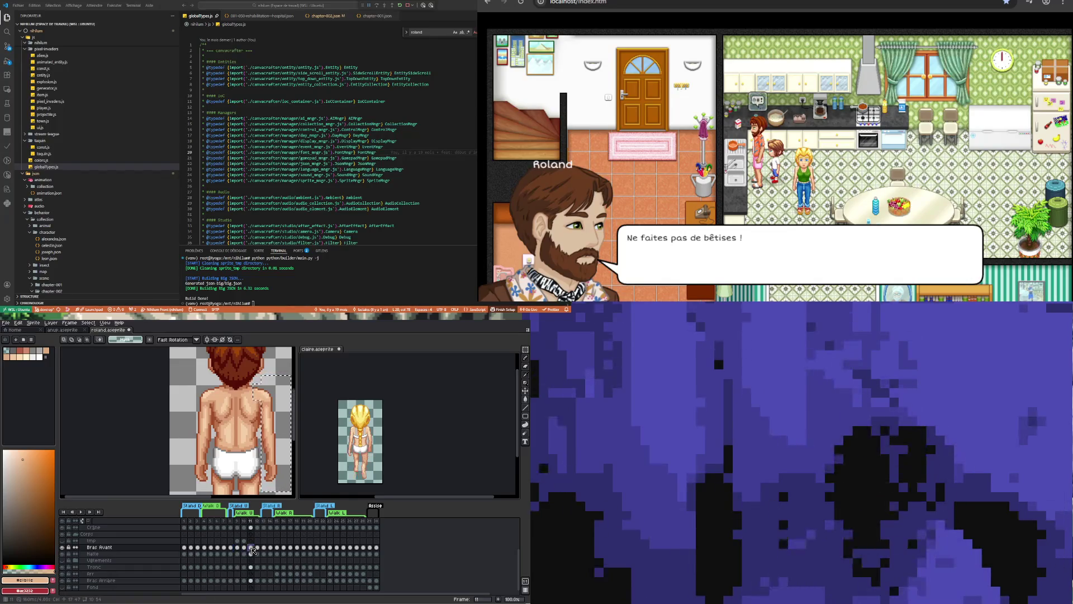
key(ctrl+z)
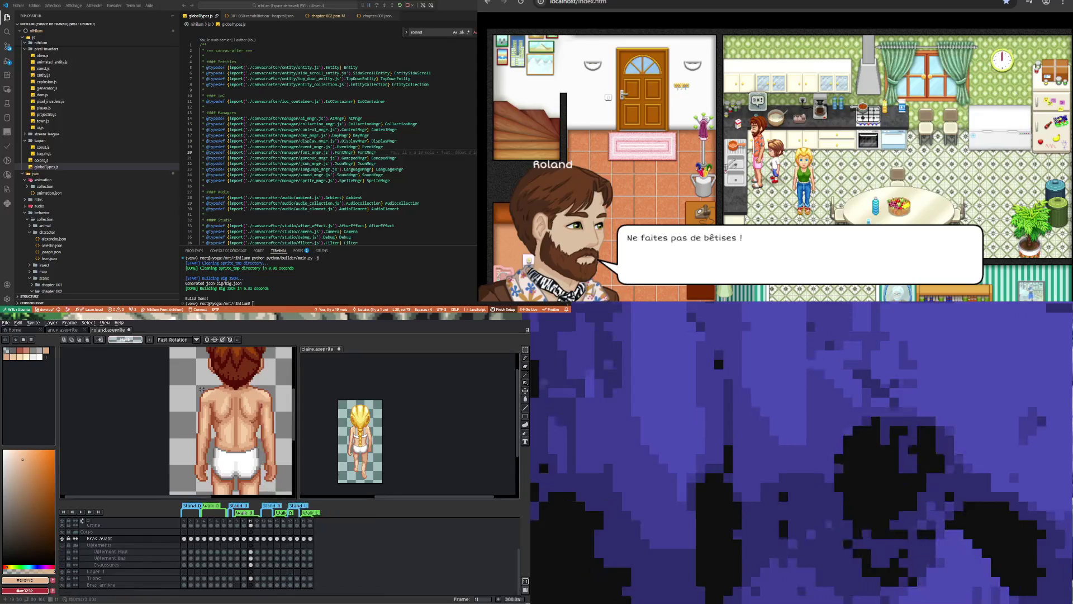
click(251, 552)
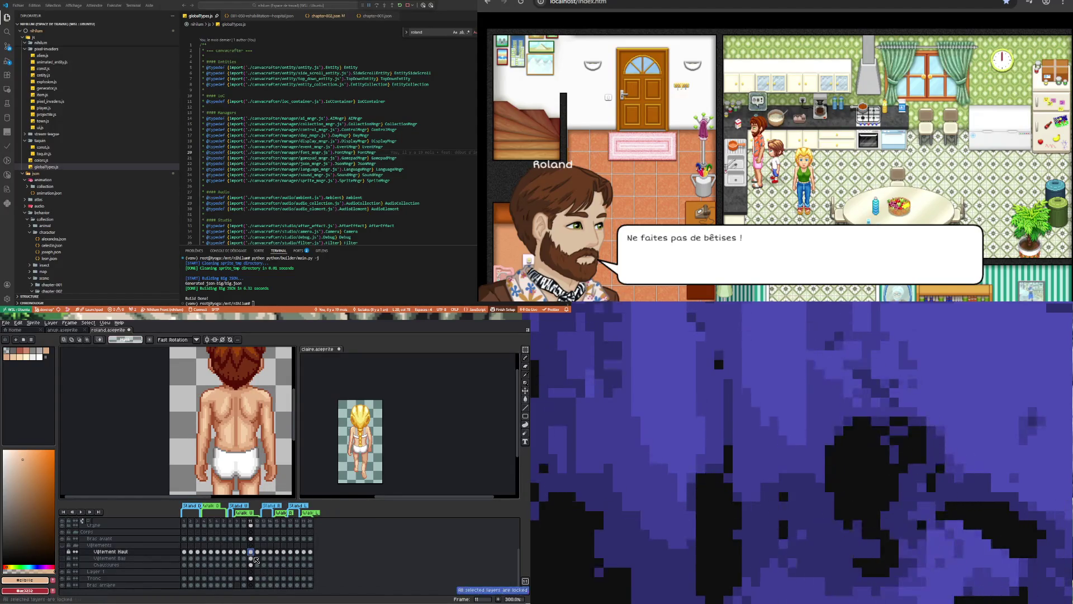
scroll(260, 405, down, 2)
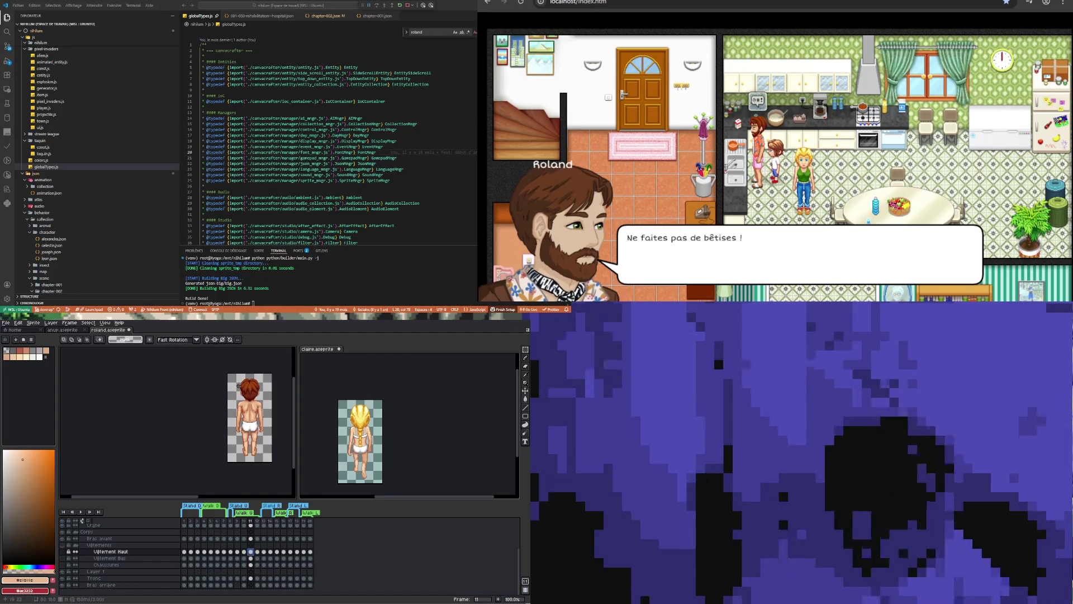
key(ctrl+a)
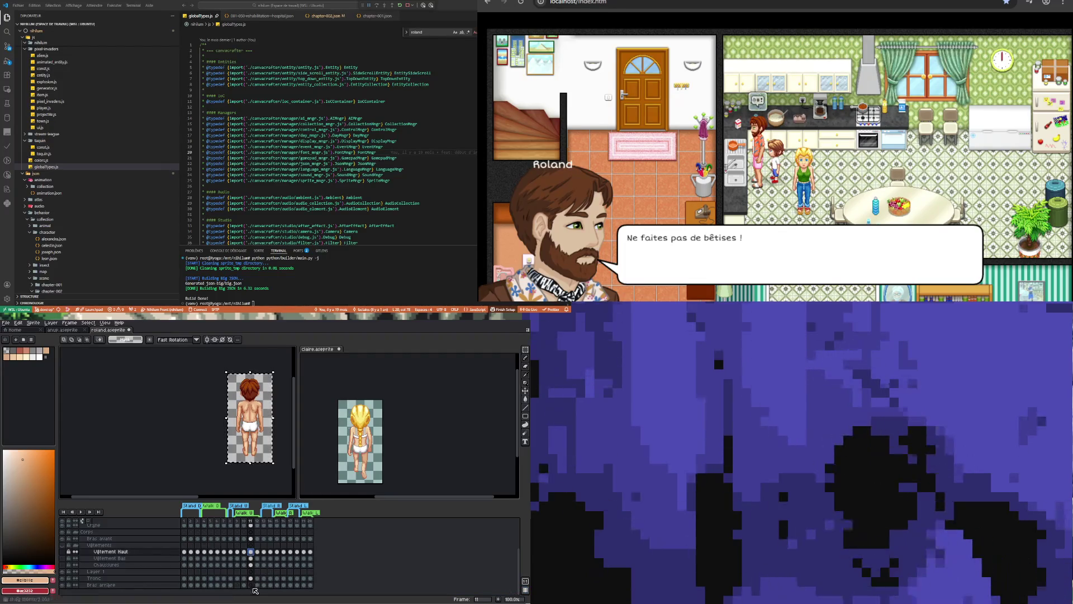
click(238, 578)
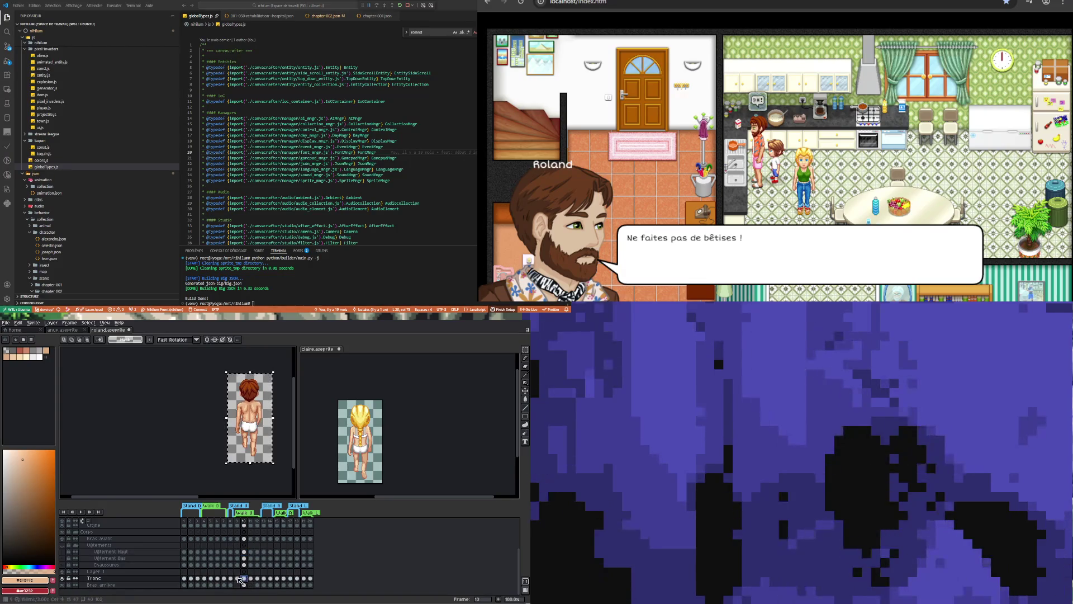
click(252, 579)
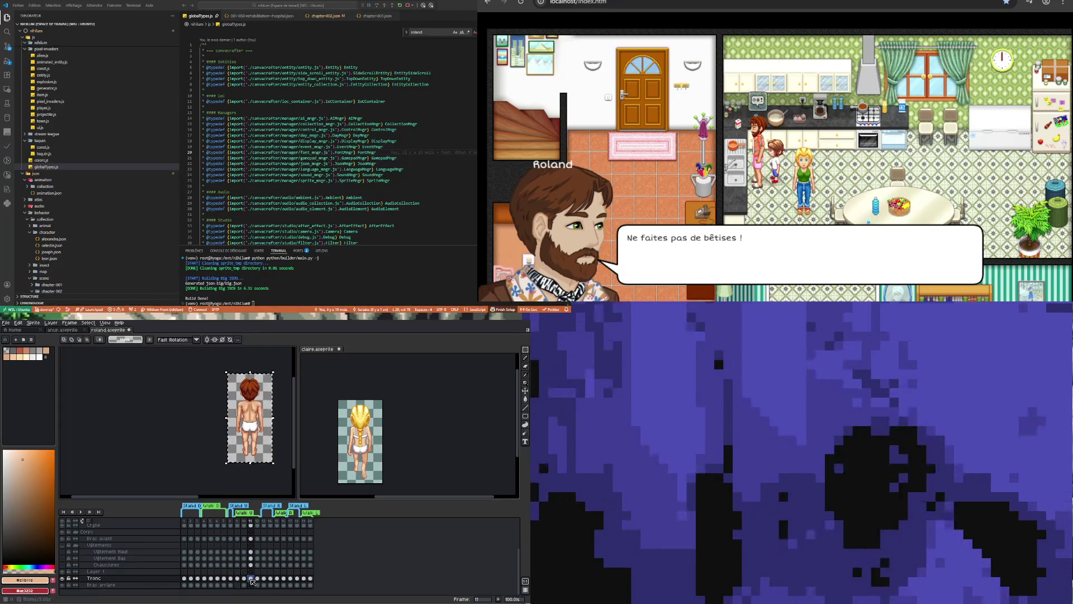
click(251, 539)
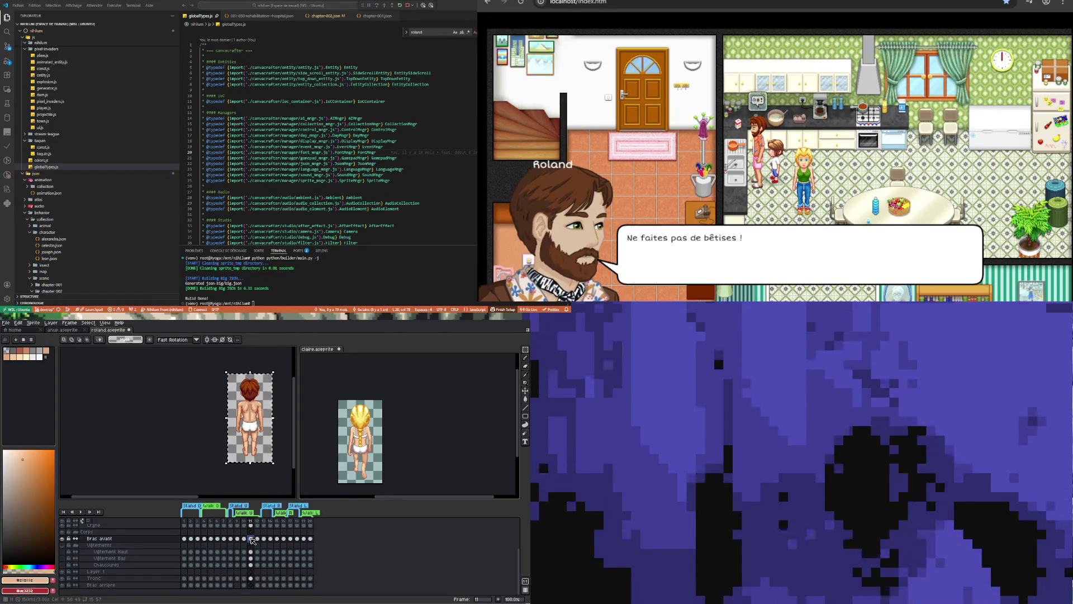
click(257, 417)
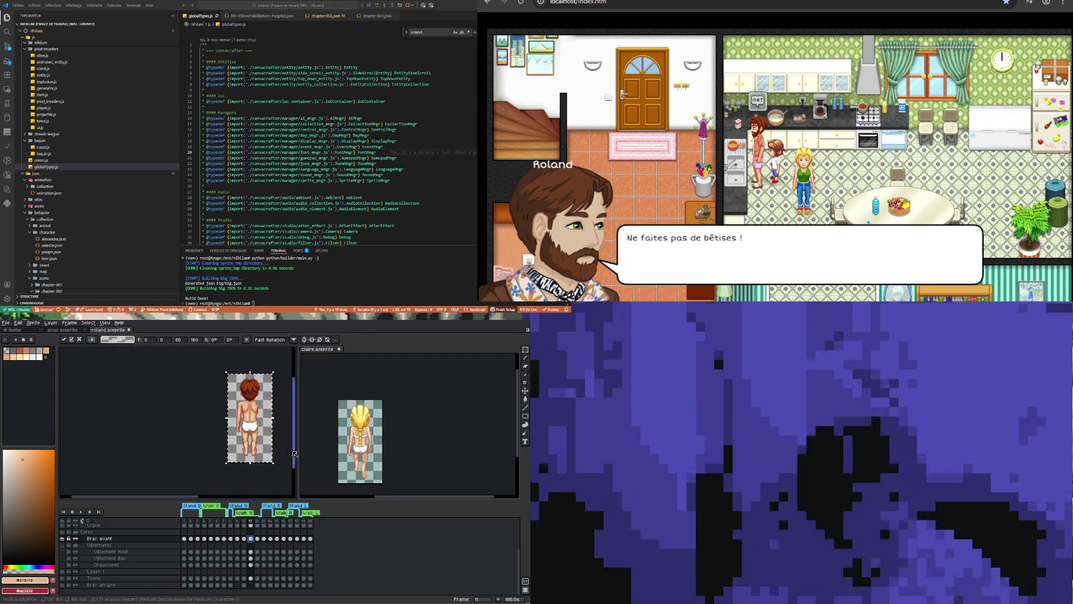
click(257, 578)
click(251, 579)
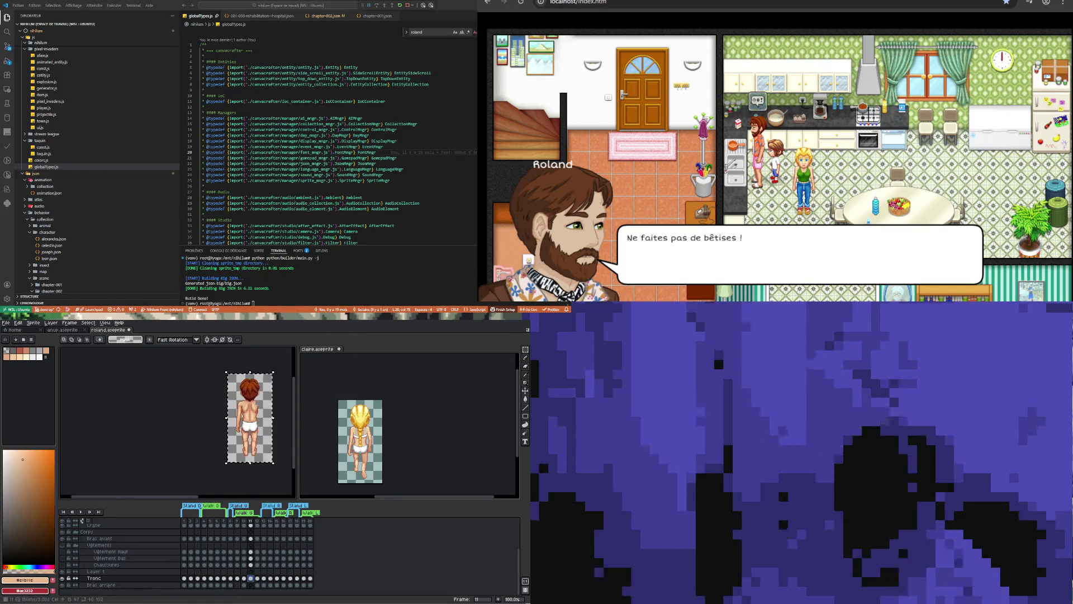
key(ctrl+t)
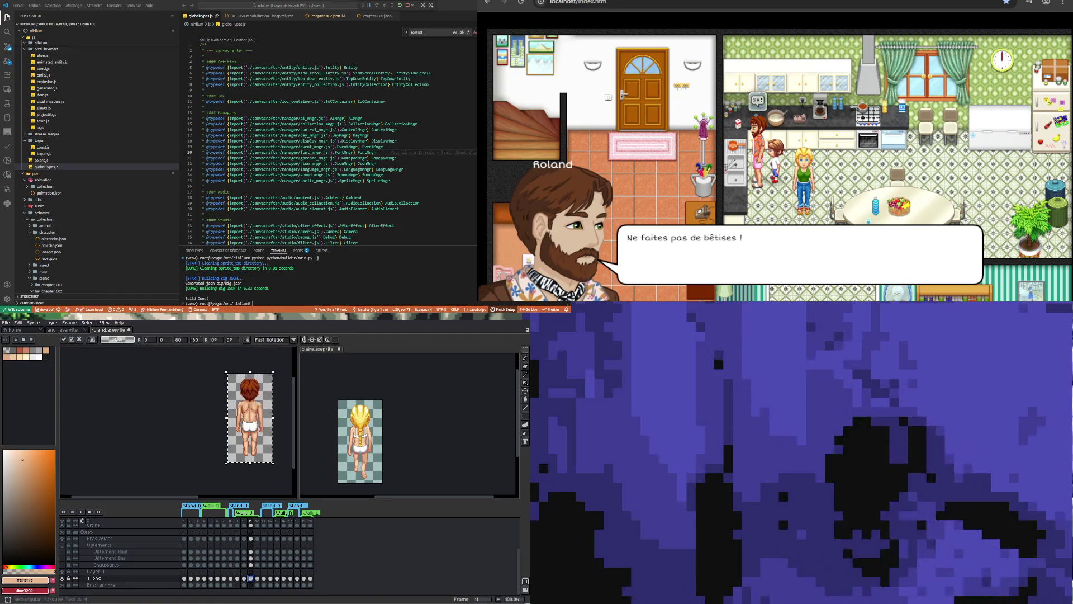
key(ctrl+d)
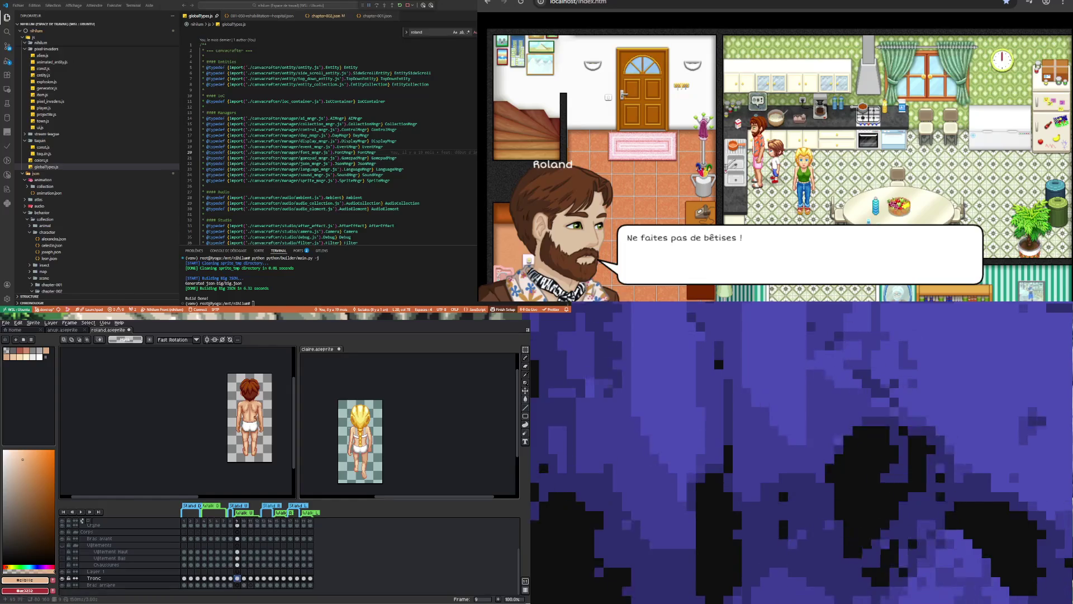
Marquee the left-side arm on the Tronc layer, refine the selection, and cut it with Ctrl+X.
scroll(255, 419, up, 1)
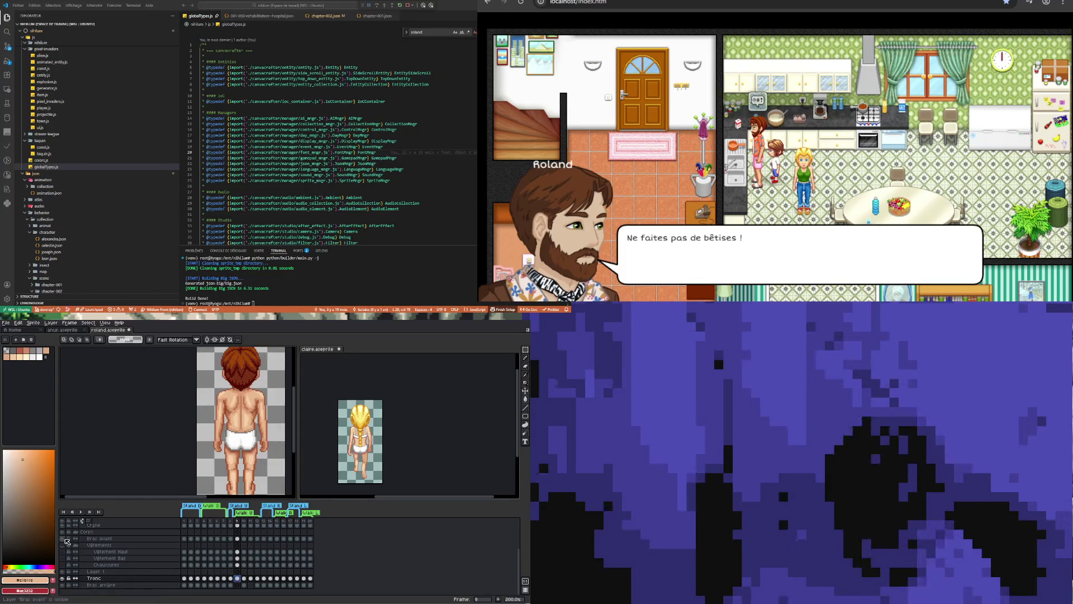
drag(208, 453, 223, 384)
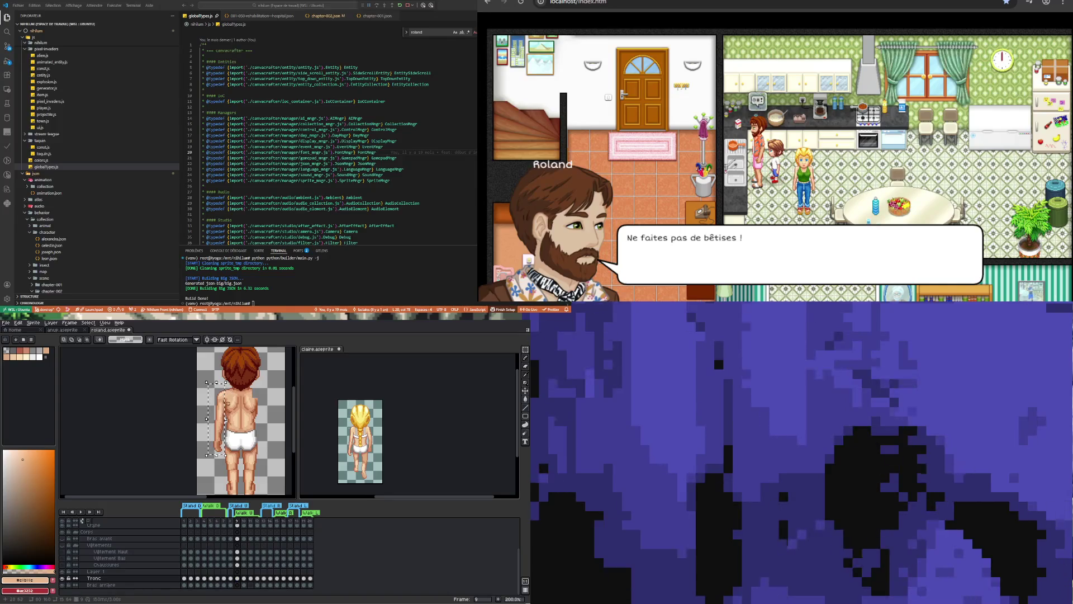
scroll(227, 403, up, 1)
scroll(228, 390, up, 1)
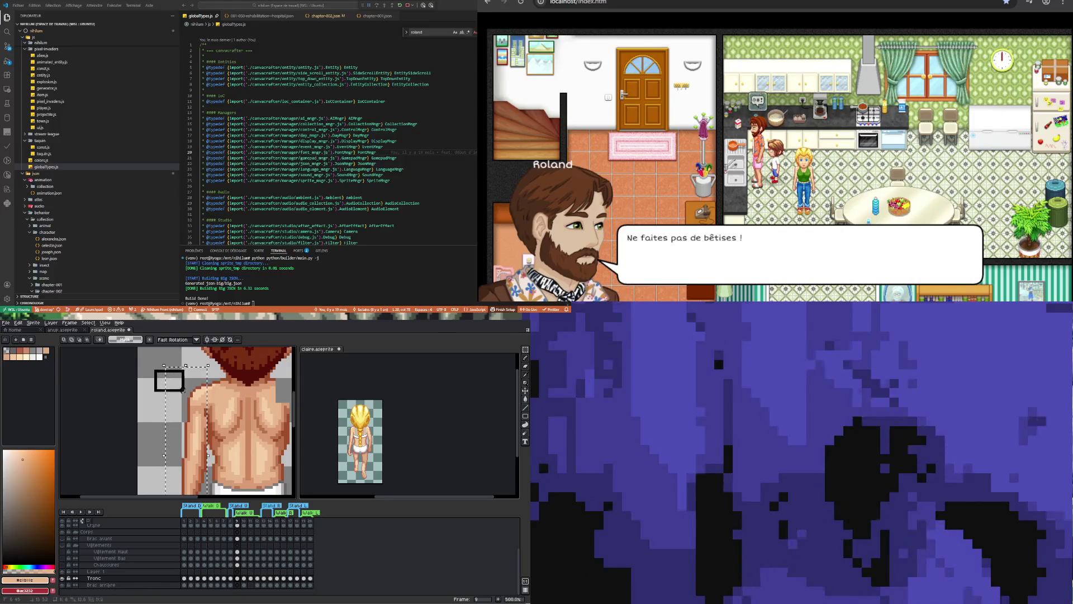
drag(183, 390, 200, 398)
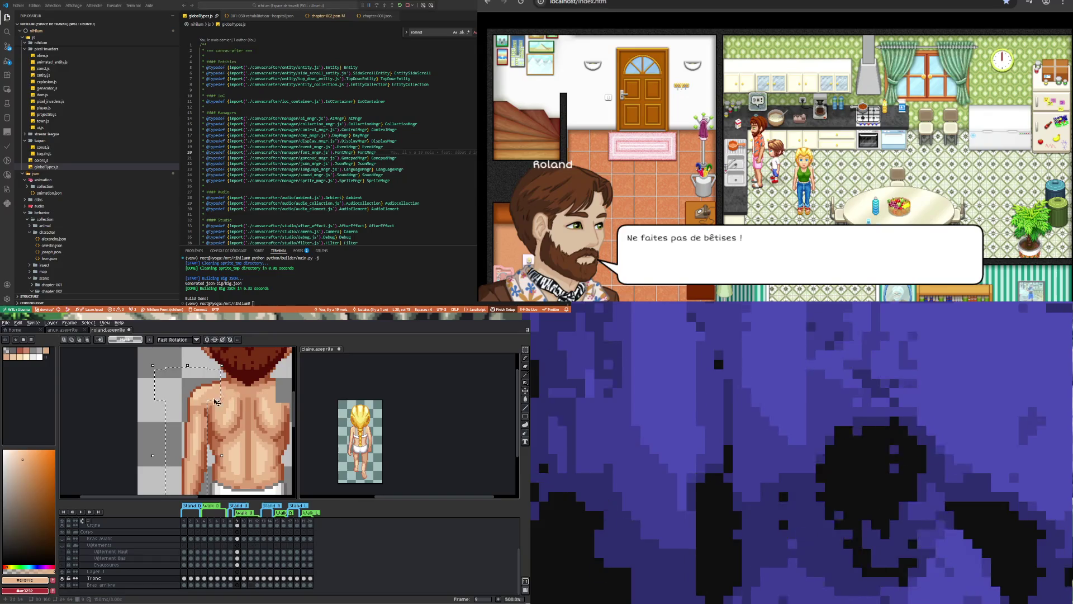
mouse_move(147, 360)
mouse_down()
mouse_move(187, 401)
mouse_move(207, 401)
mouse_up()
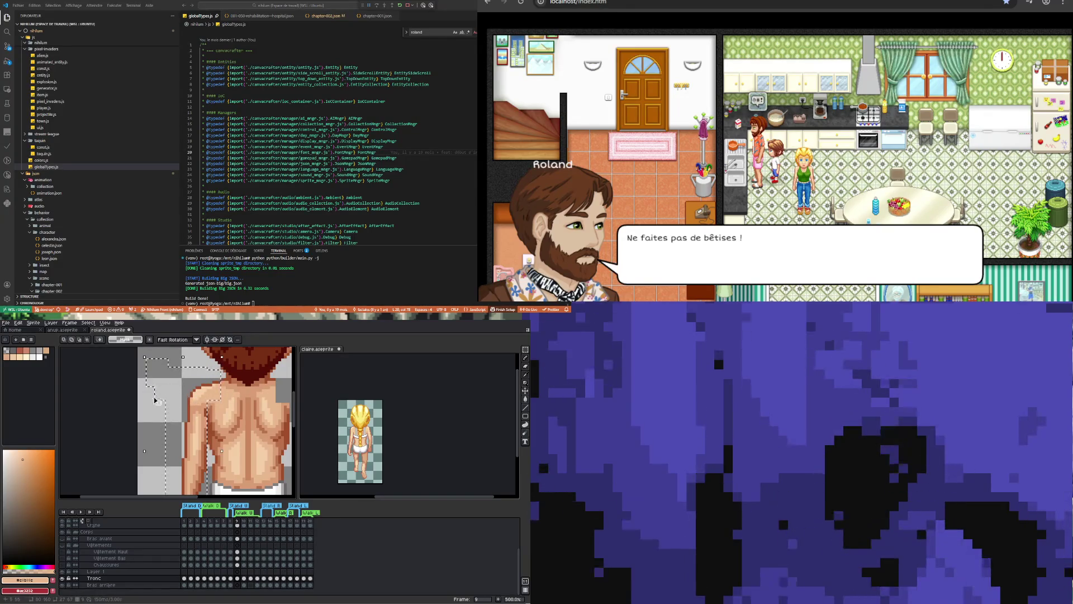
mouse_move(150, 393)
mouse_down()
mouse_move(228, 399)
mouse_move(219, 403)
mouse_up()
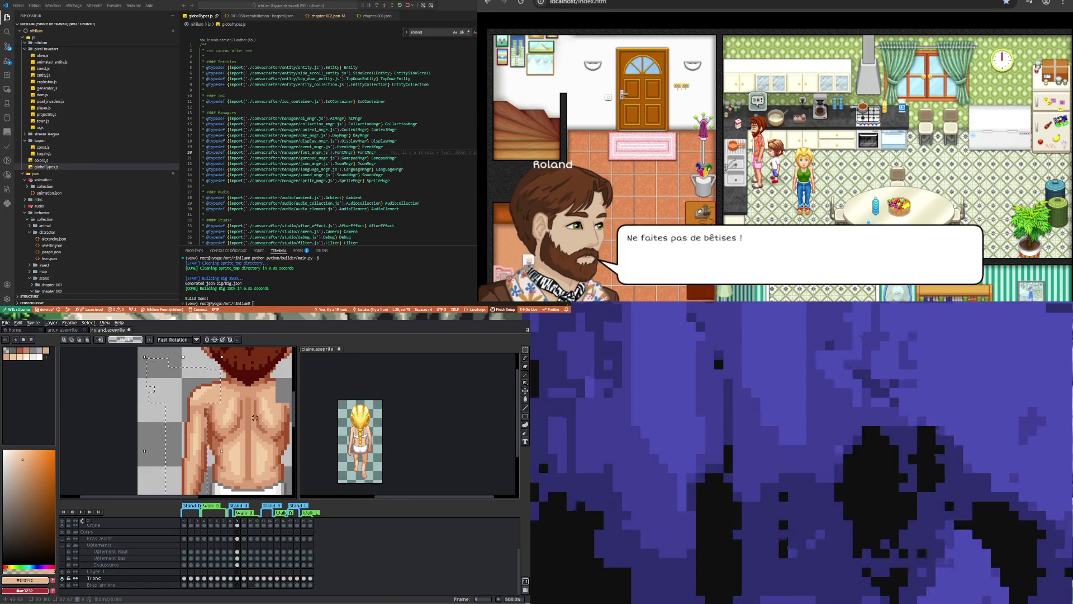
key(ctrl+x)
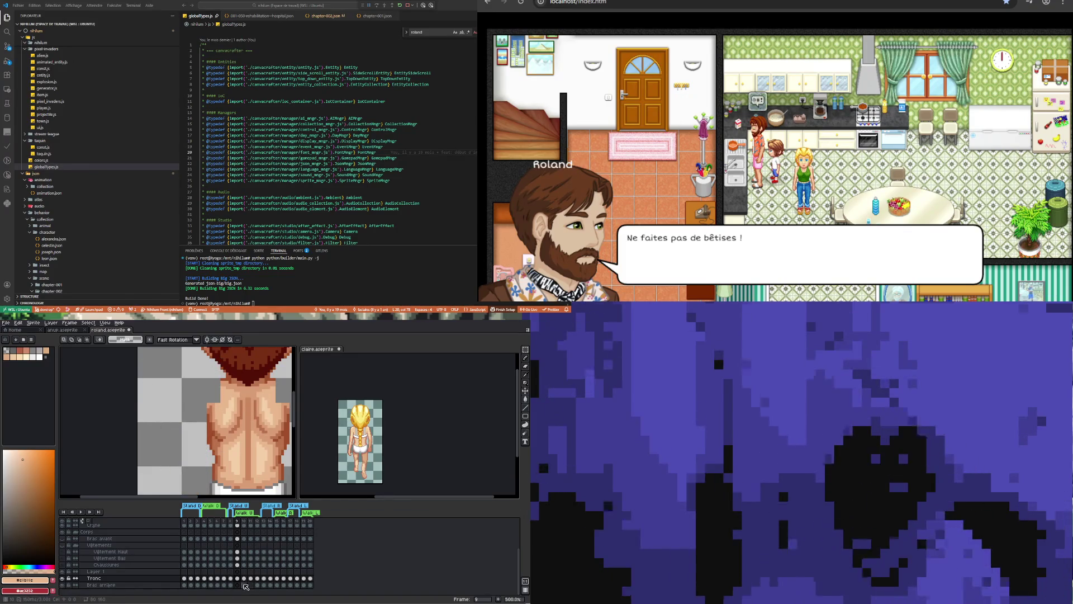
Paste the cut arm onto Bras arrière at frame 11, commit it, and check it against frame 9.
click(237, 586)
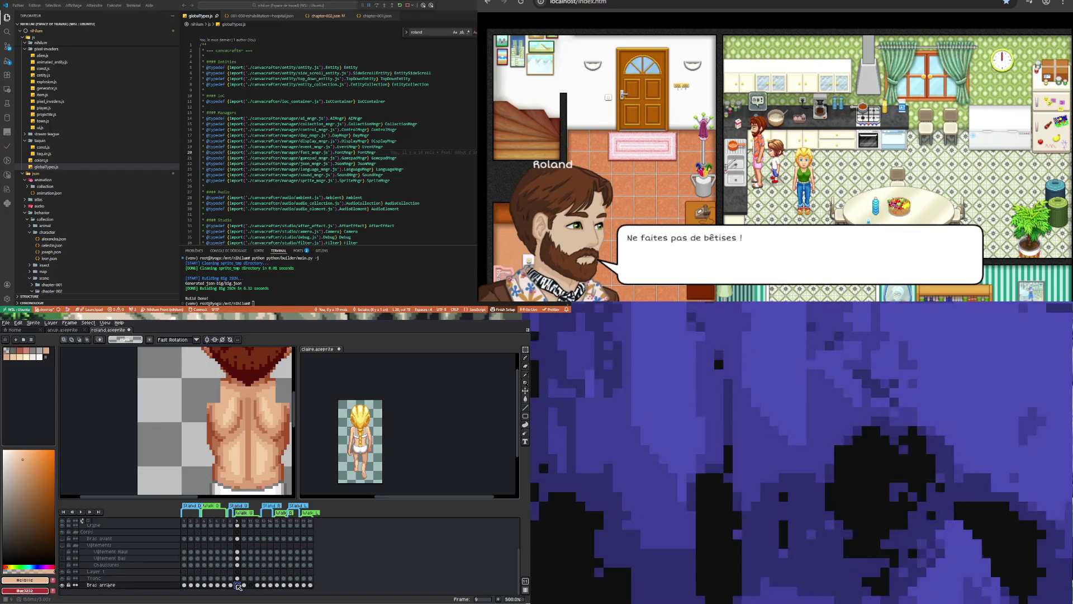
key(ctrl+shift+d)
click(251, 586)
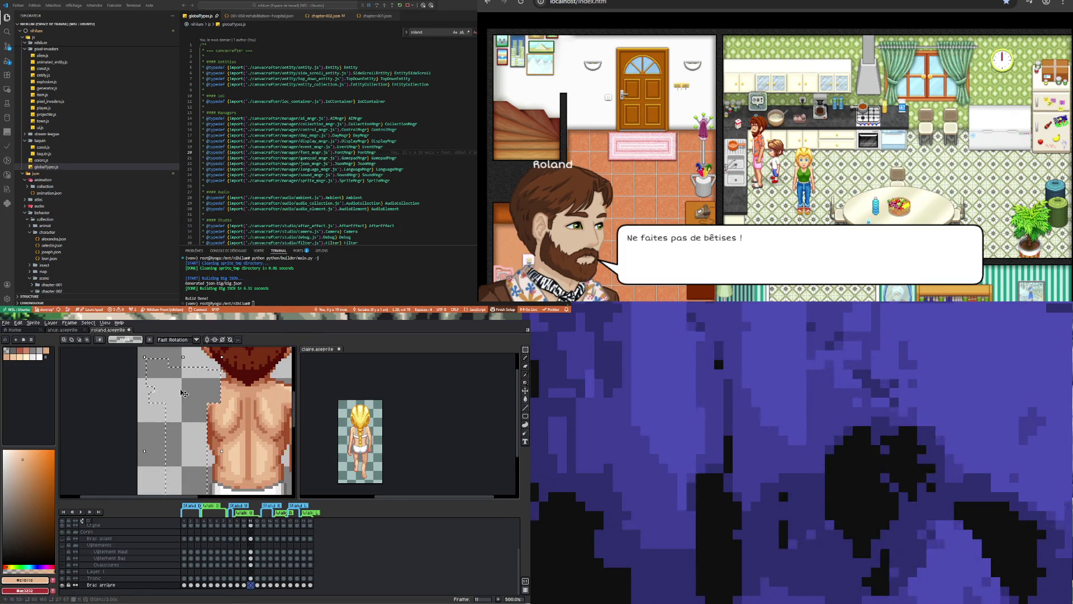
scroll(224, 436, down, 2)
key(ctrl+t)
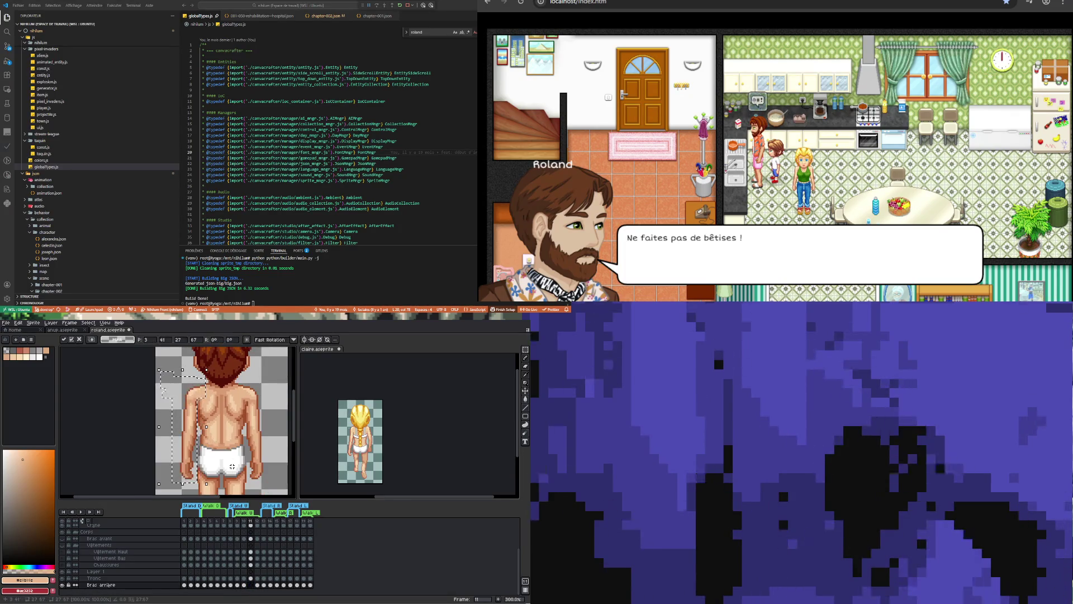
key(ctrl+d)
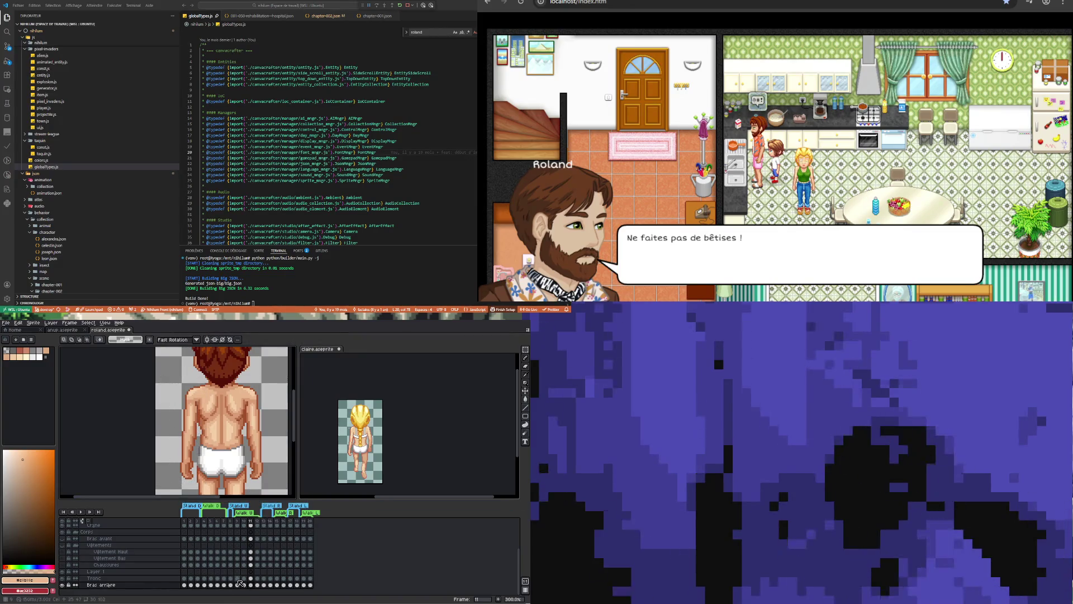
click(237, 585)
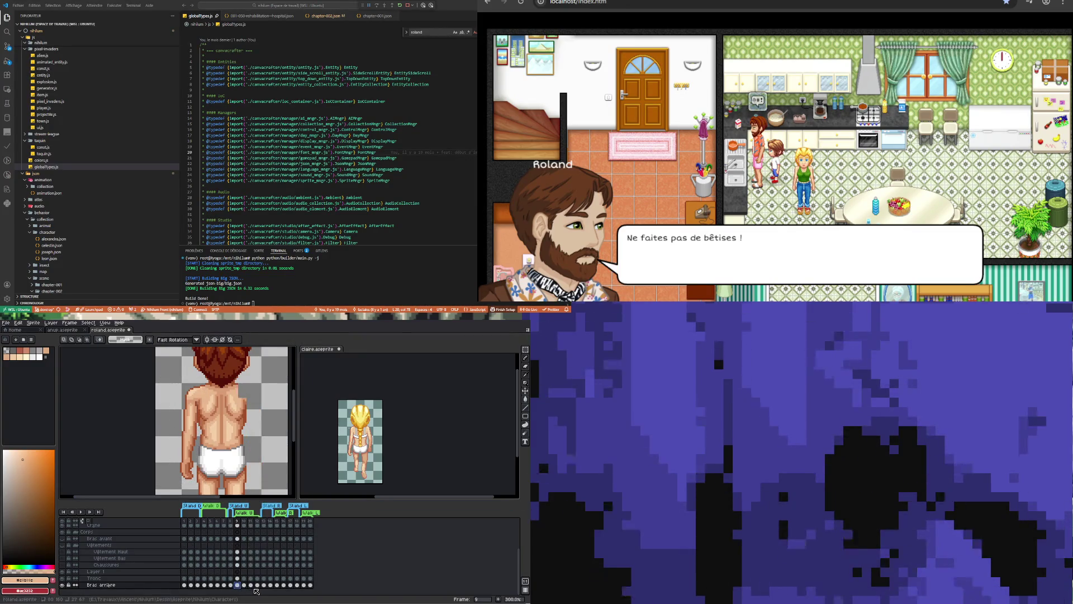
click(251, 585)
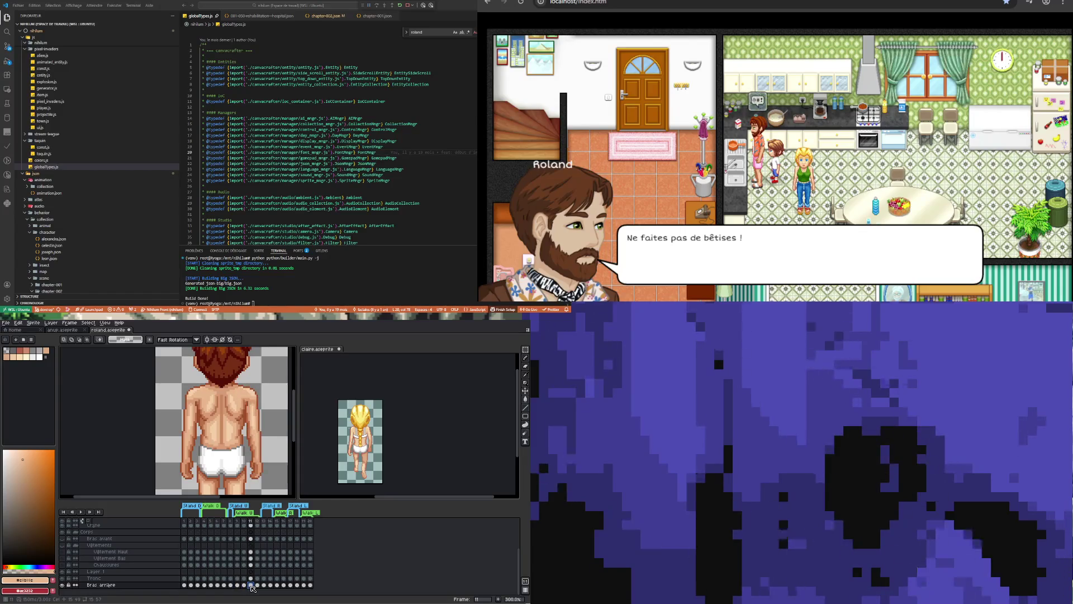
drag(251, 585, 251, 578)
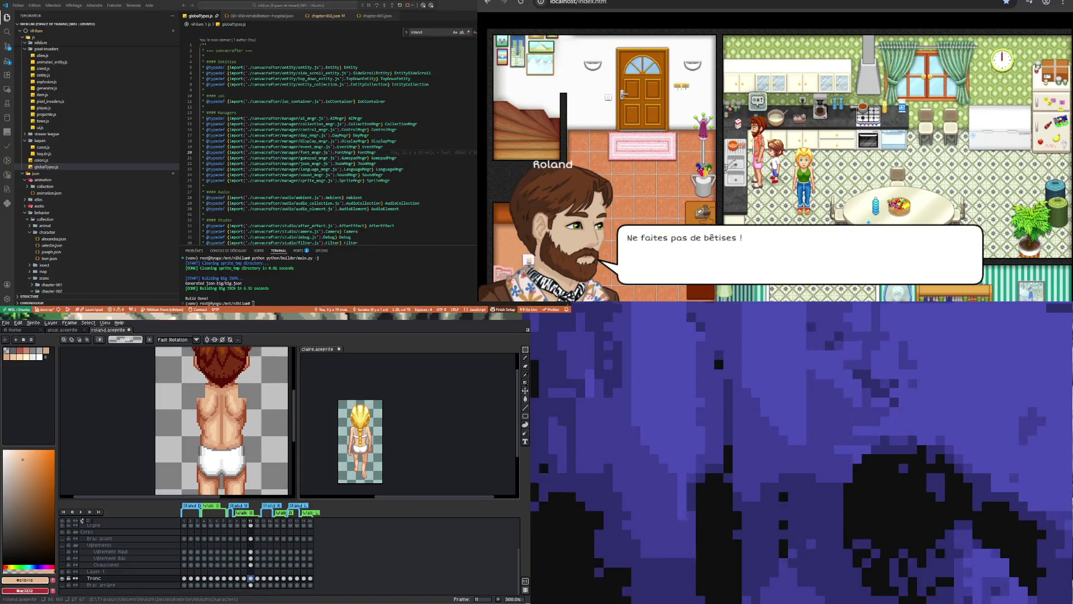
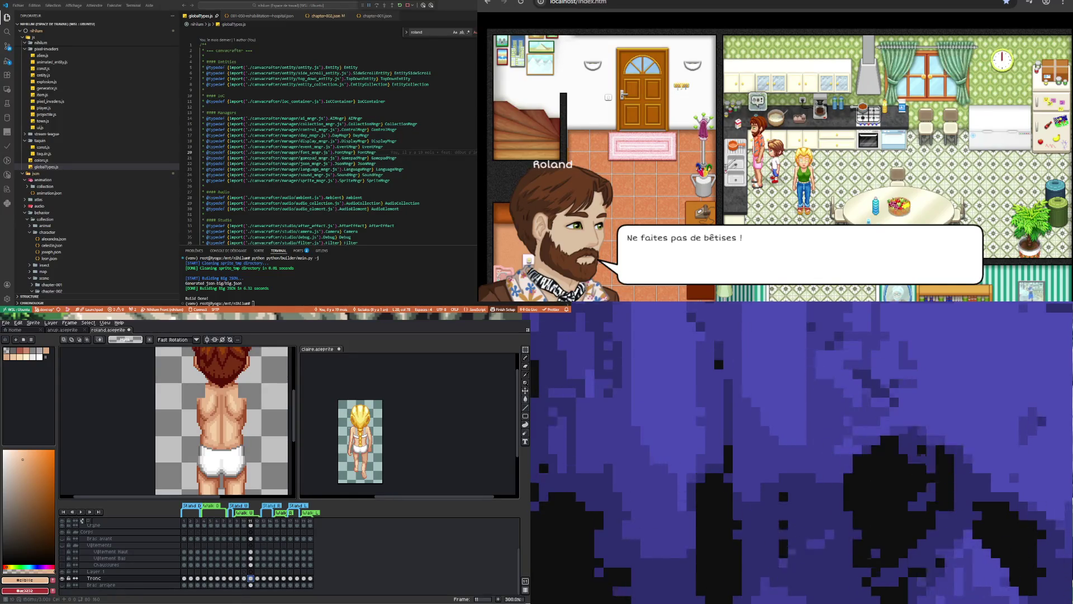
Compare Roland's back-arm layer between walk frames 9 and 11, selecting the whole sprite.
click(237, 579)
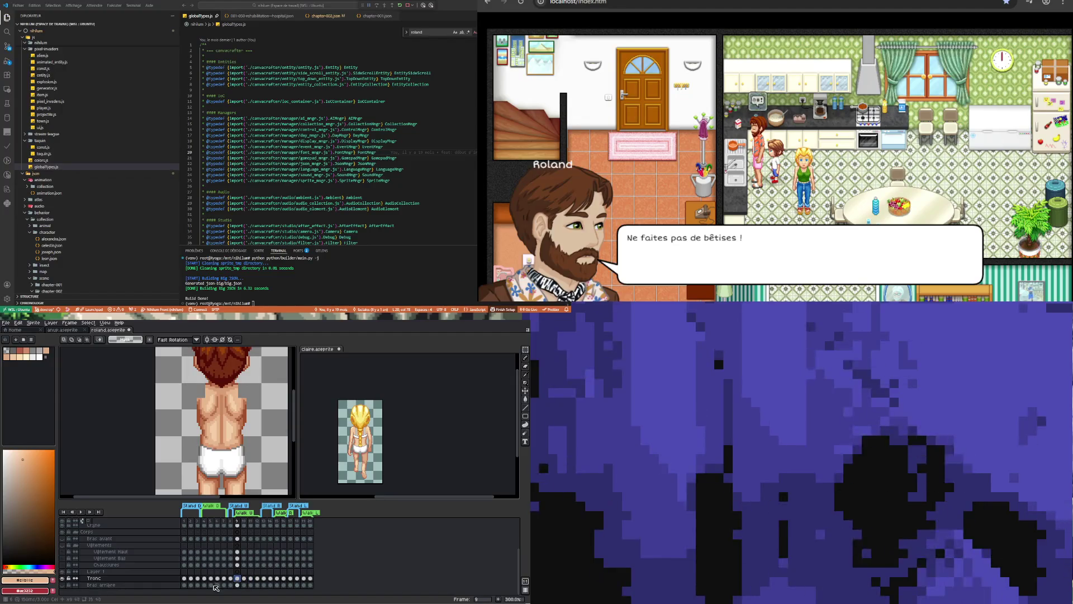
click(251, 579)
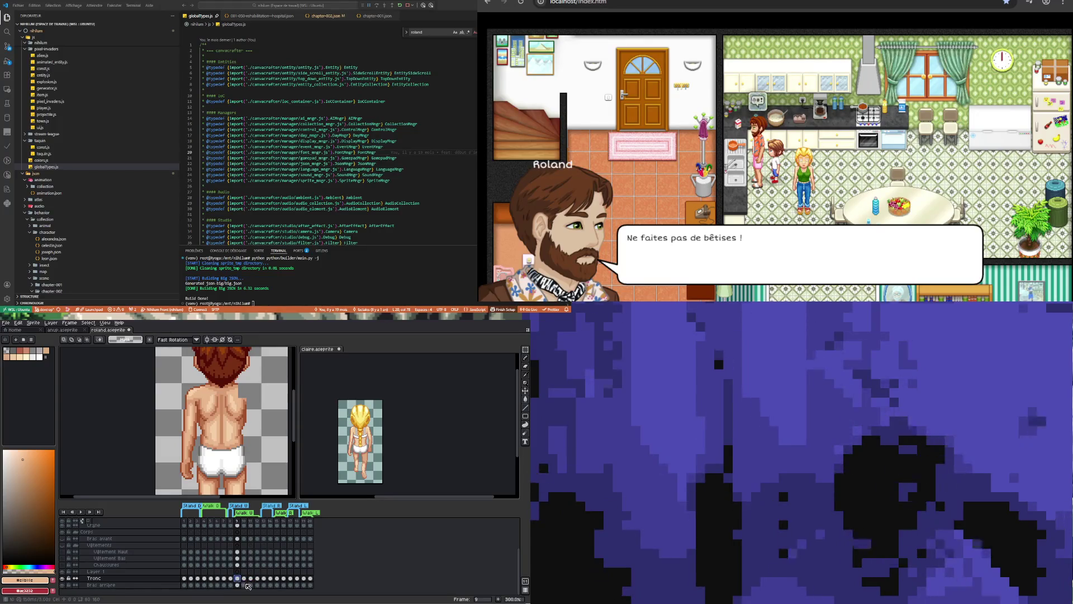
click(250, 585)
scroll(226, 411, down, 2)
scroll(226, 412, up, 1)
key(ctrl+a)
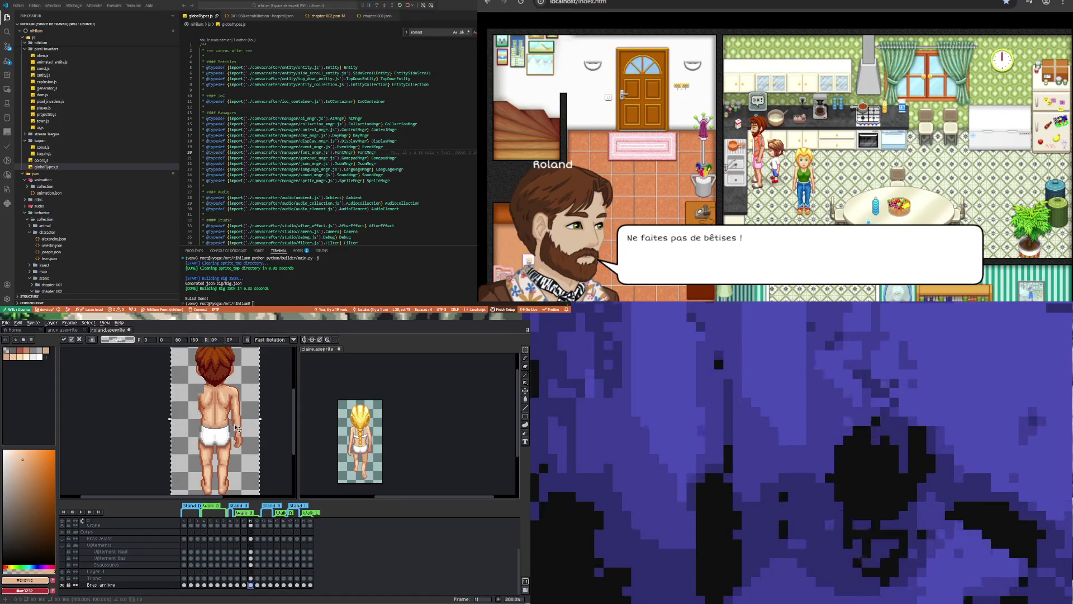
key(Left)
key(Left)
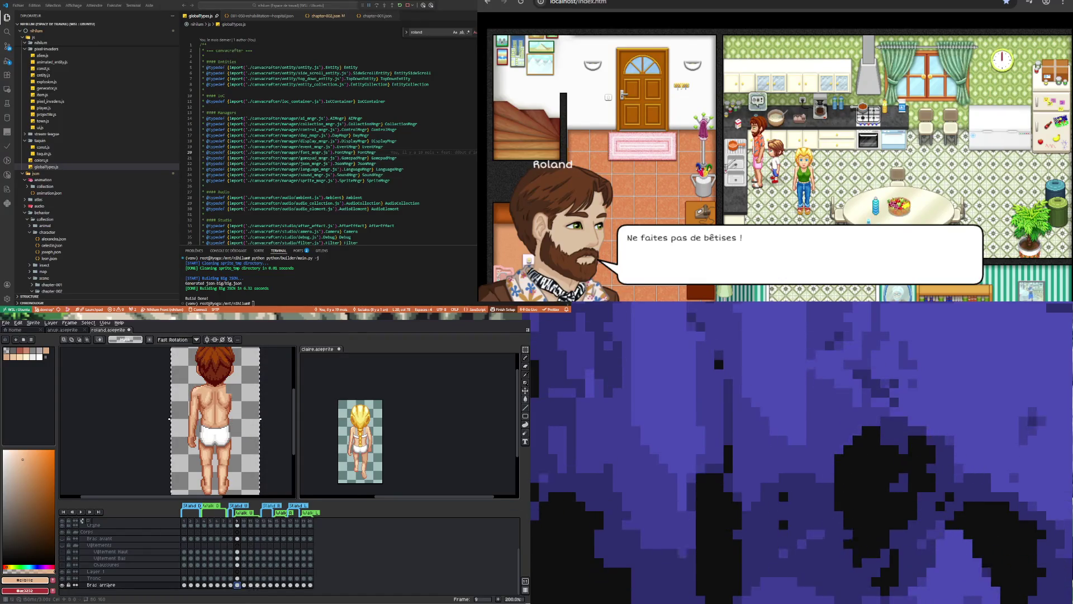
key(Right)
key(Right)
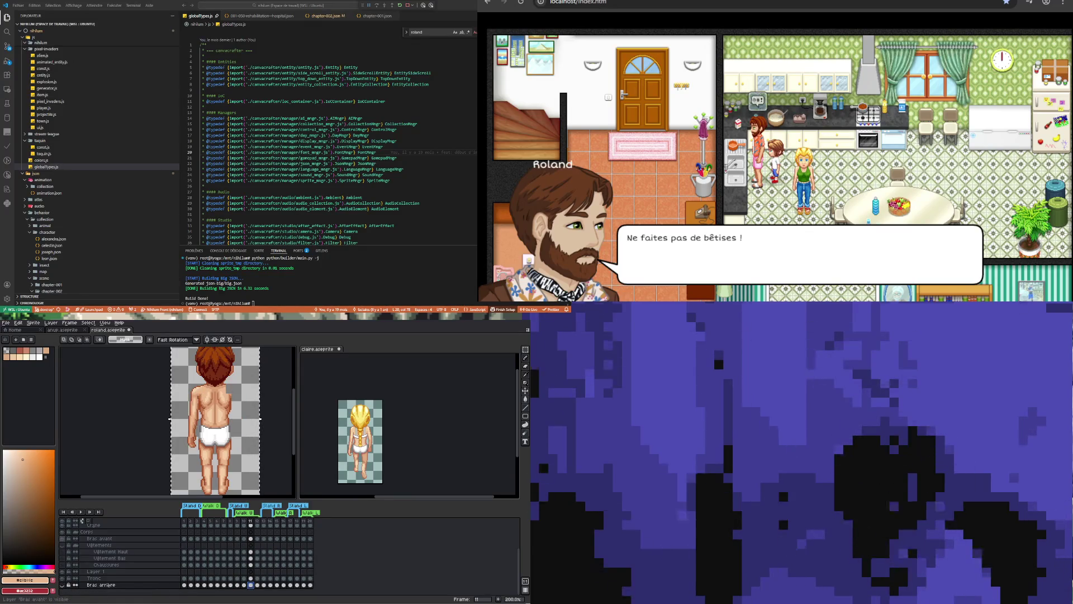
Compare Roland's front arm (Bras avant) across walk frames 9, 10 and 11.
click(100, 538)
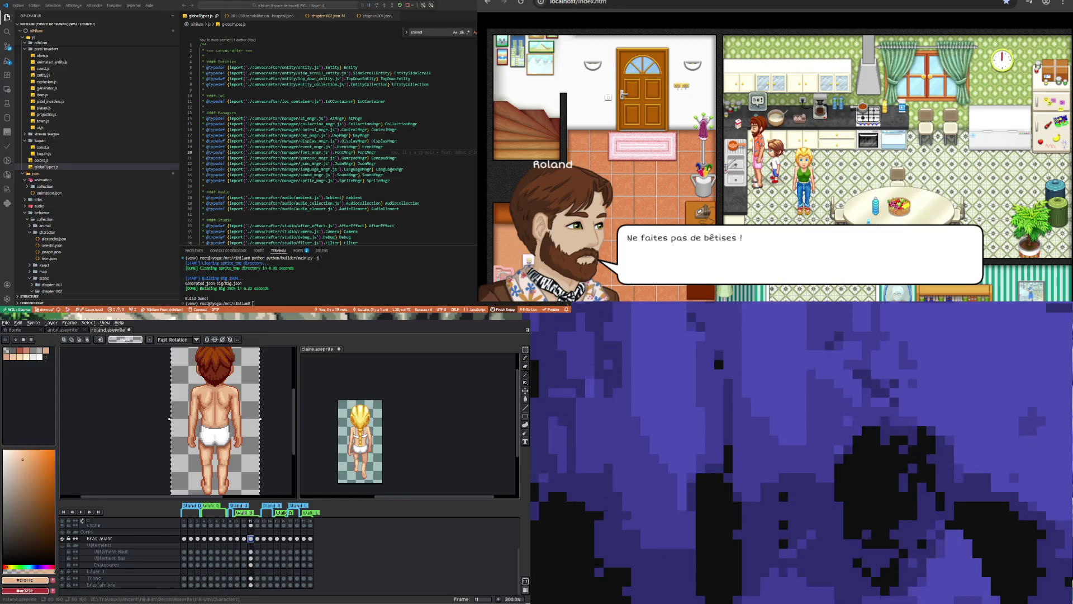
click(237, 539)
click(250, 538)
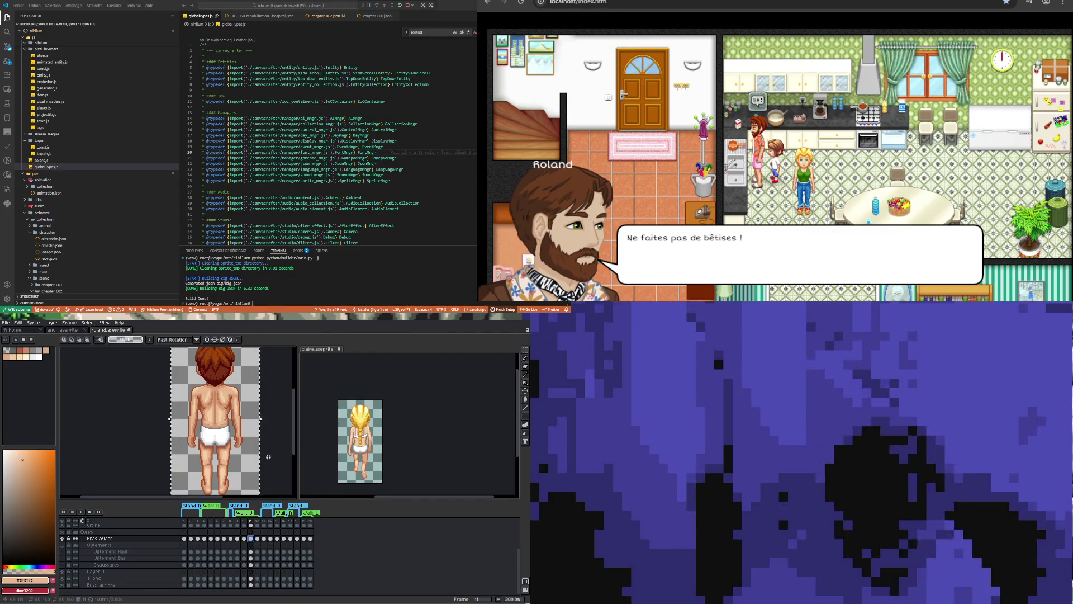
click(245, 539)
click(250, 539)
click(246, 539)
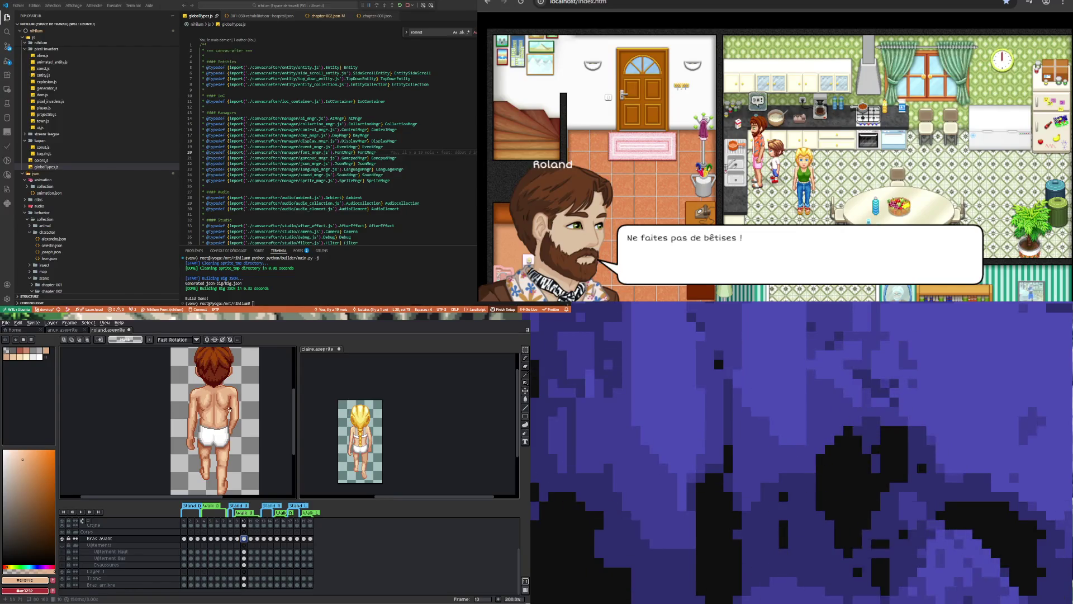
Make Claire's reference sprite active, zoom in, and give the sprite views more height above the timeline.
click(396, 384)
scroll(372, 472, up, 2)
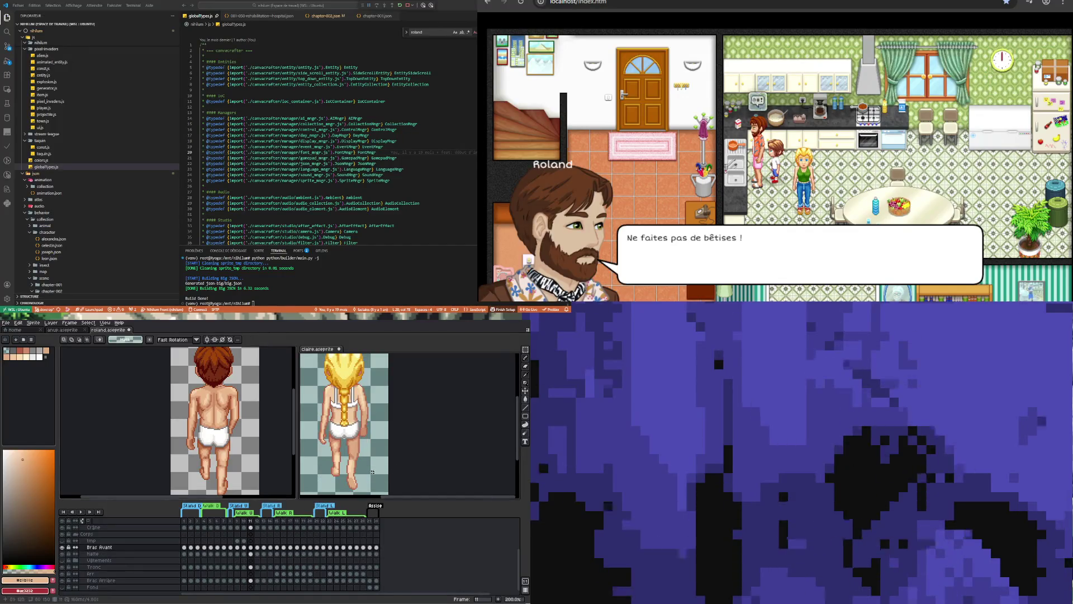
scroll(363, 467, down, 1)
scroll(352, 462, up, 1)
scroll(339, 454, down, 1)
scroll(335, 452, up, 1)
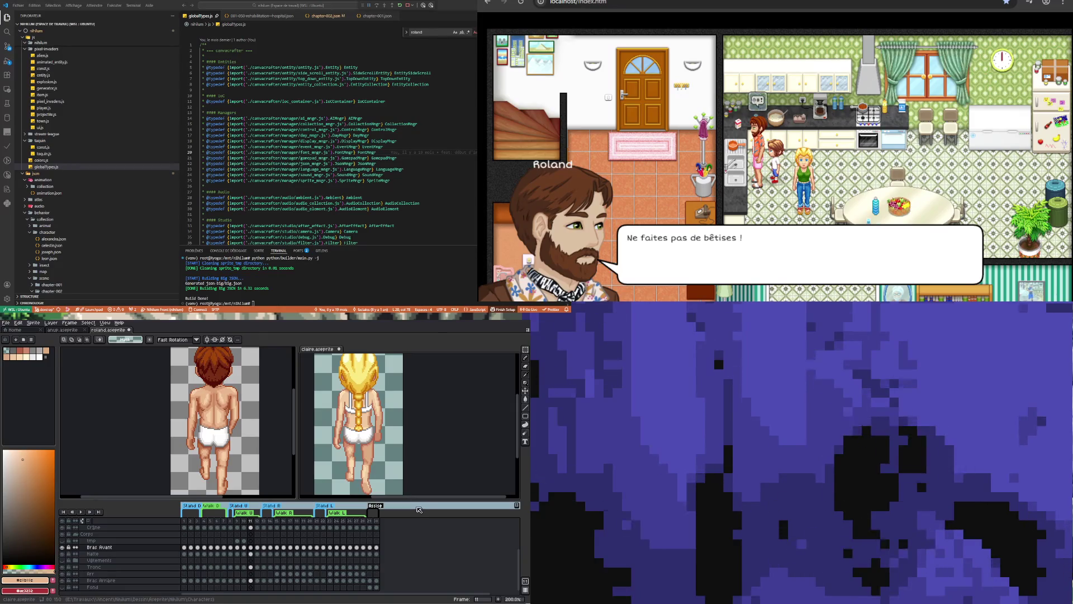
drag(428, 500, 429, 513)
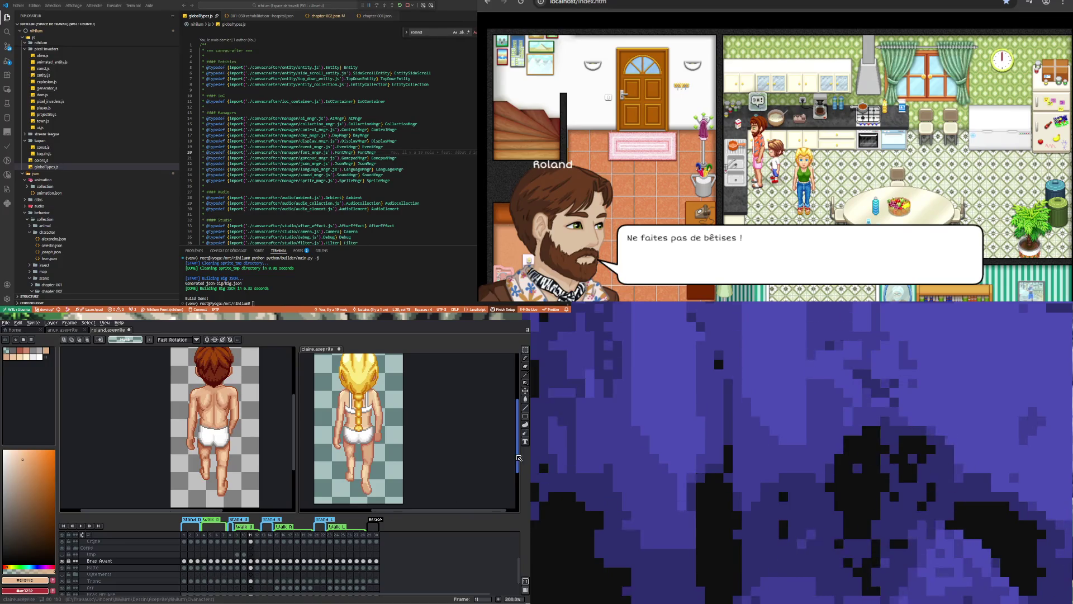
scroll(519, 456, up, 3)
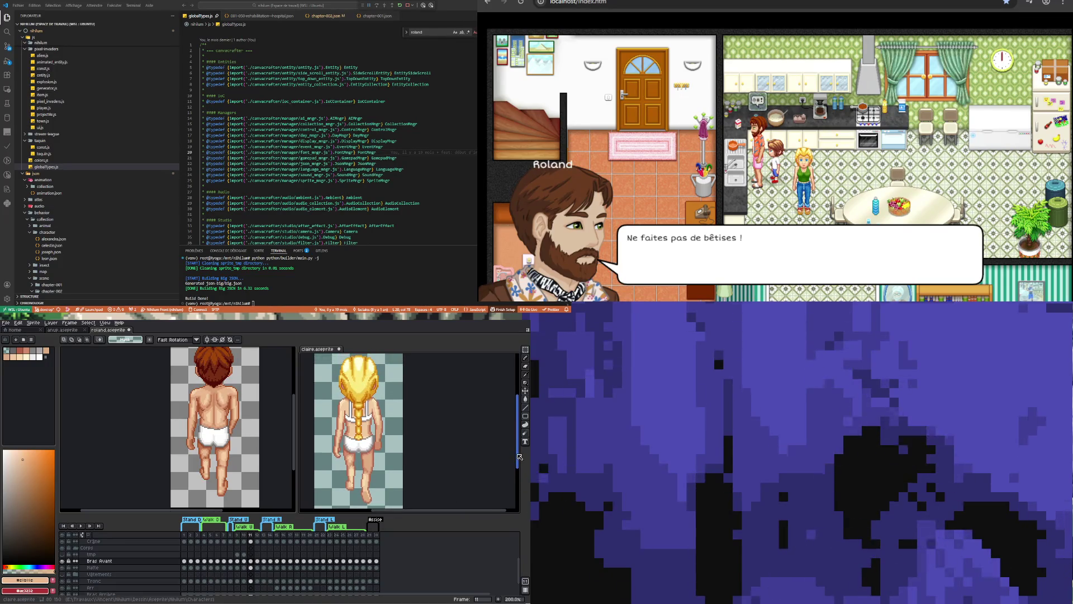
scroll(519, 456, up, 1)
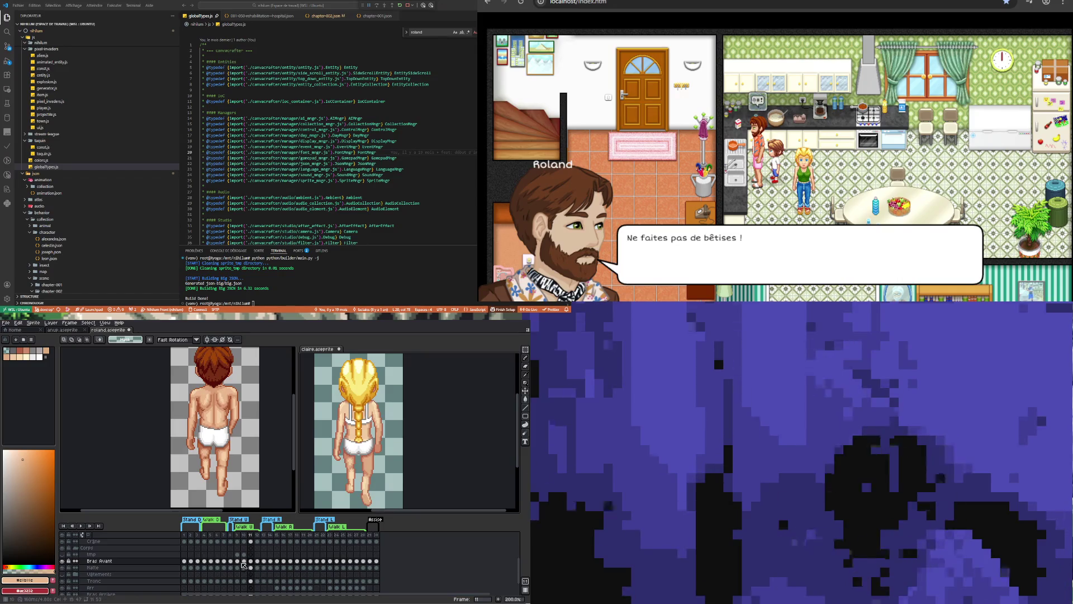
Step Claire's reference through frames 9 to 12, then return to Roland's sprite.
click(240, 561)
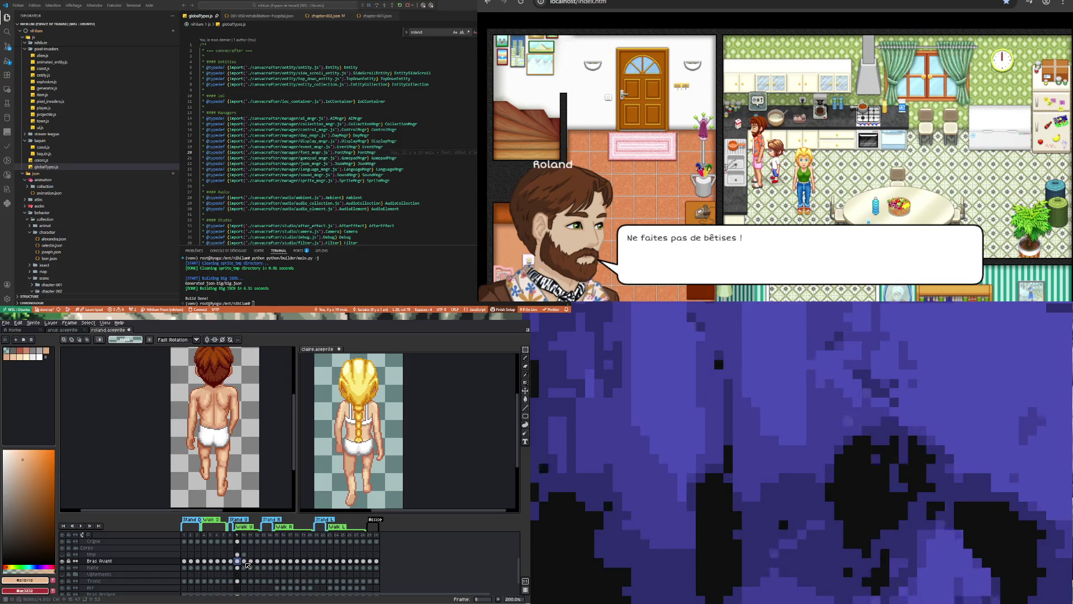
click(246, 562)
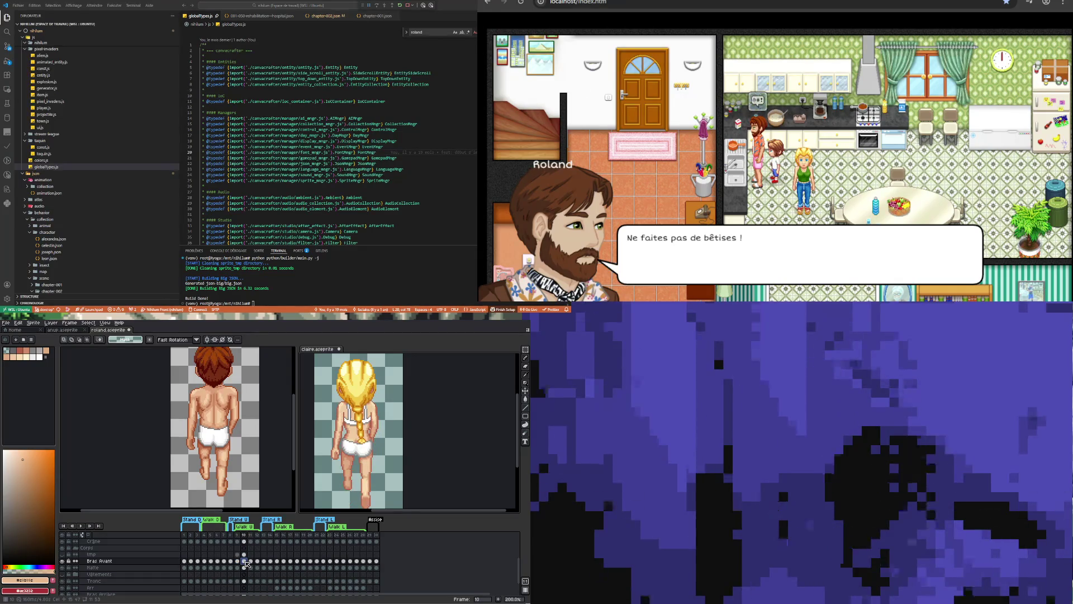
click(252, 561)
click(259, 562)
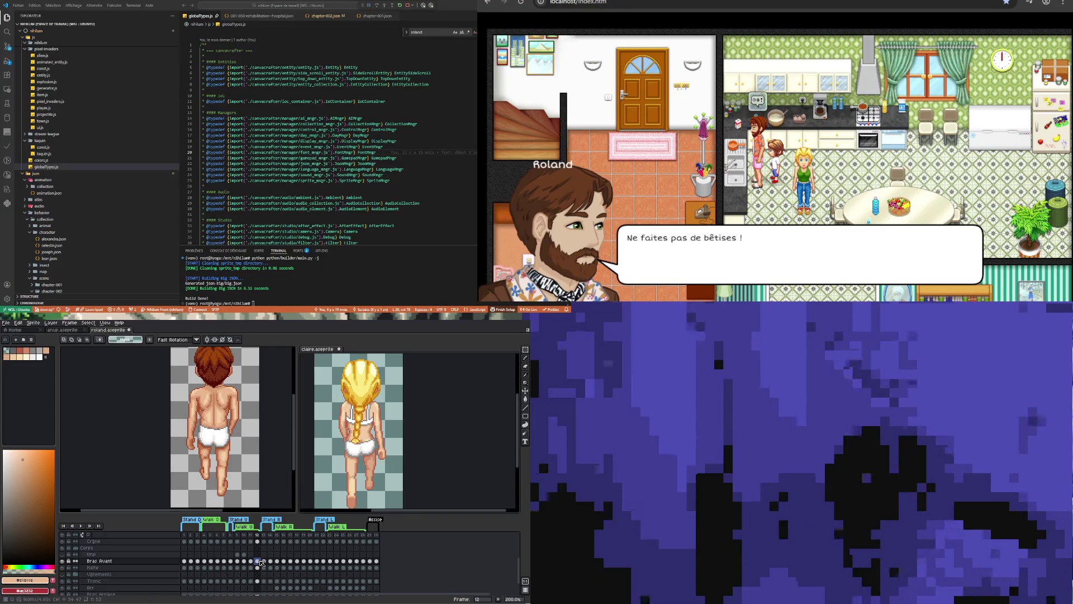
click(246, 562)
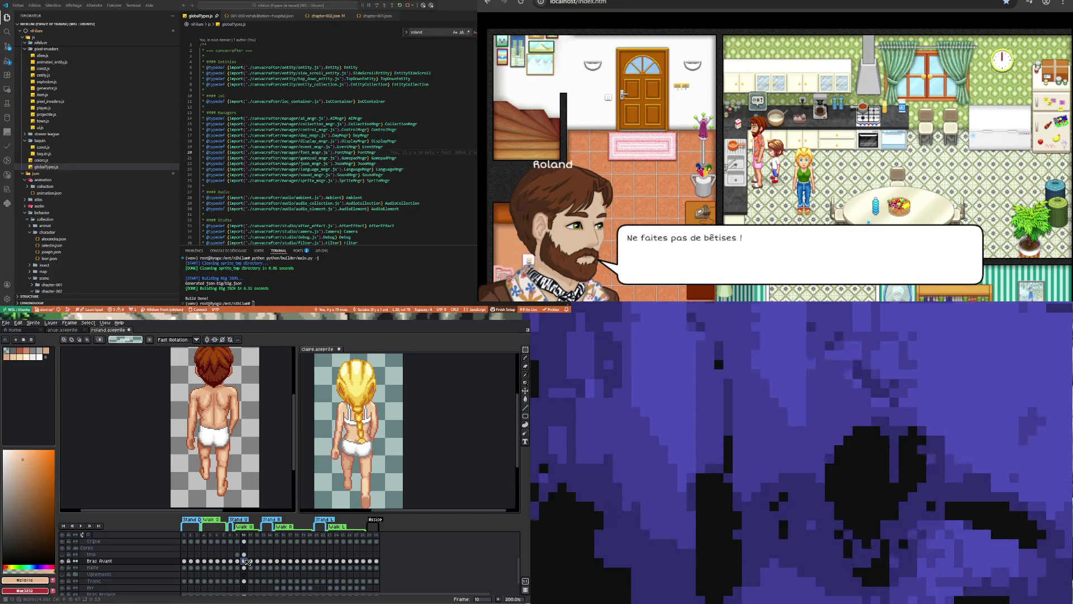
click(288, 440)
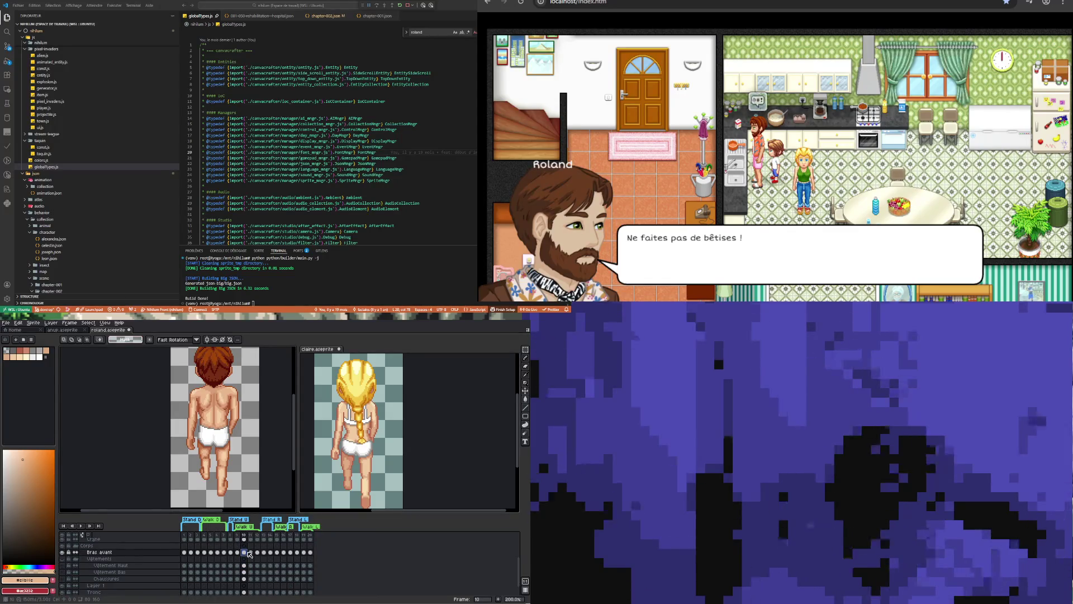
click(456, 447)
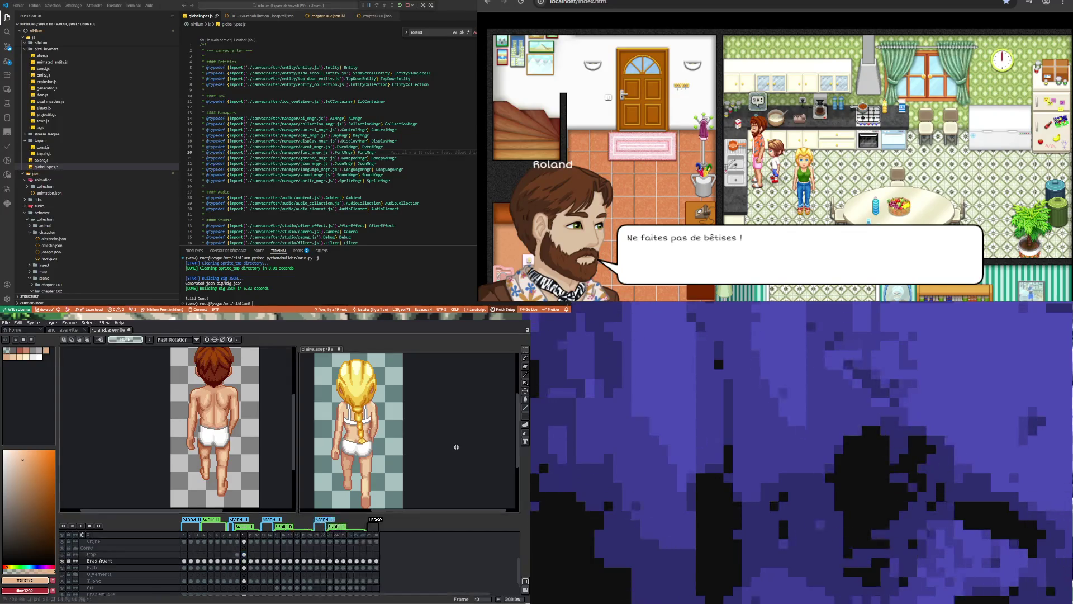
click(236, 562)
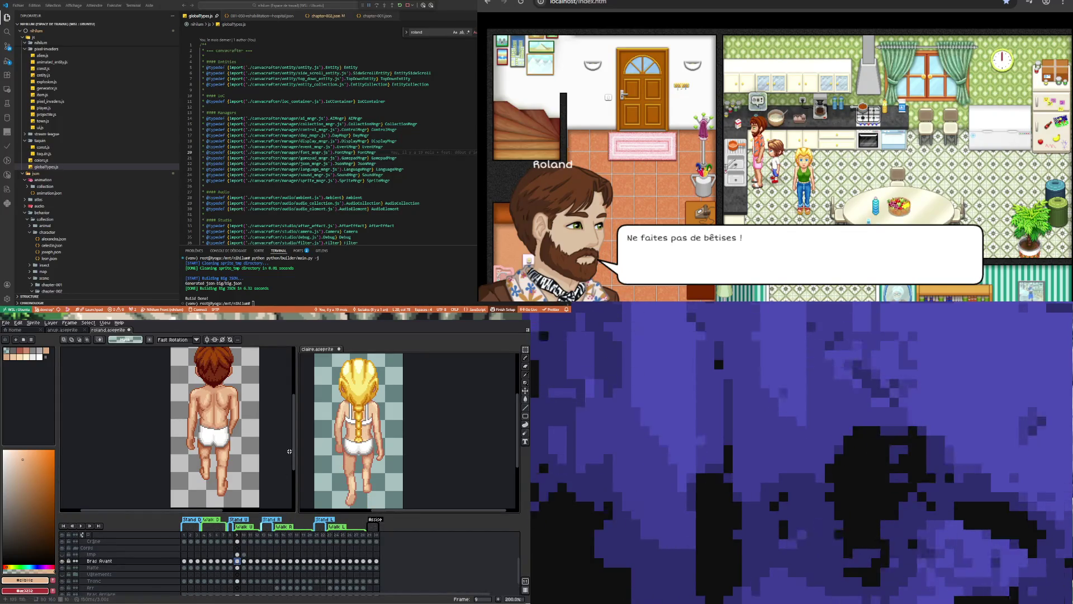
click(285, 449)
click(238, 553)
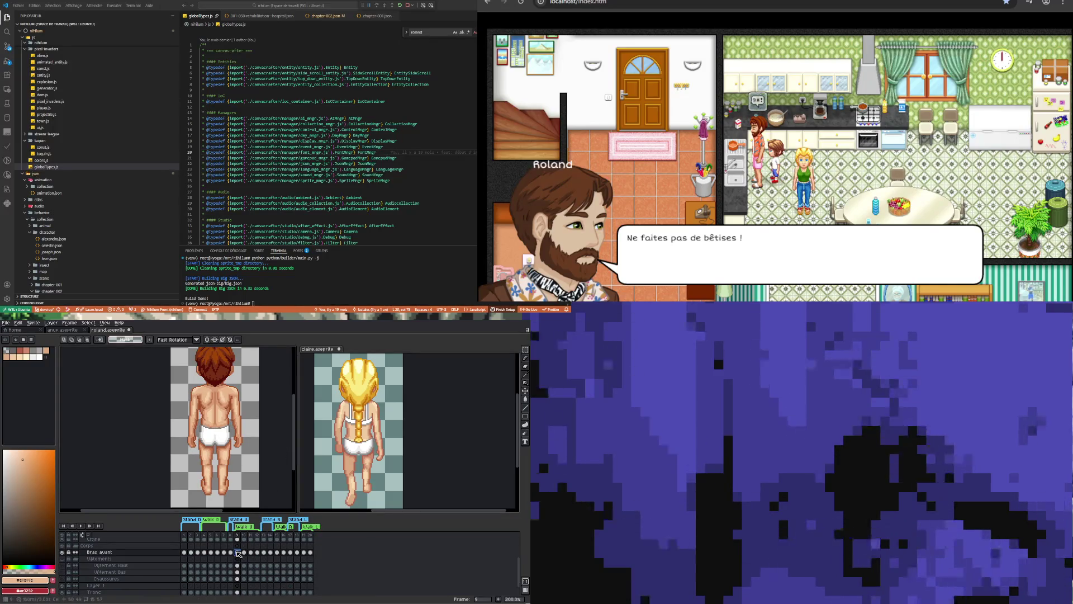
click(62, 552)
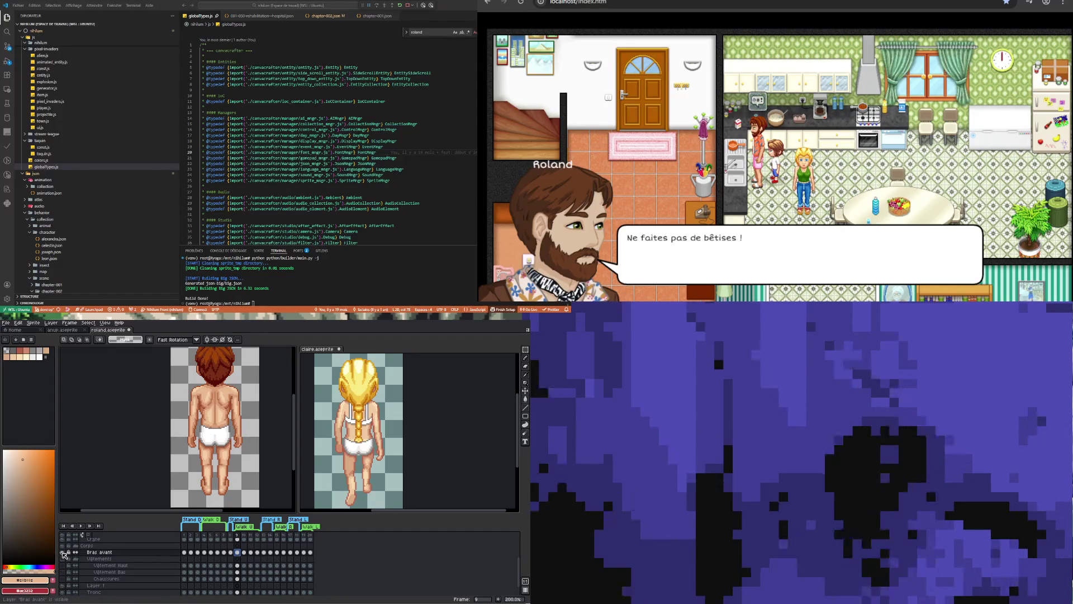
click(63, 553)
click(63, 553)
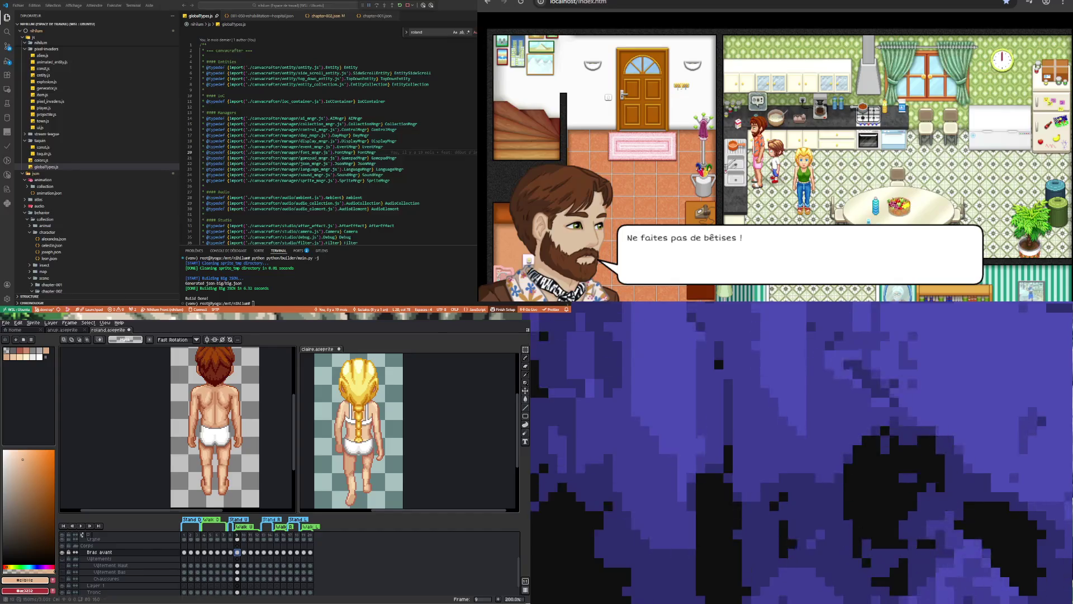
Return to walk frame 9 on Roland's Tronc layer.
click(243, 552)
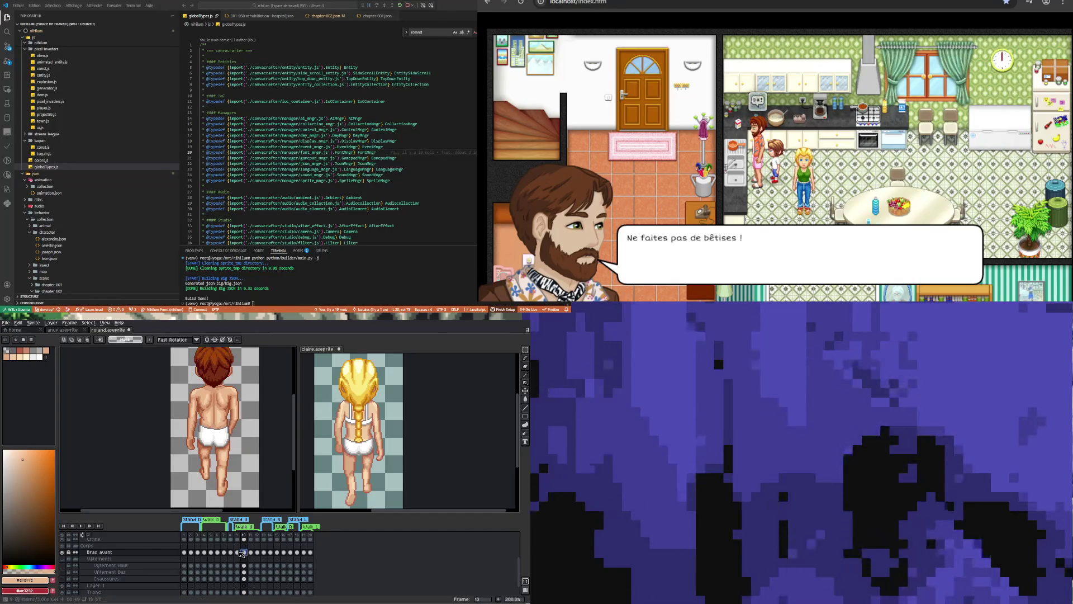
key(Left)
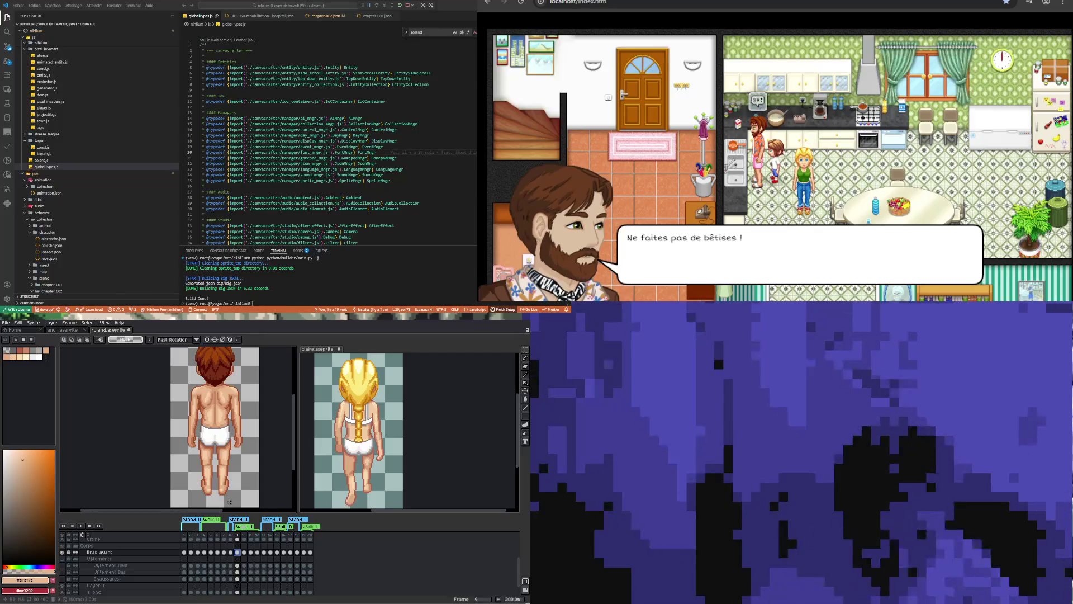
scroll(229, 501, up, 1)
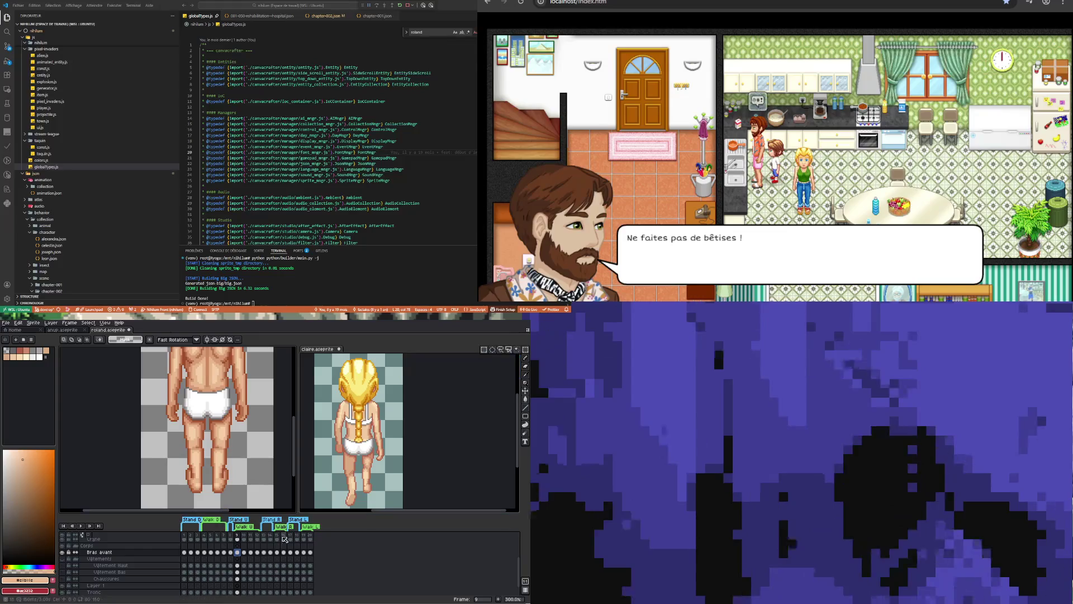
click(239, 592)
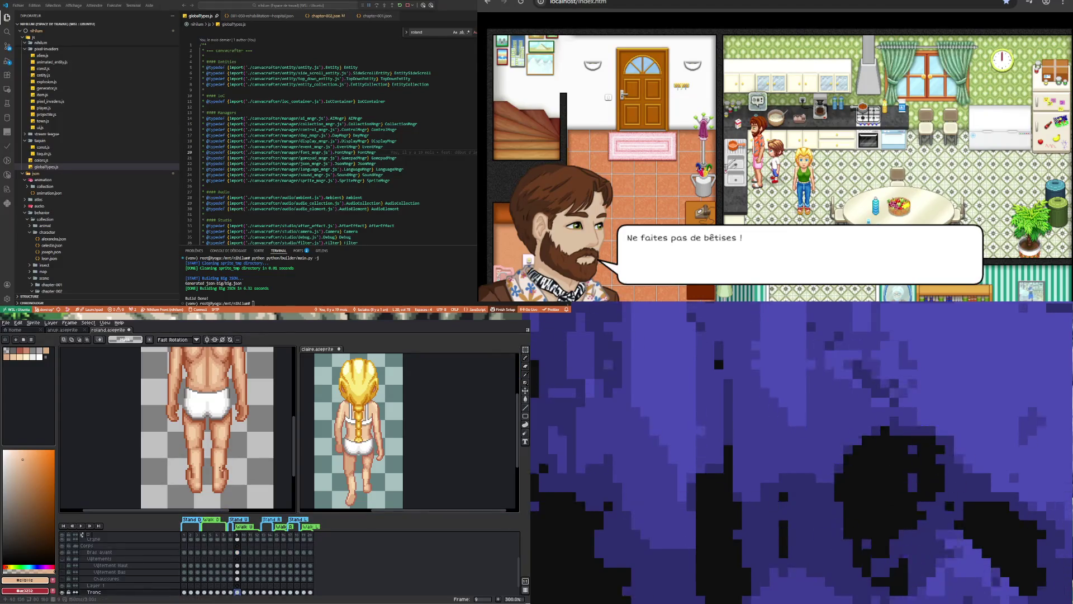
Select Roland's lower leg and stretch it downward to lengthen it.
mouse_move(211, 495)
mouse_down()
mouse_move(238, 459)
mouse_move(238, 426)
mouse_move(239, 462)
mouse_up()
mouse_move(210, 422)
mouse_down()
mouse_move(234, 503)
mouse_move(232, 492)
mouse_up()
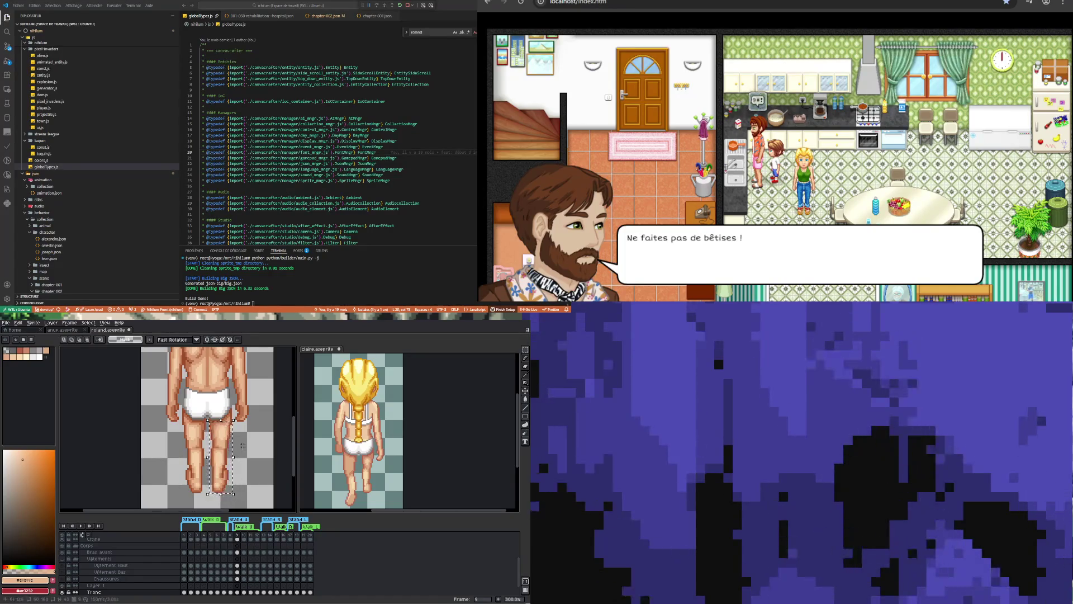
scroll(239, 442, down, 1)
scroll(240, 443, up, 1)
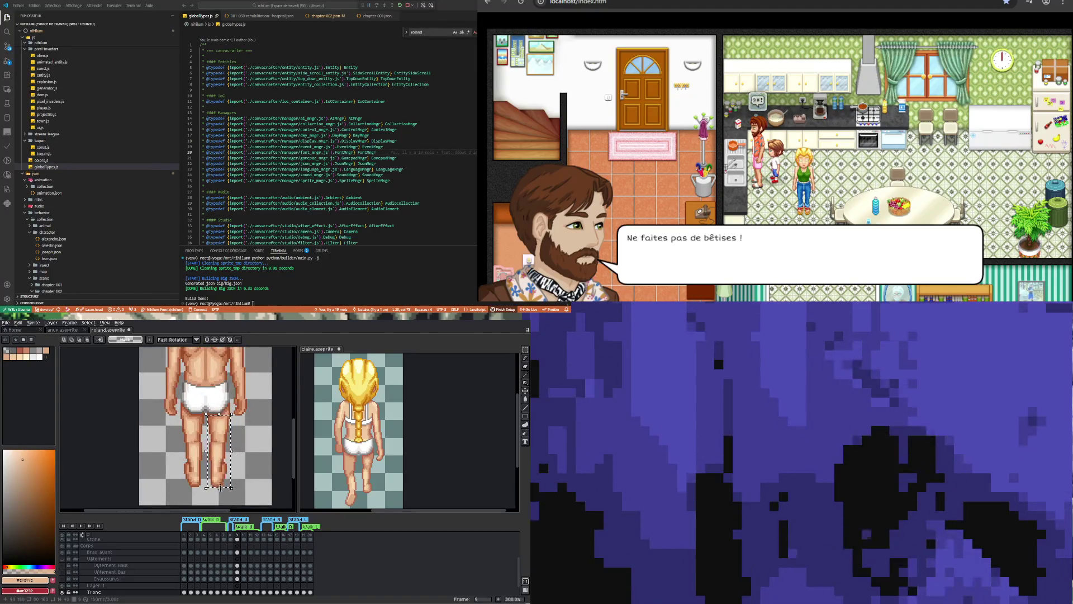
click(223, 470)
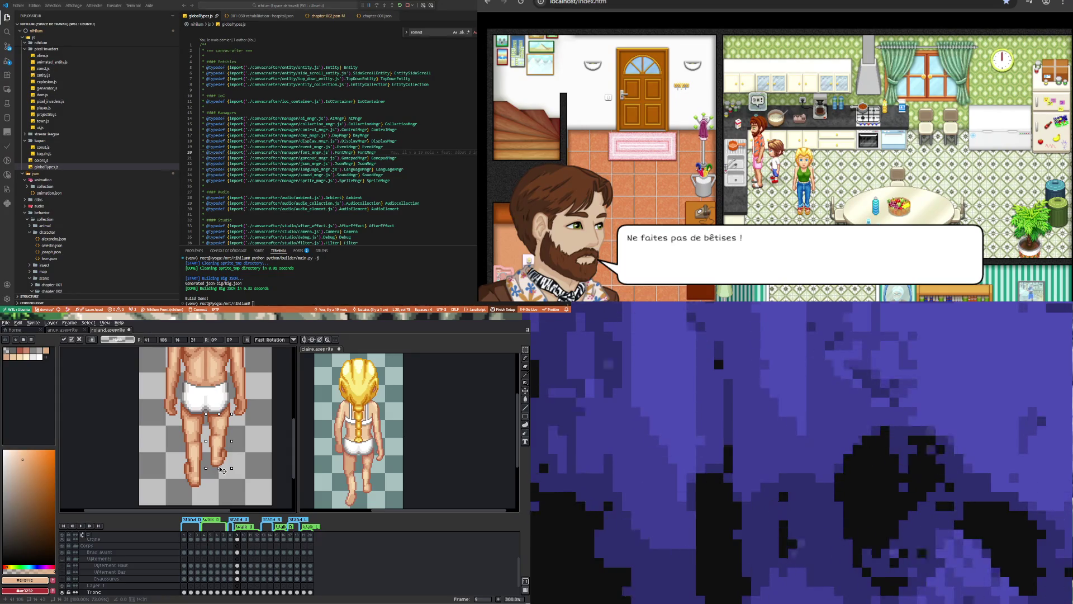
scroll(226, 469, down, 1)
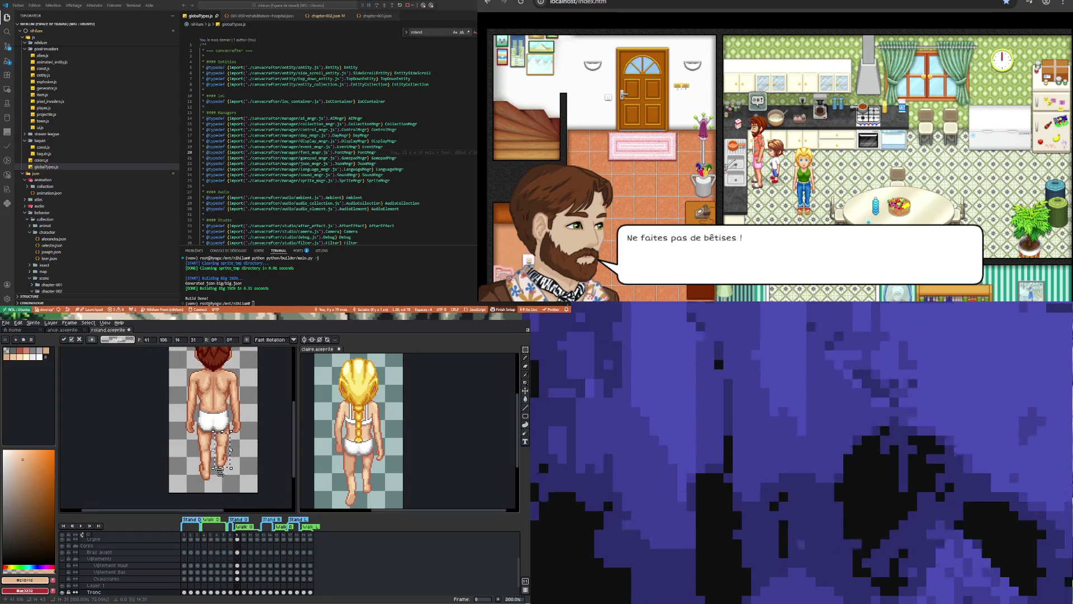
drag(220, 470, 225, 477)
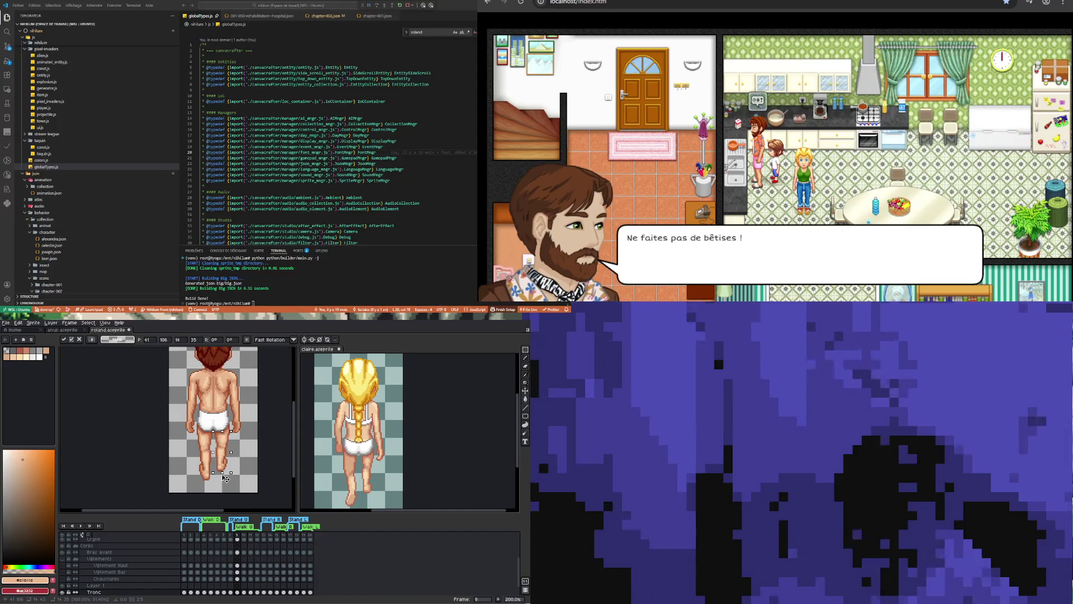
drag(225, 478, 228, 489)
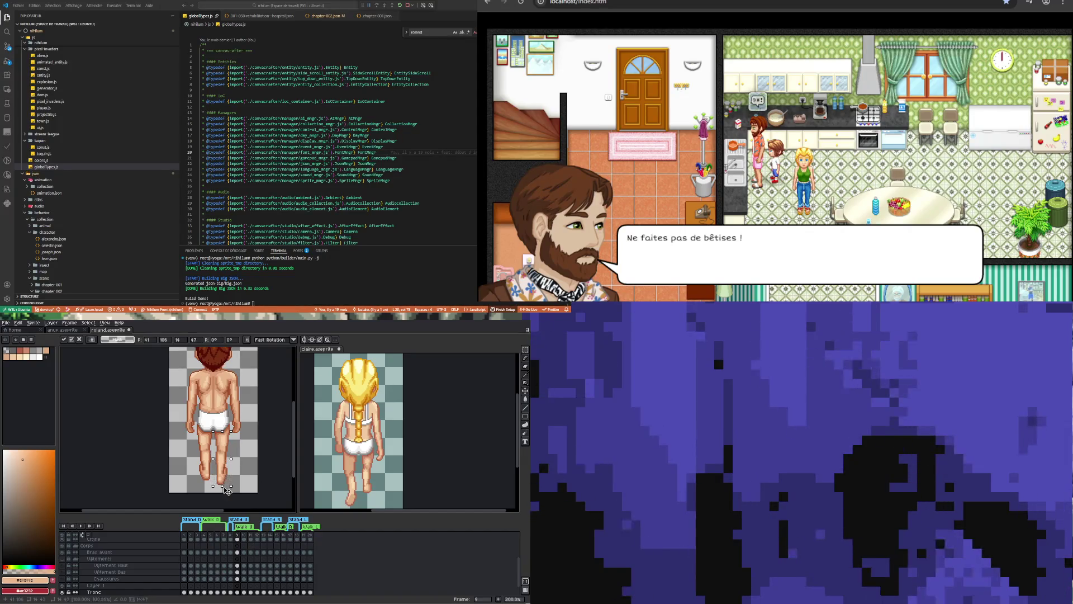
key(Return)
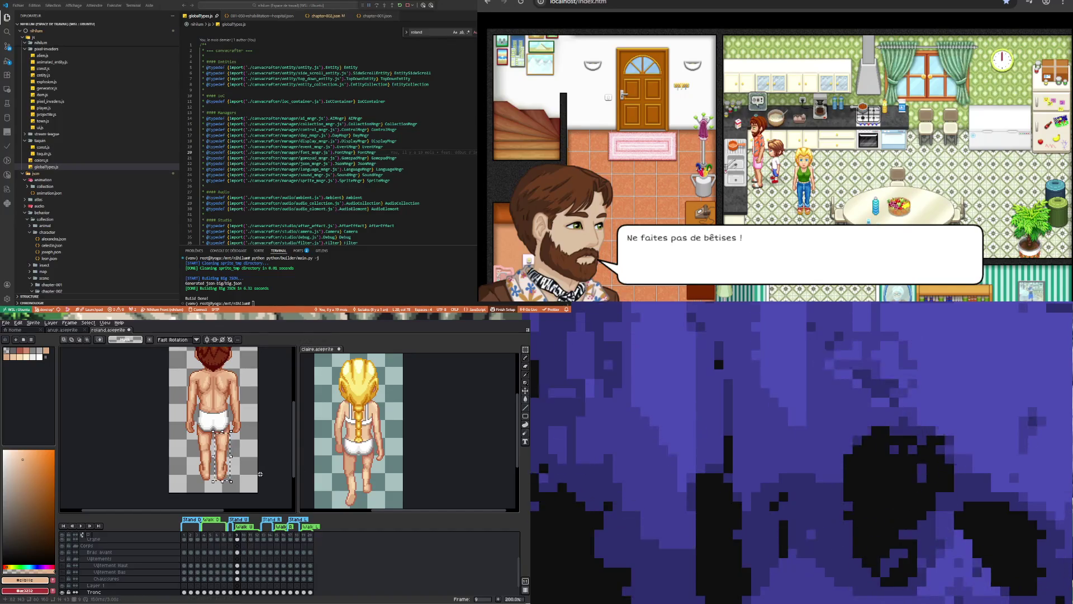
Move the lower leg and foot down 8 pixels.
key(ctrl+d)
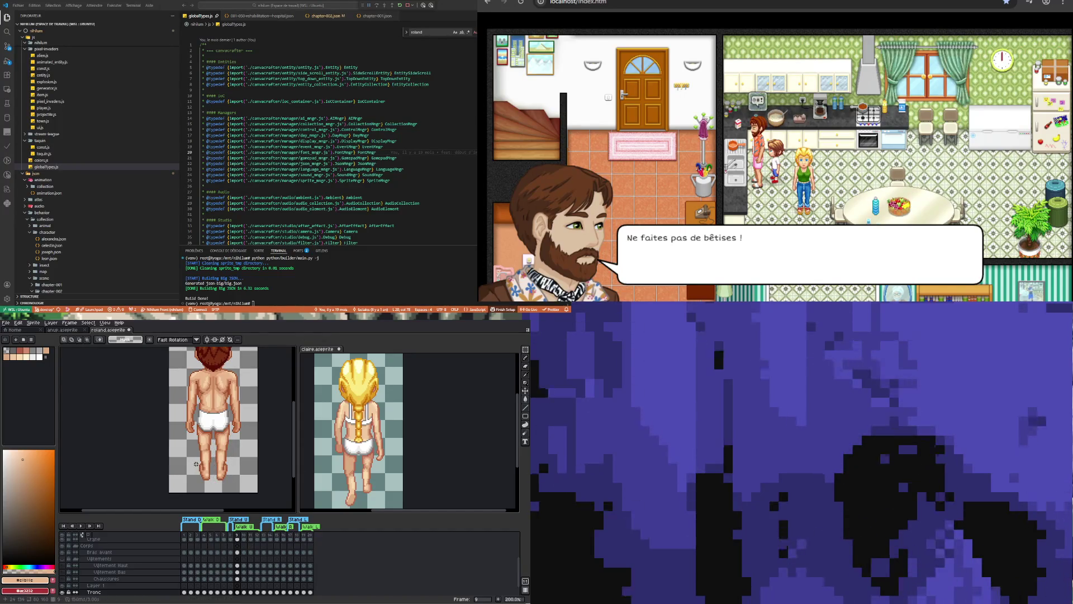
drag(195, 463, 214, 484)
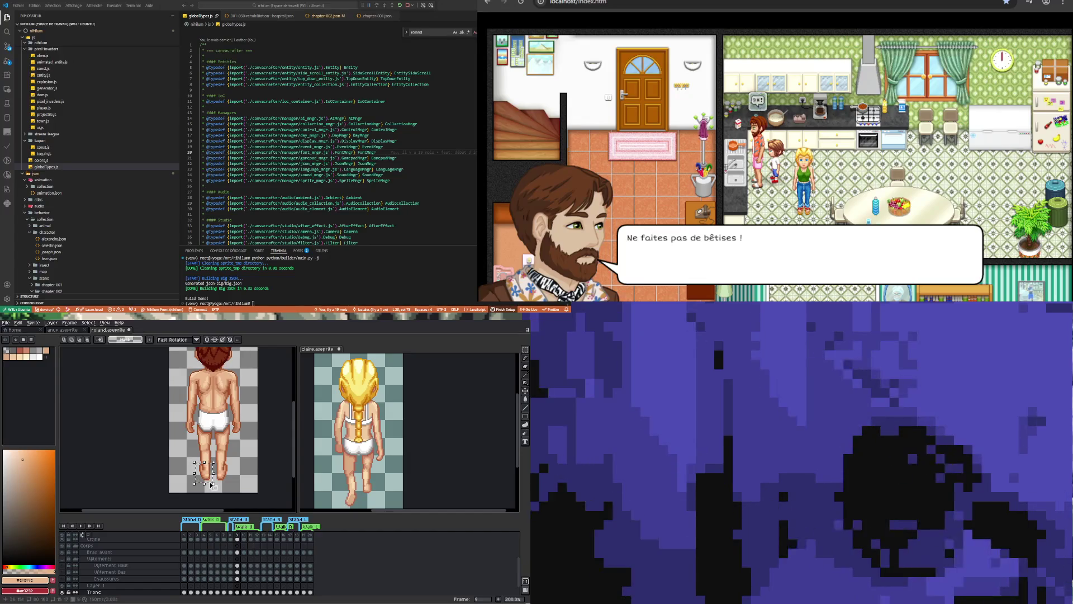
click(210, 482)
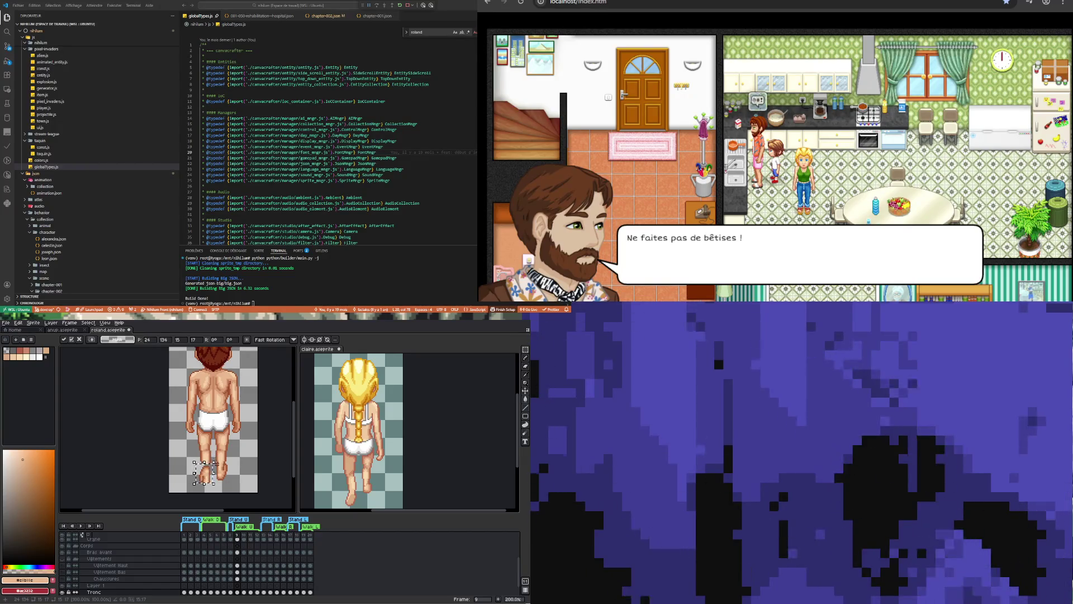
drag(213, 472, 213, 481)
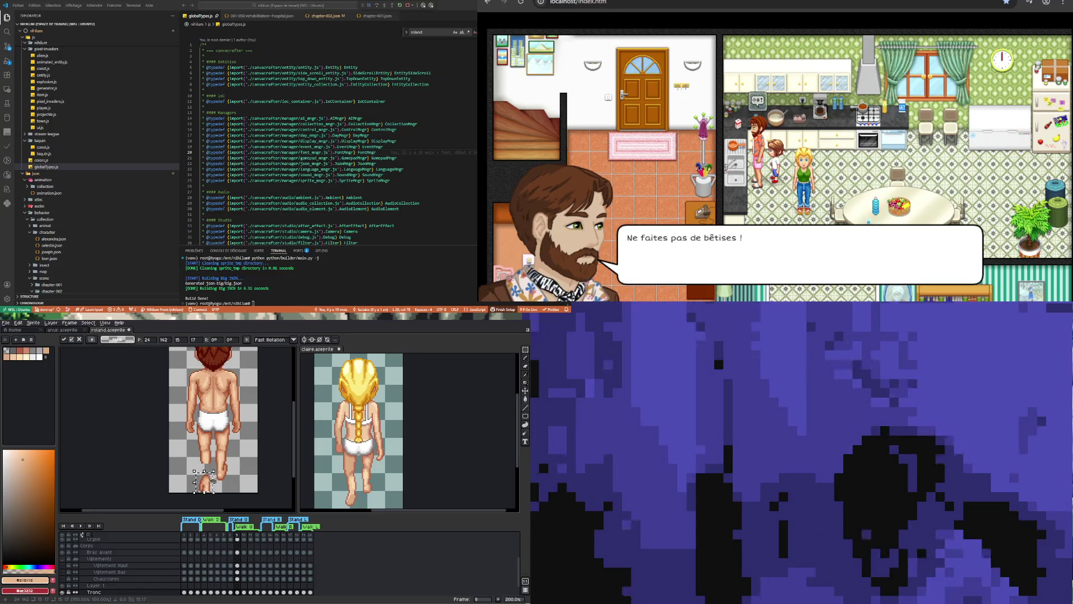
key(ctrl+d)
Zoom in and out around Roland's lowered leg to inspect it.
scroll(214, 490, up, 2)
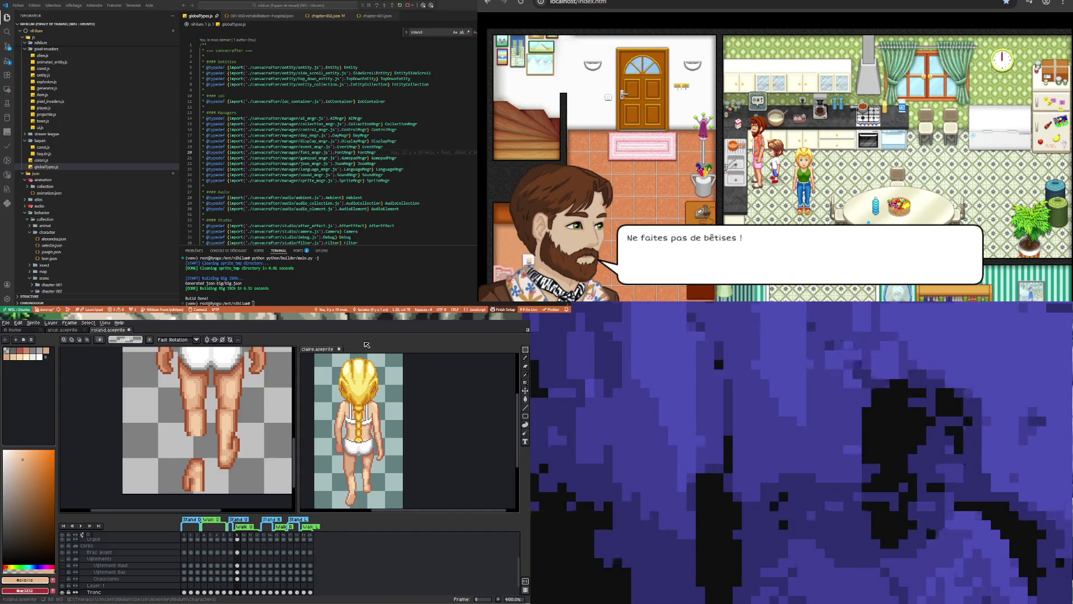
scroll(181, 447, down, 2)
Zoom in on Roland's feet and sample a skin colour from the sprite.
scroll(181, 447, up, 4)
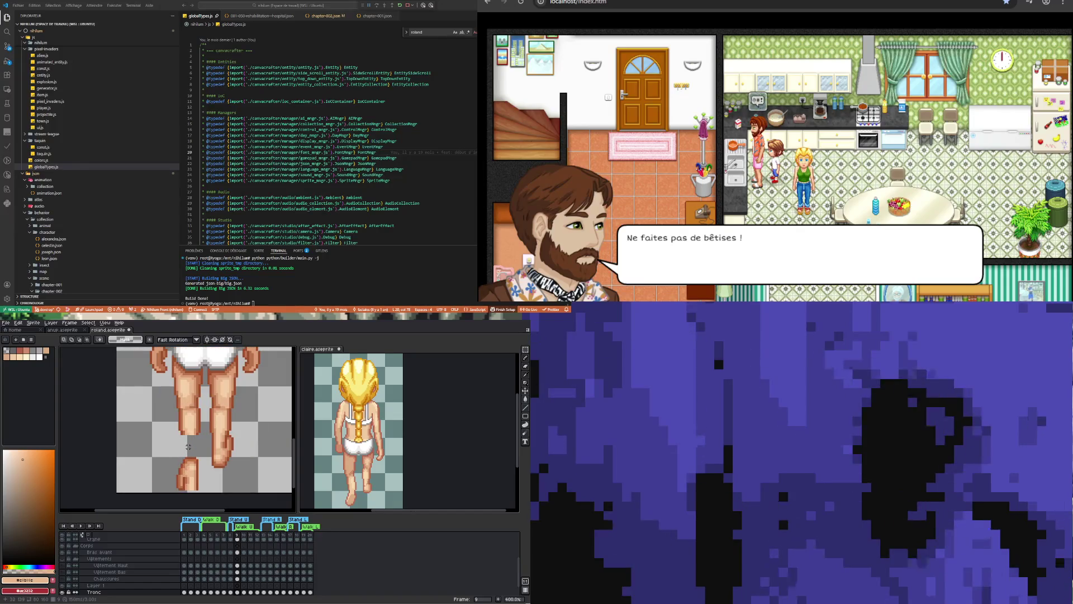
scroll(188, 446, down, 1)
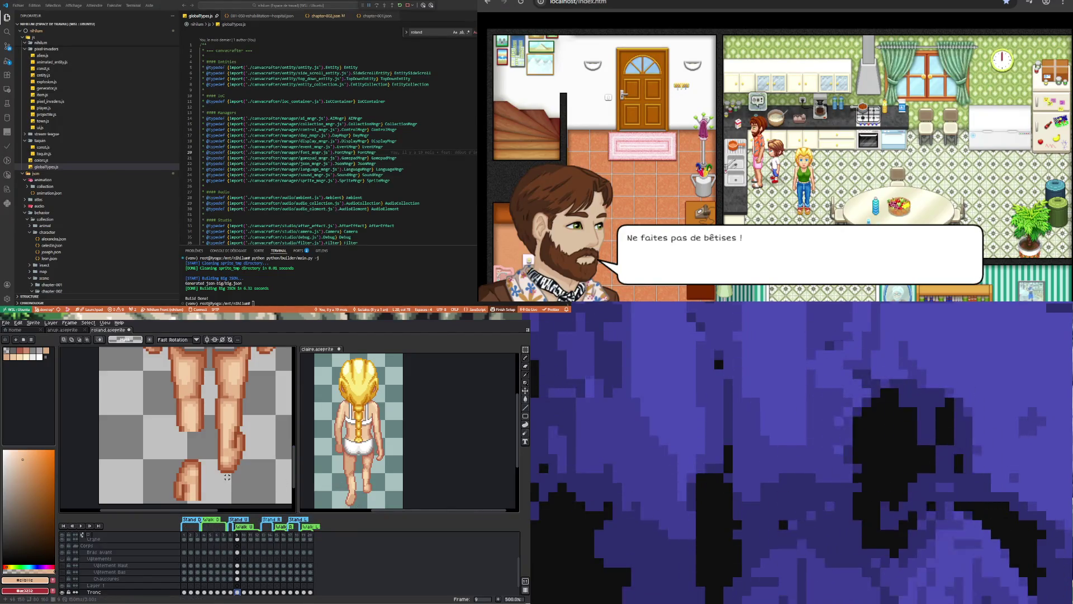
scroll(216, 479, up, 1)
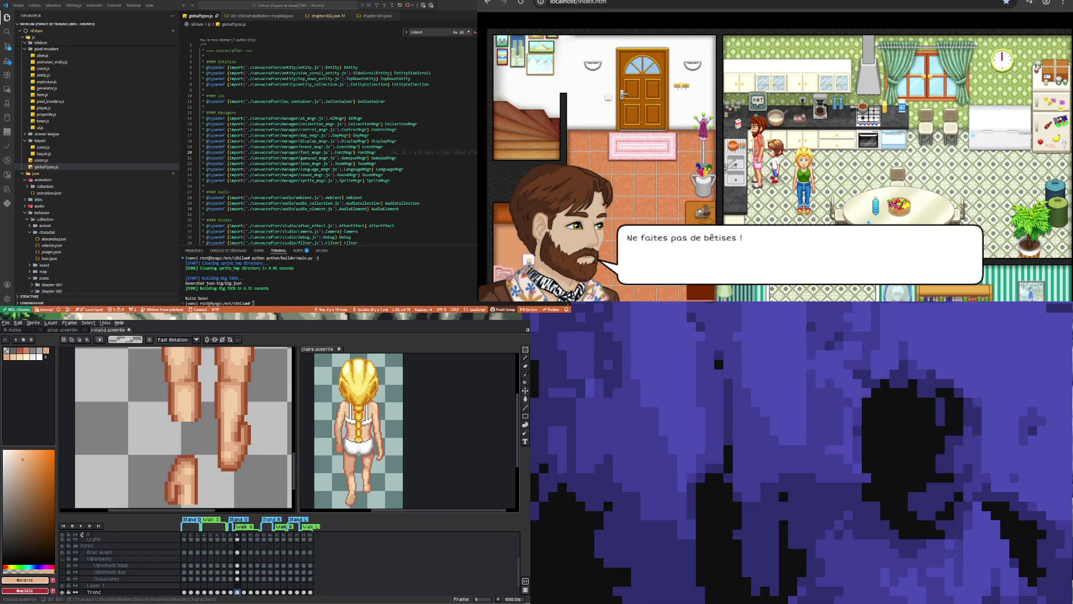
scroll(201, 493, up, 1)
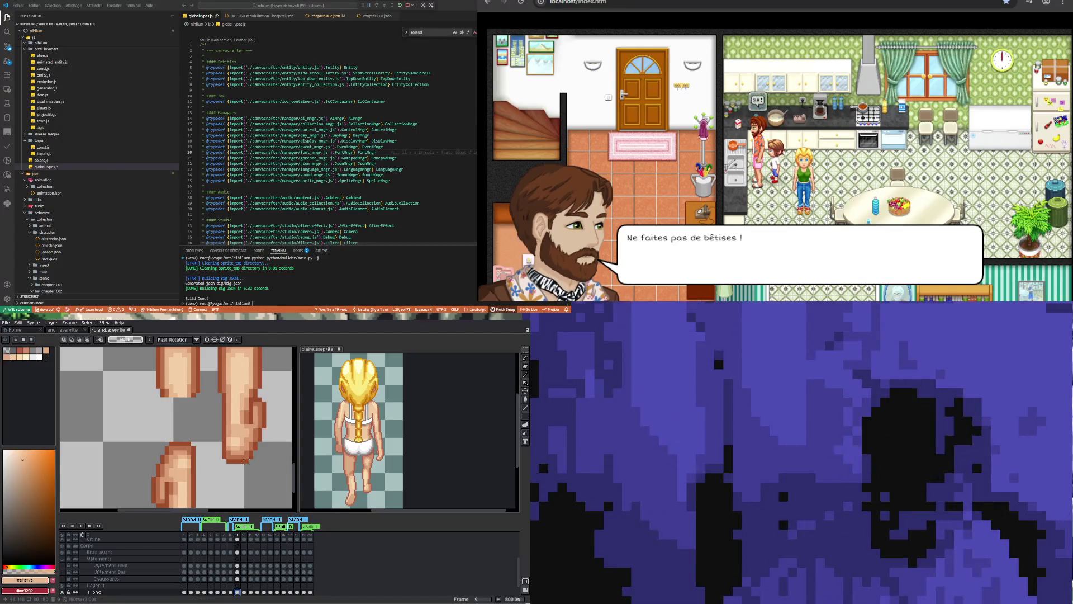
scroll(202, 422, down, 1)
scroll(196, 463, up, 1)
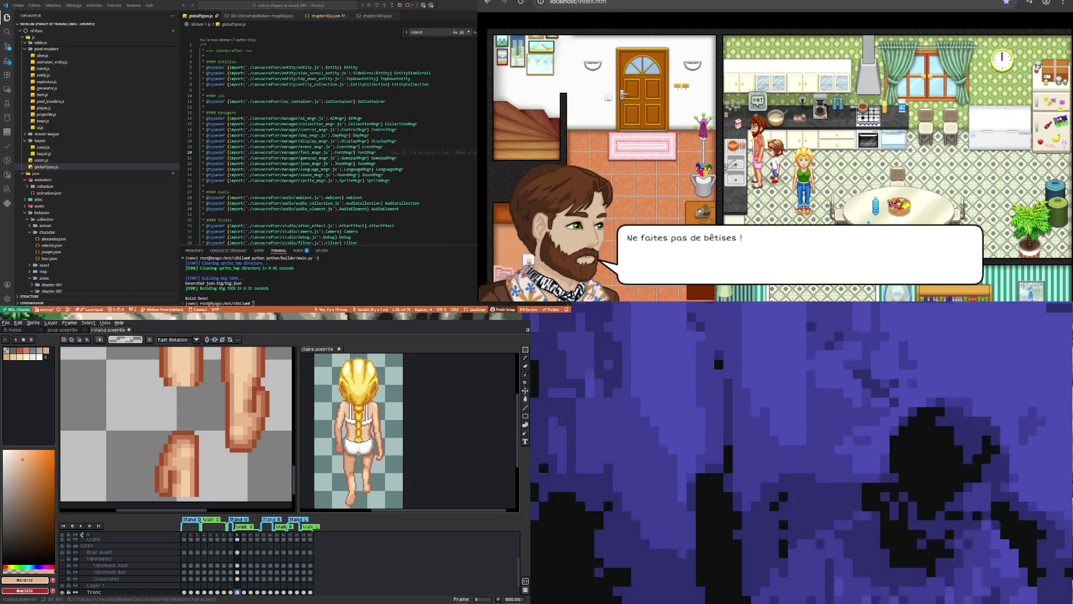
alt+click(195, 451)
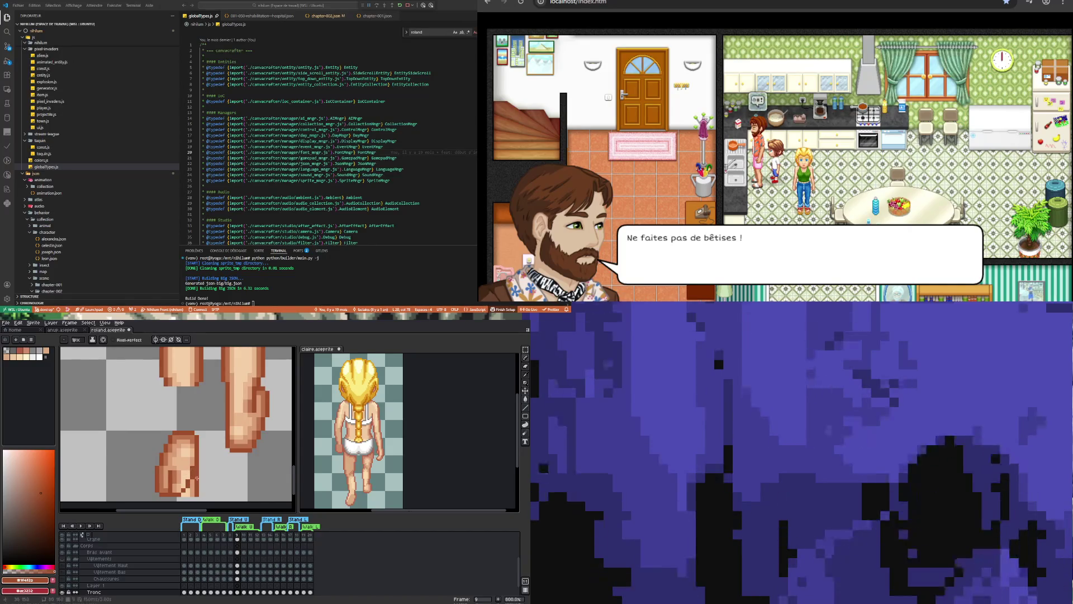
key(b)
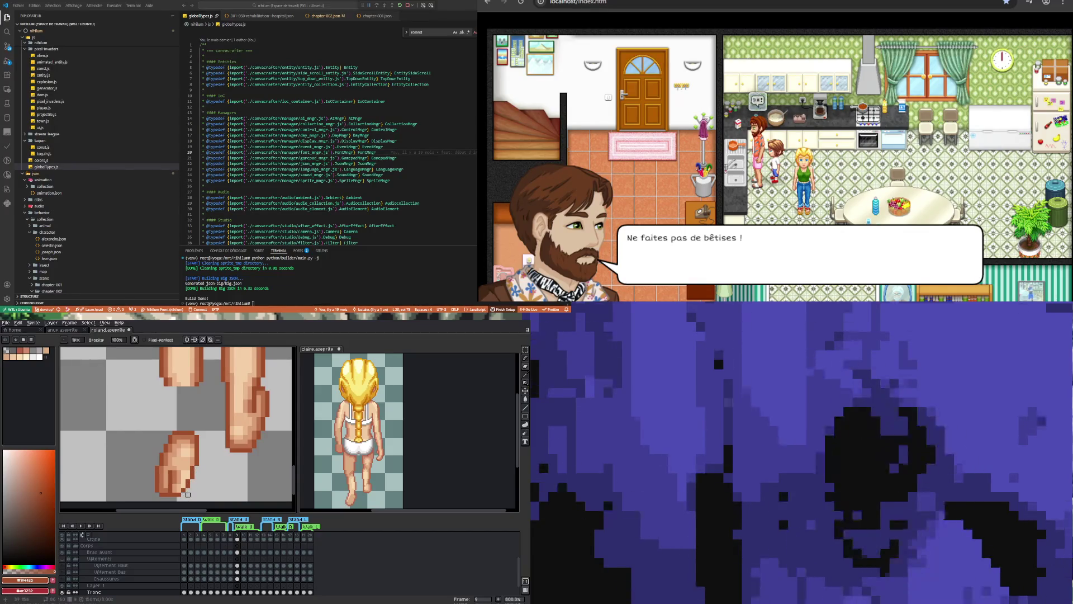
Cover the foot highlights with skin tone #d99d76 and draw a dark outline up the inner leg.
key(i)
click(180, 473)
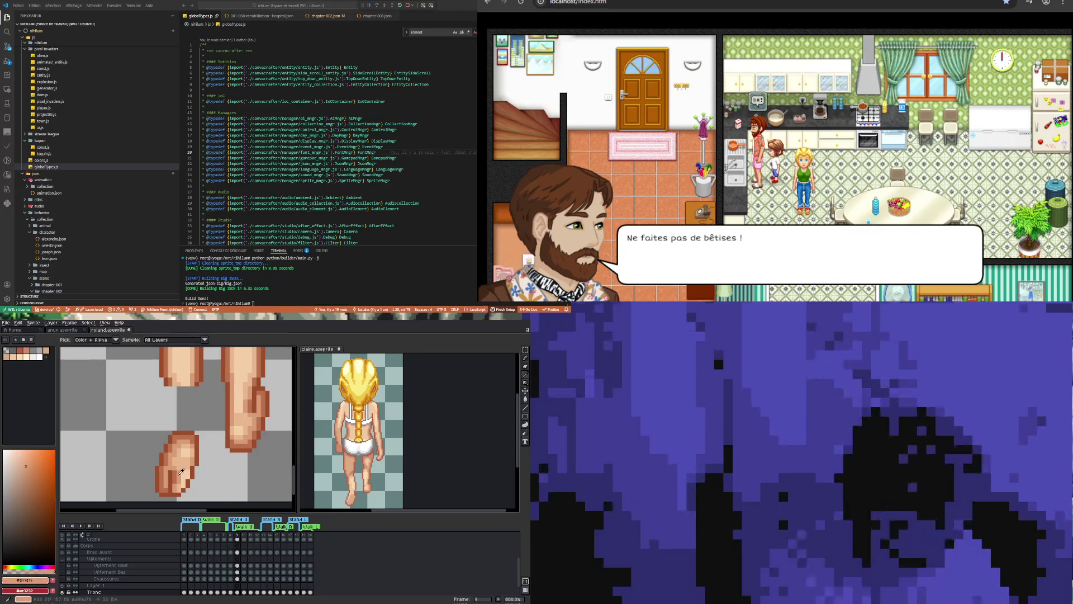
key(b)
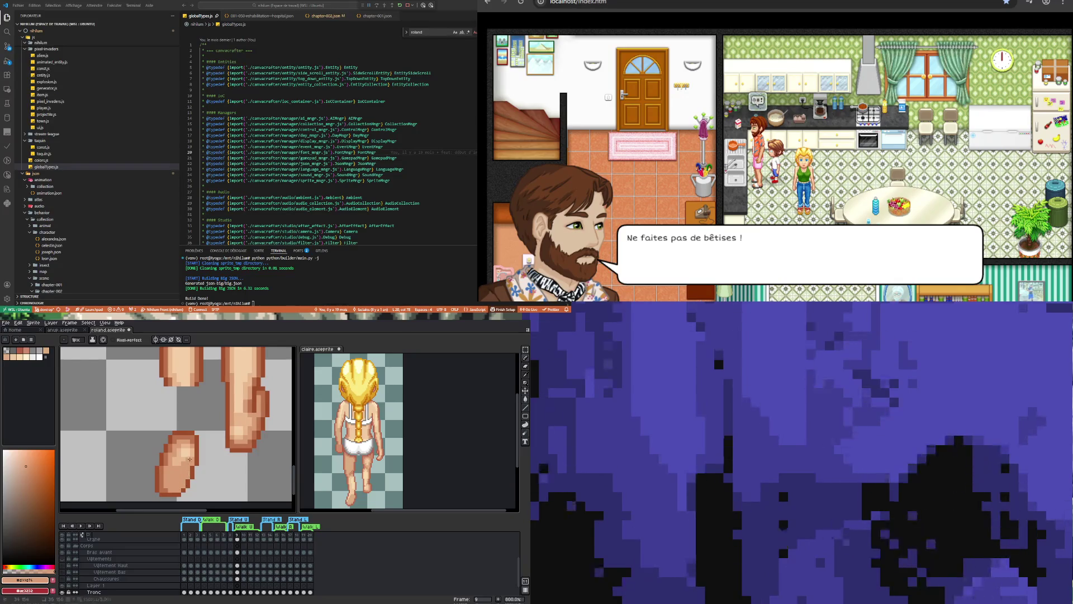
drag(190, 458, 180, 453)
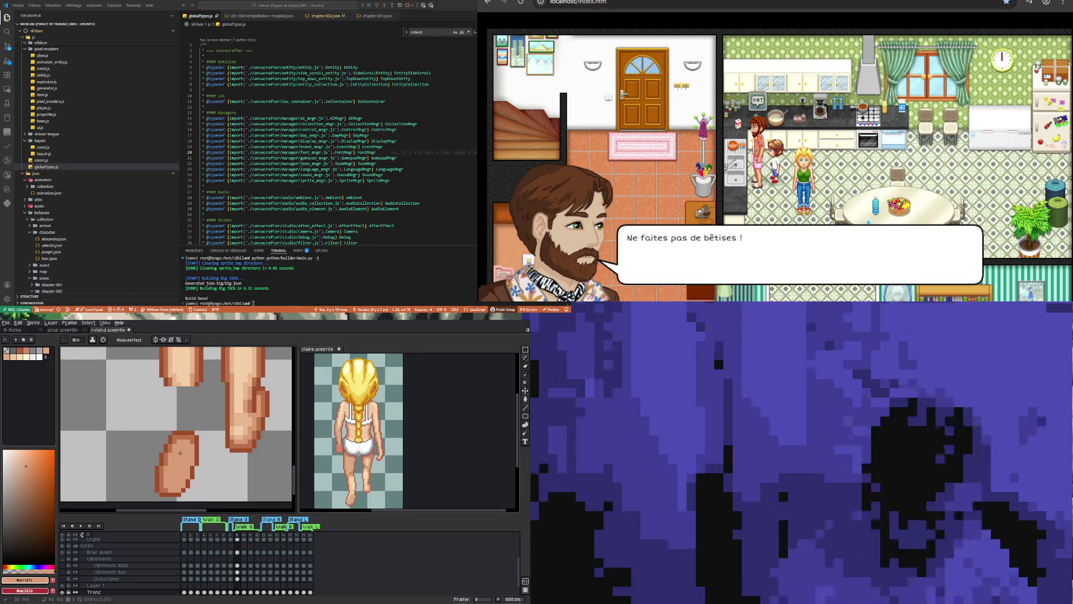
alt+click(200, 384)
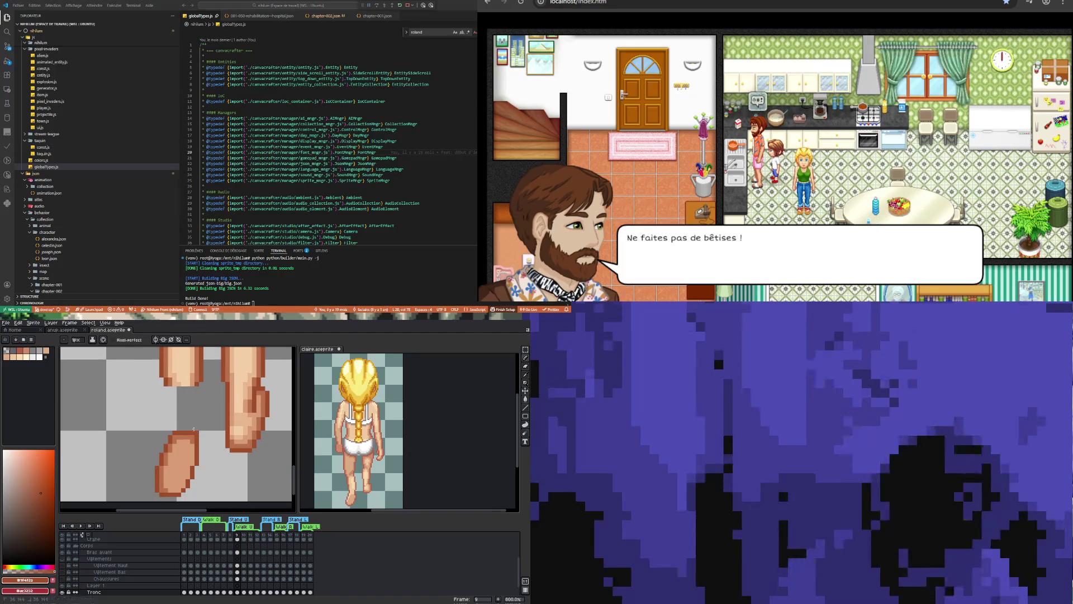
drag(194, 429, 197, 387)
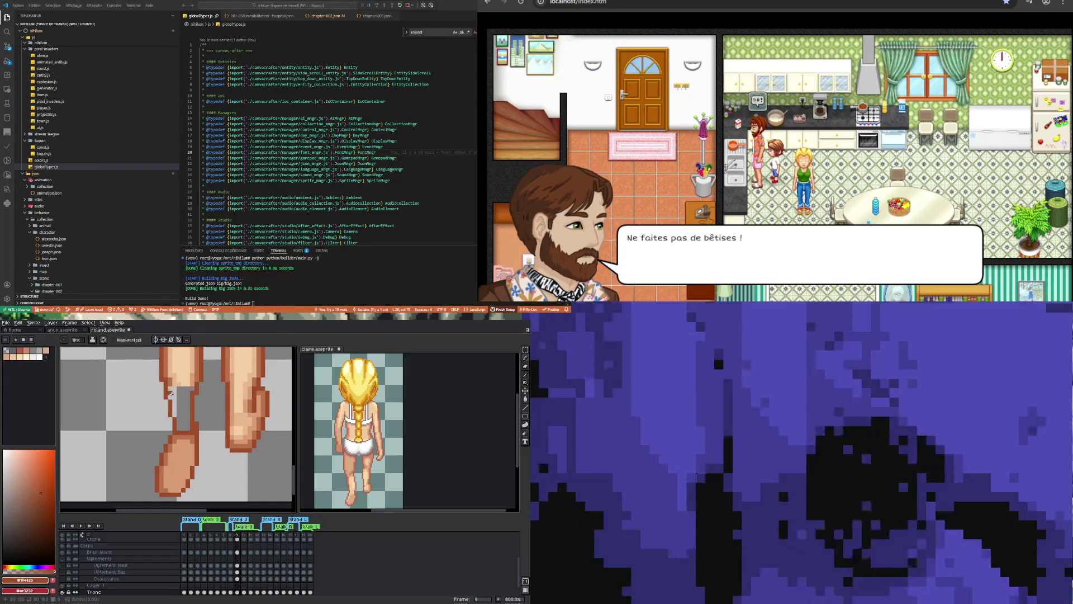
Touch up the foot's left edge, fill the left leg's grey gap, and add an inner-leg highlight.
key(i)
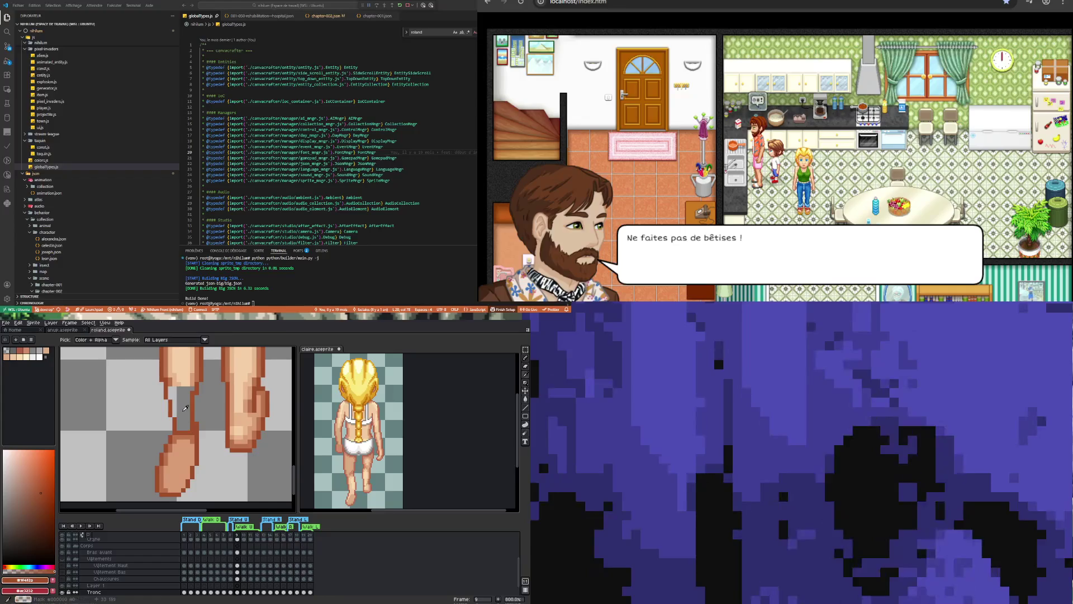
click(178, 380)
key(b)
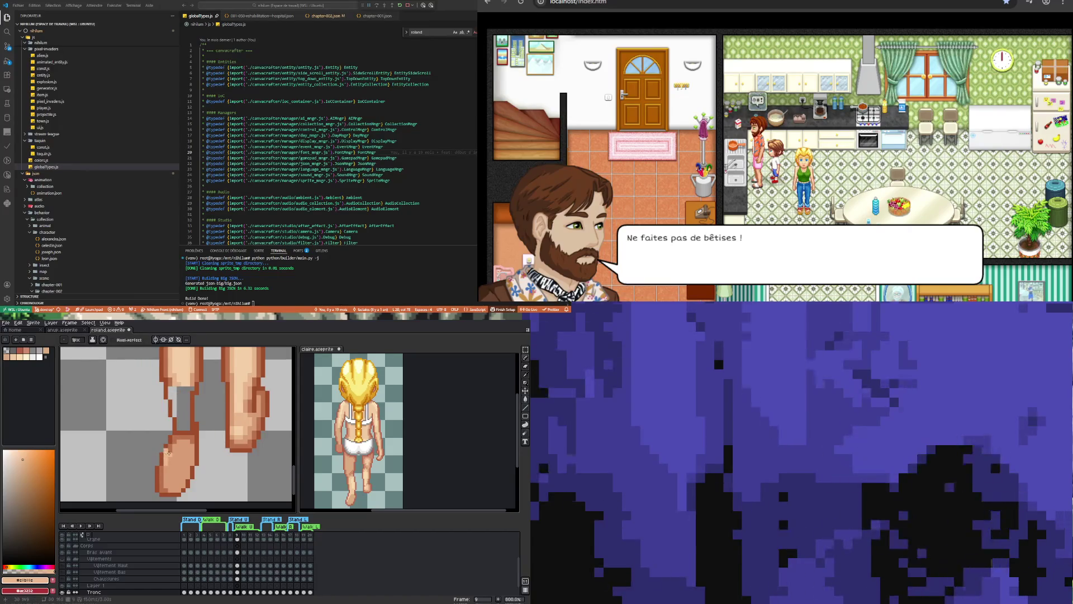
drag(164, 453, 161, 467)
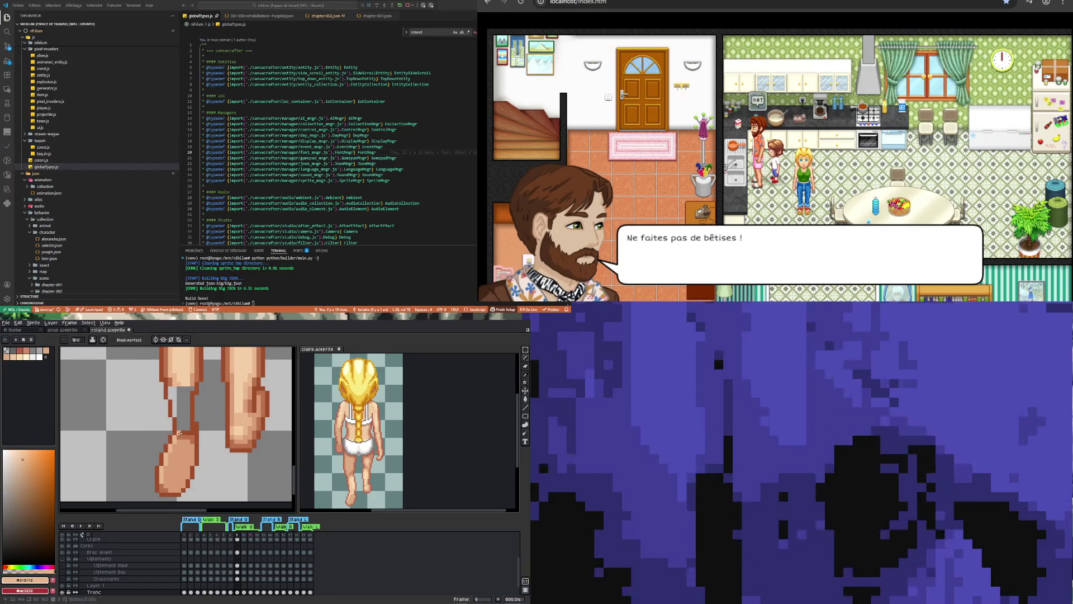
drag(180, 432, 179, 391)
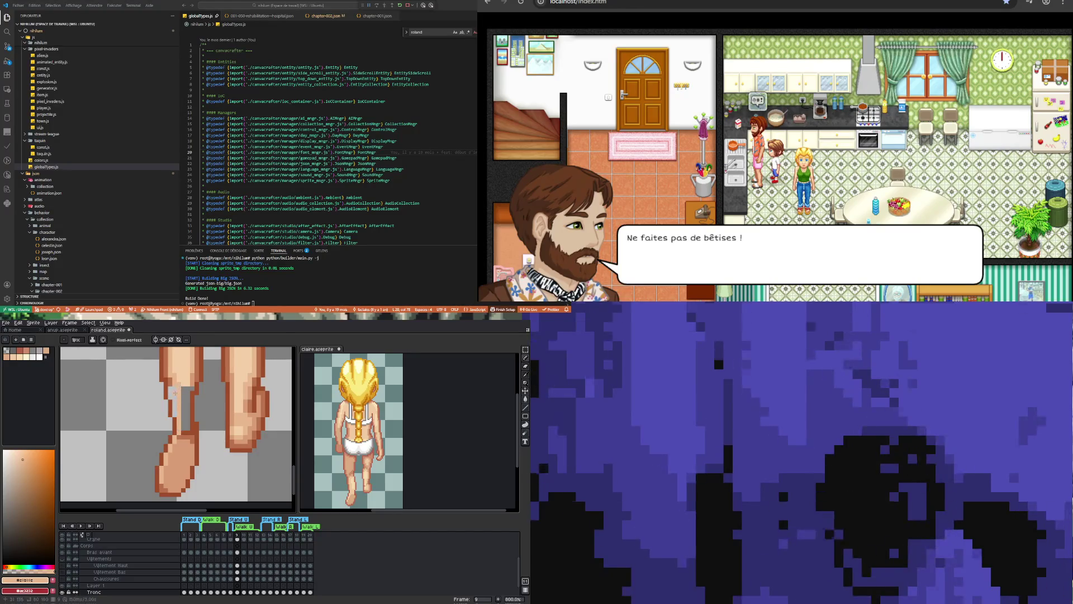
drag(181, 391, 183, 426)
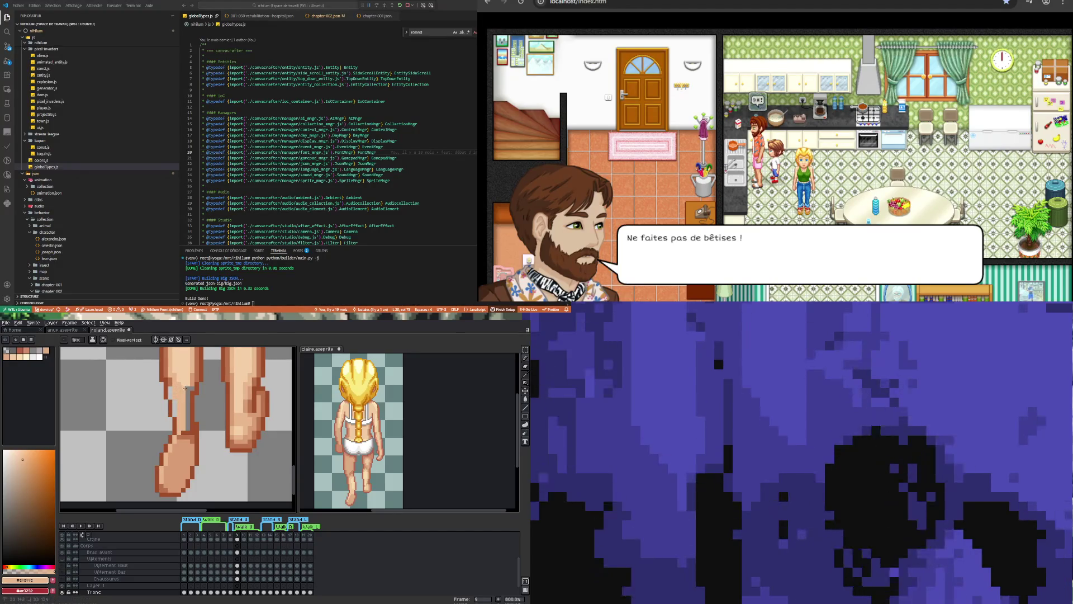
drag(188, 392, 183, 430)
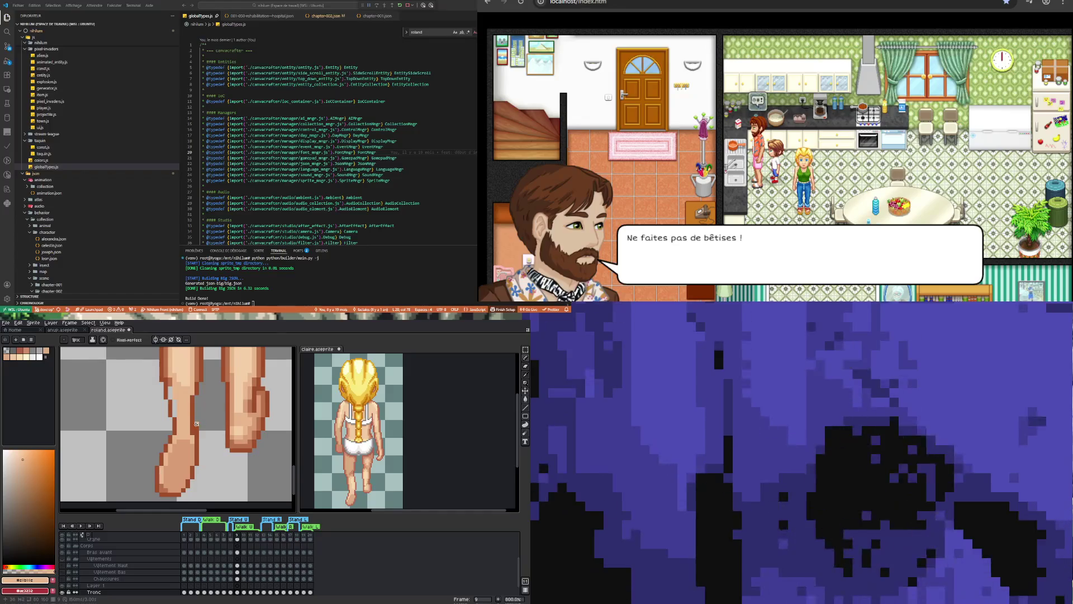
Sample the darker shading tone from the left leg's edge for painting.
key(e)
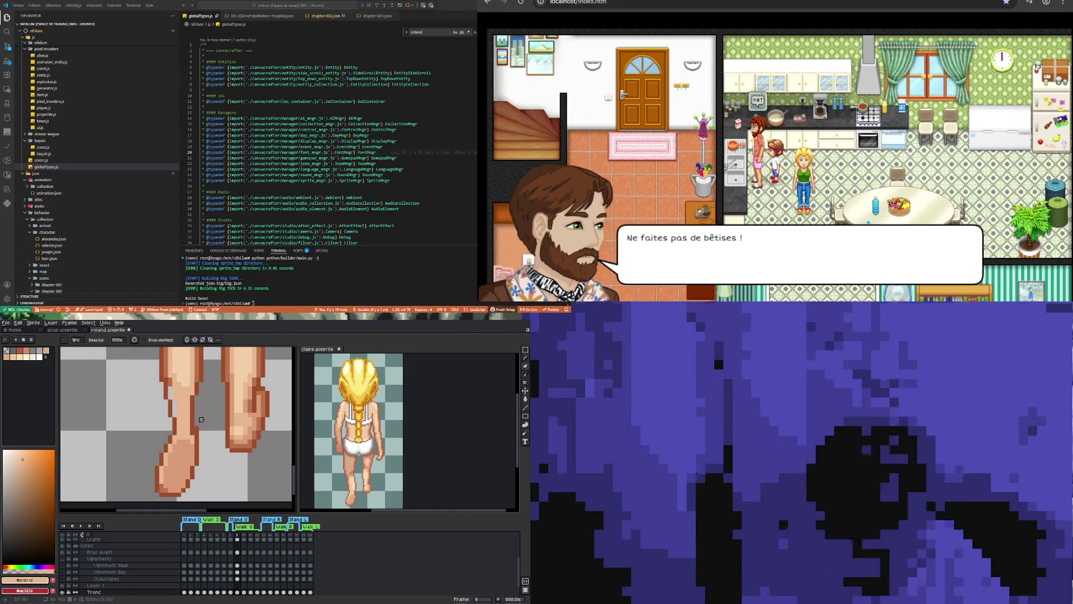
key(i)
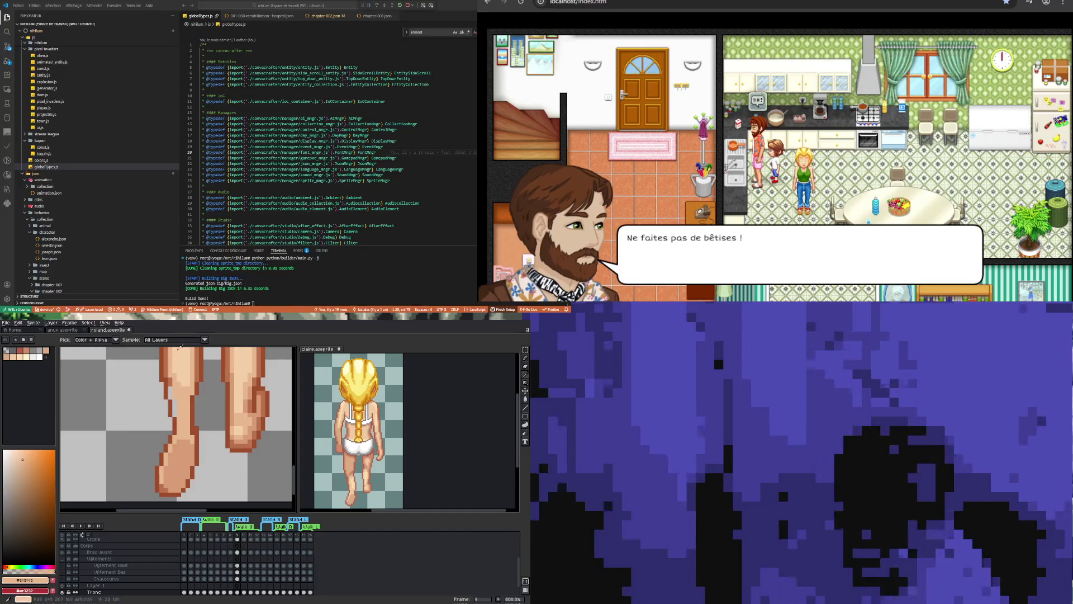
click(179, 415)
key(b)
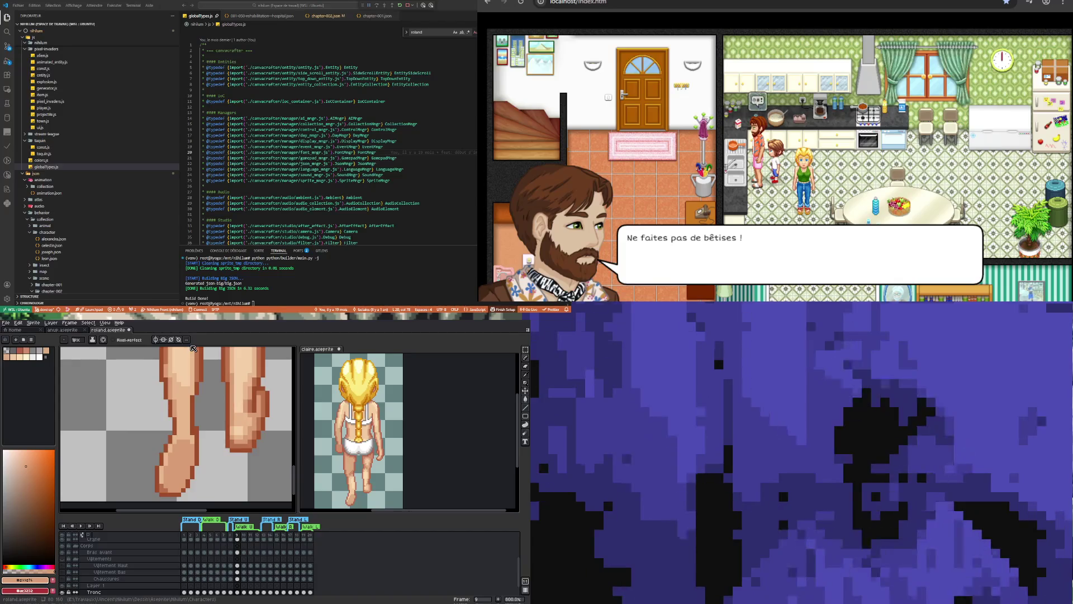
scroll(171, 401, down, 4)
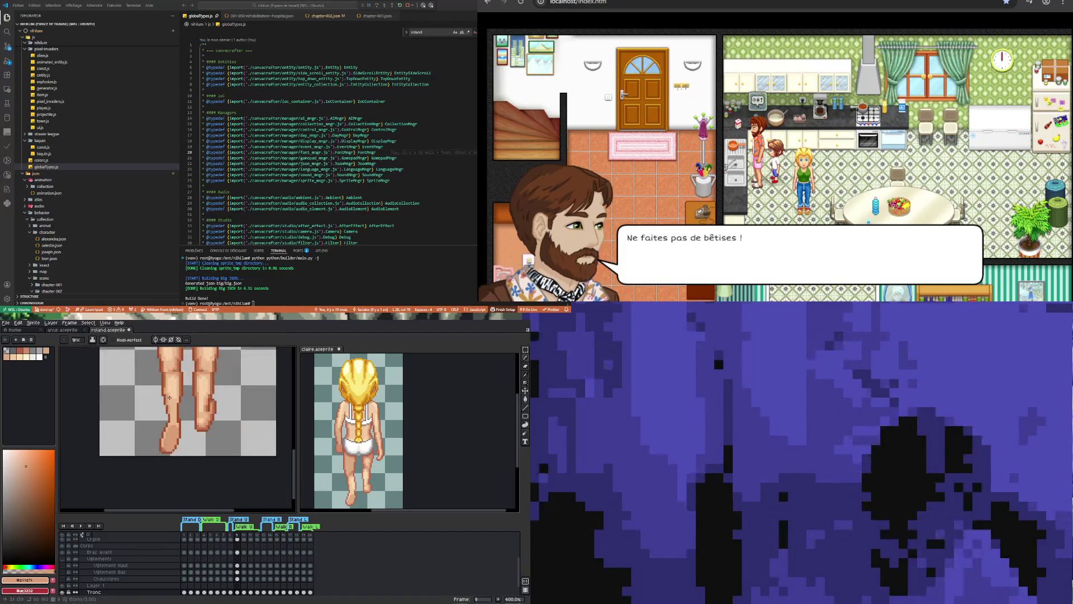
Select Roland's foot pixels and shift them into a new spot.
scroll(180, 365, up, 2)
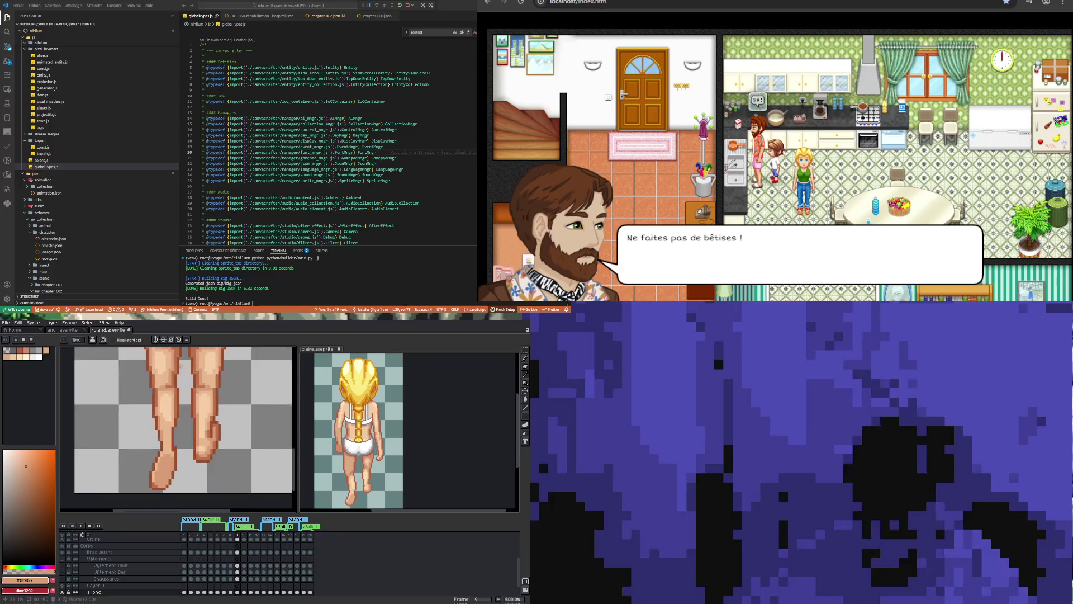
scroll(174, 372, up, 1)
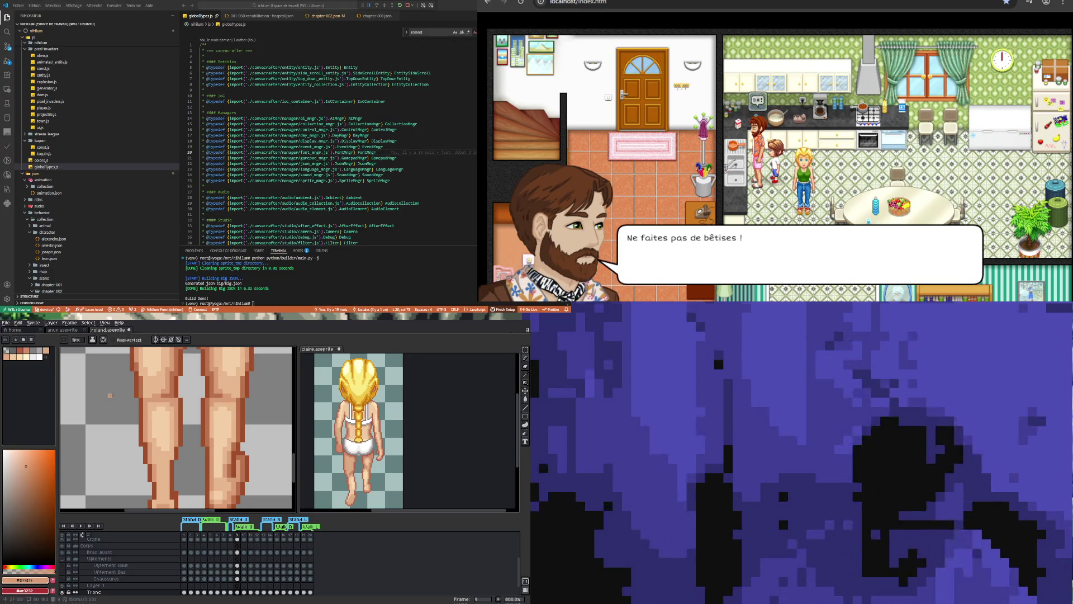
scroll(111, 395, down, 5)
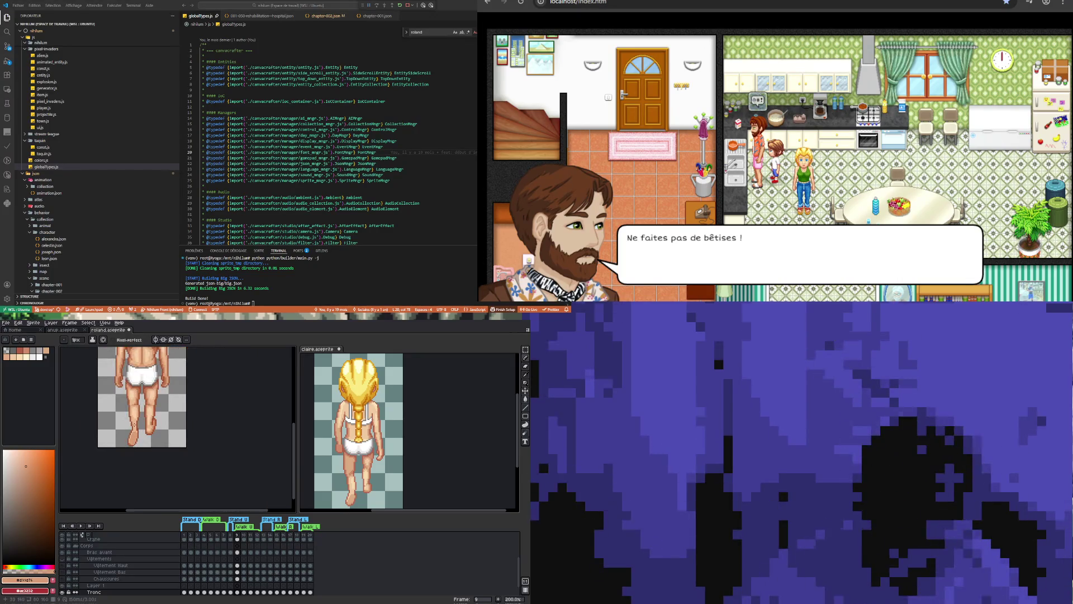
scroll(112, 431, up, 3)
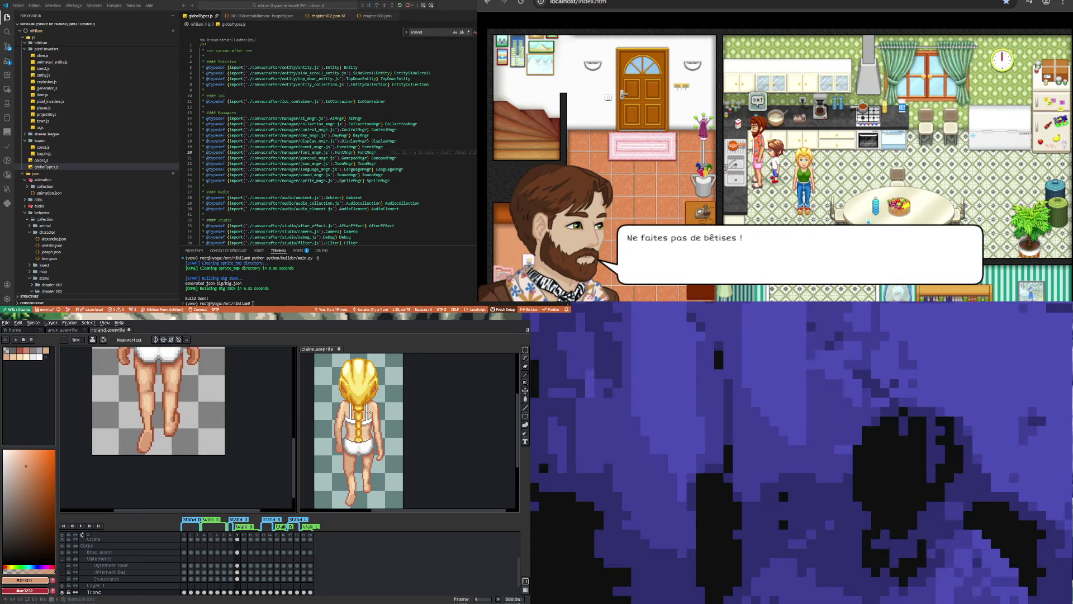
key(m)
mouse_move(131, 446)
mouse_down()
mouse_move(151, 455)
mouse_move(160, 424)
mouse_up()
click(179, 448)
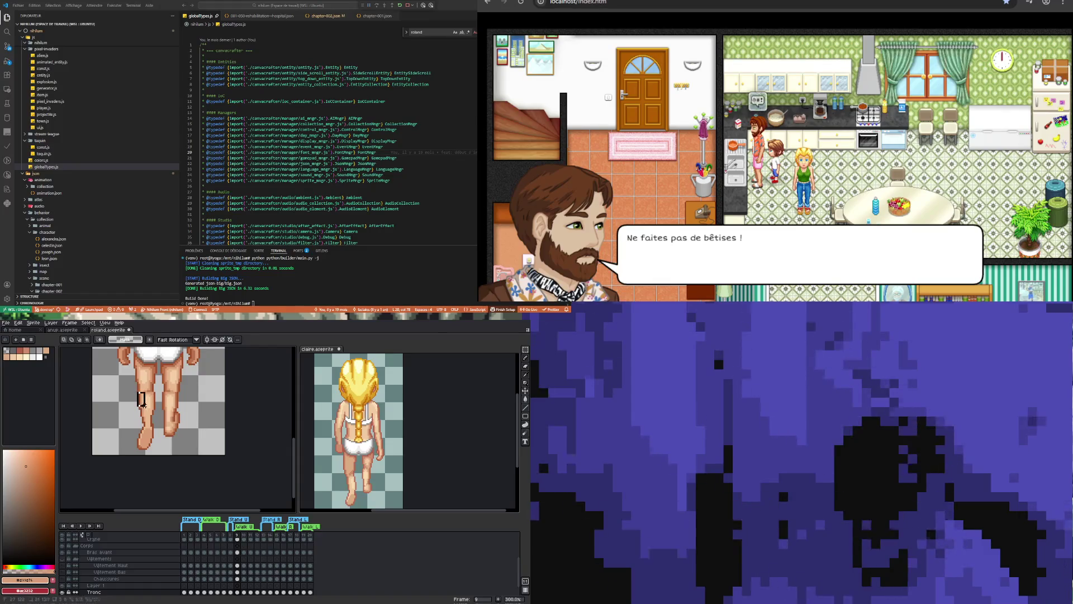
Shorten the leg above the foot by a couple of pixels.
drag(153, 442, 148, 454)
click(150, 454)
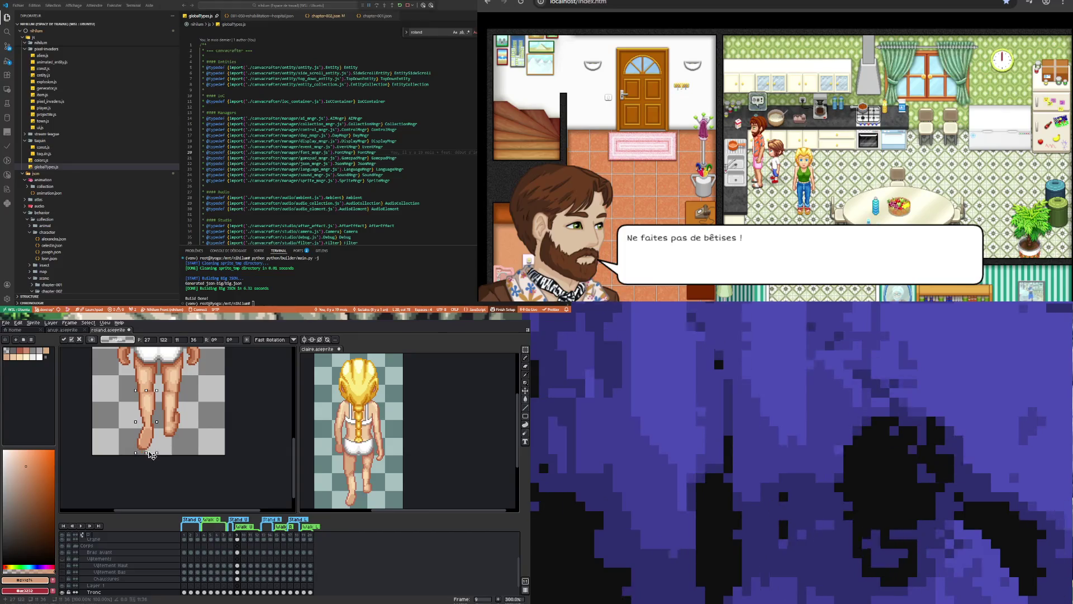
drag(152, 454, 151, 450)
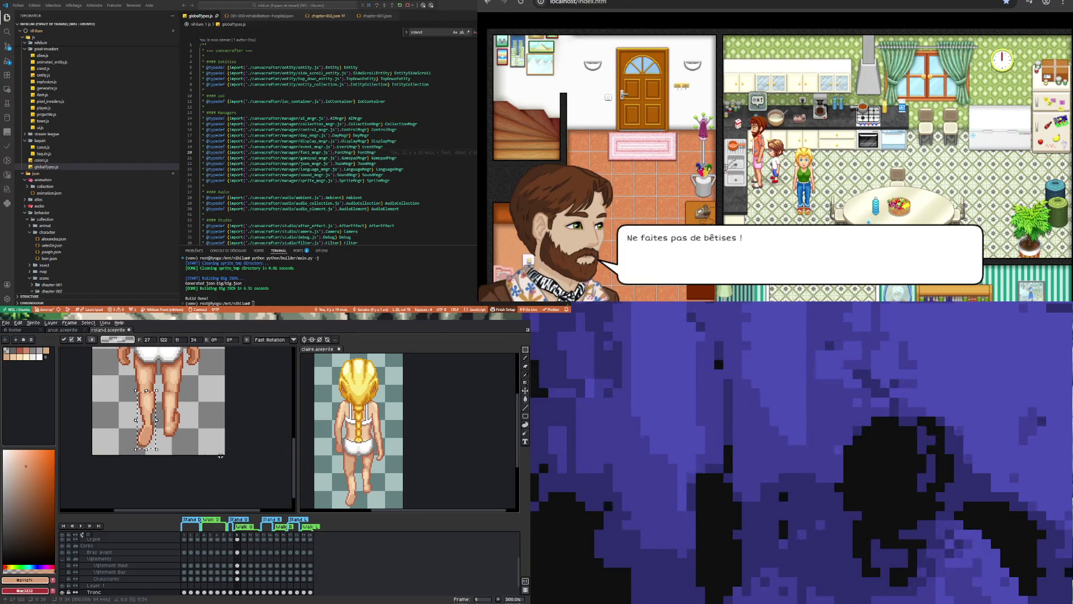
key(ctrl+d)
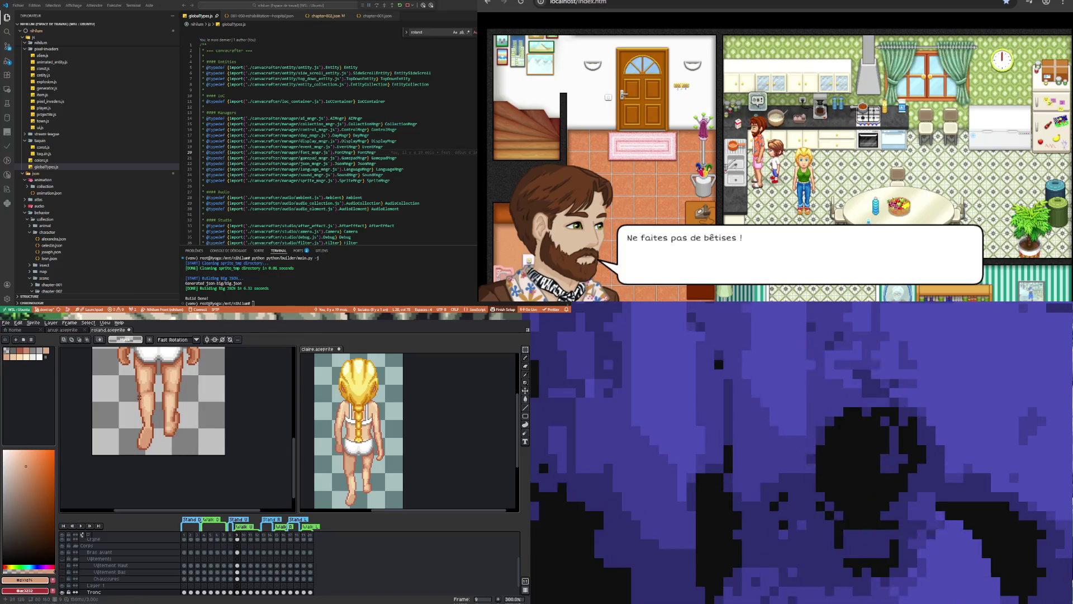
Stretch a thin slice at the left knee taller.
drag(138, 392, 155, 453)
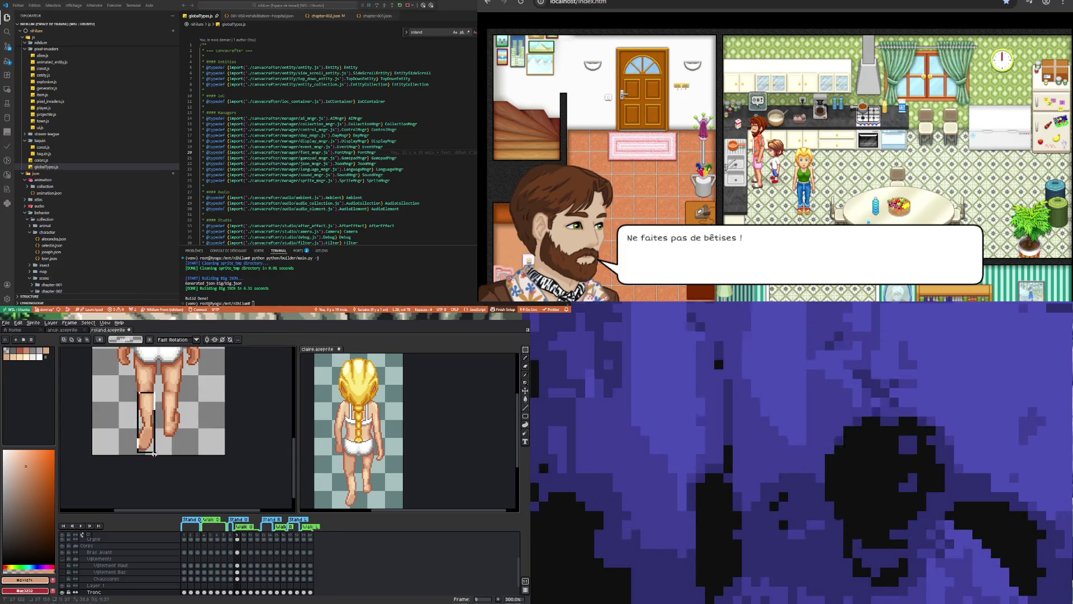
key(ctrl+d)
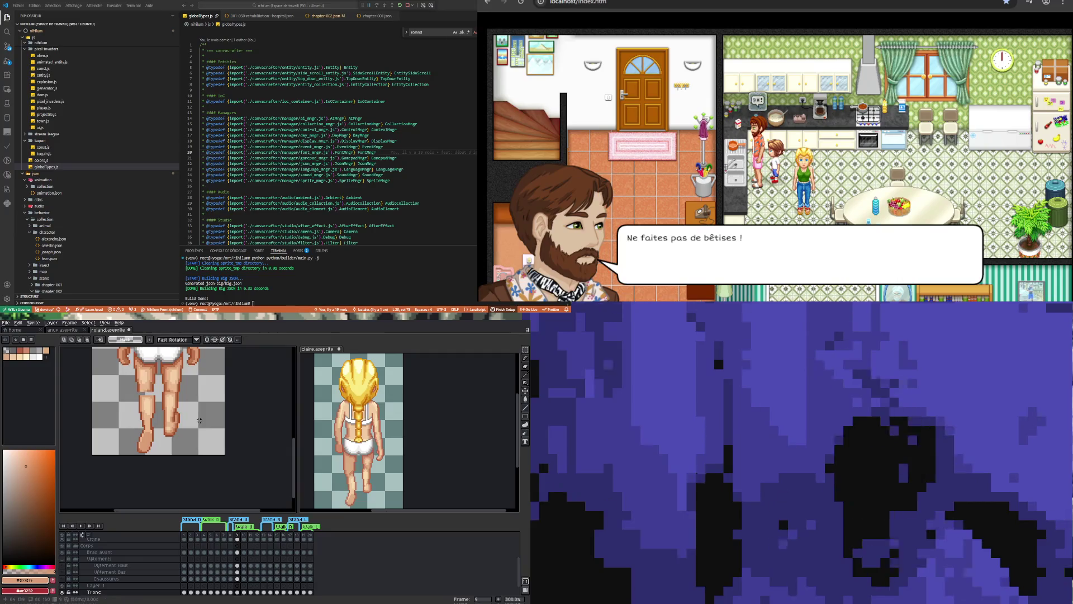
scroll(156, 392, up, 1)
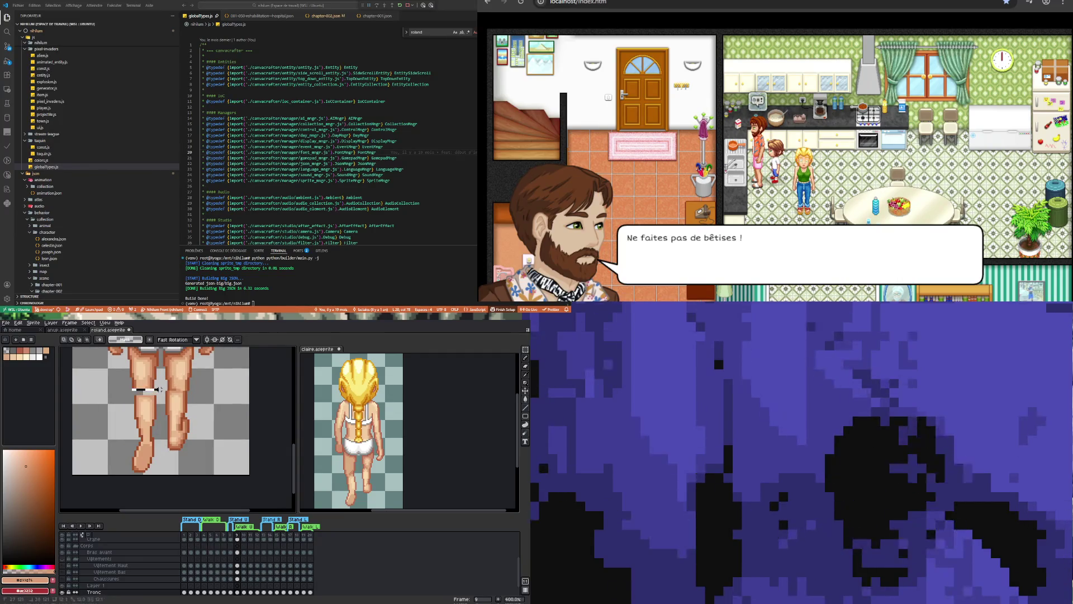
drag(145, 392, 145, 398)
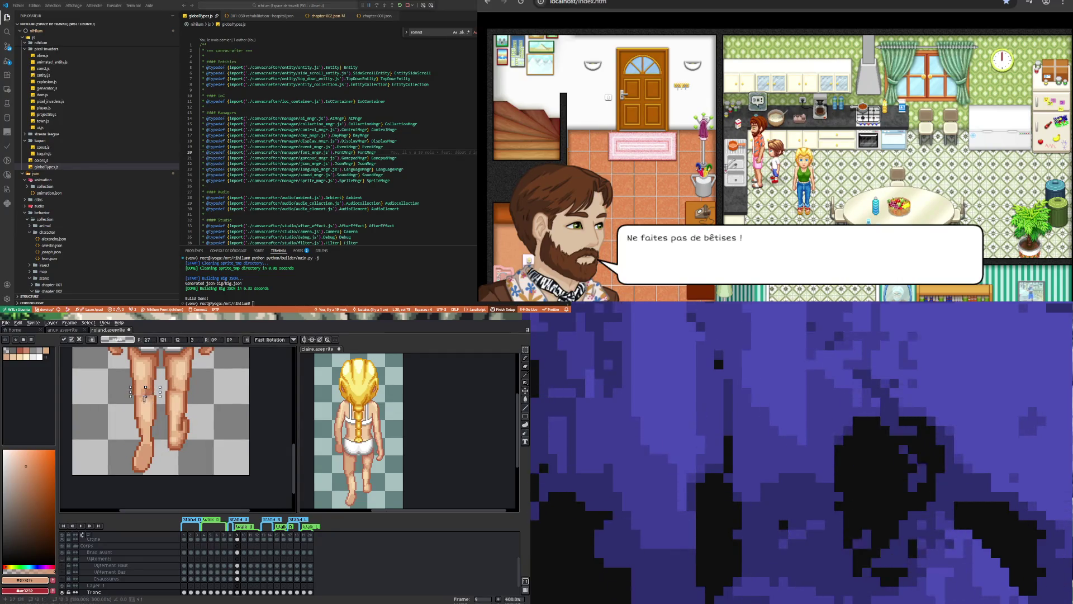
key(Return)
scroll(181, 429, down, 3)
scroll(180, 430, up, 1)
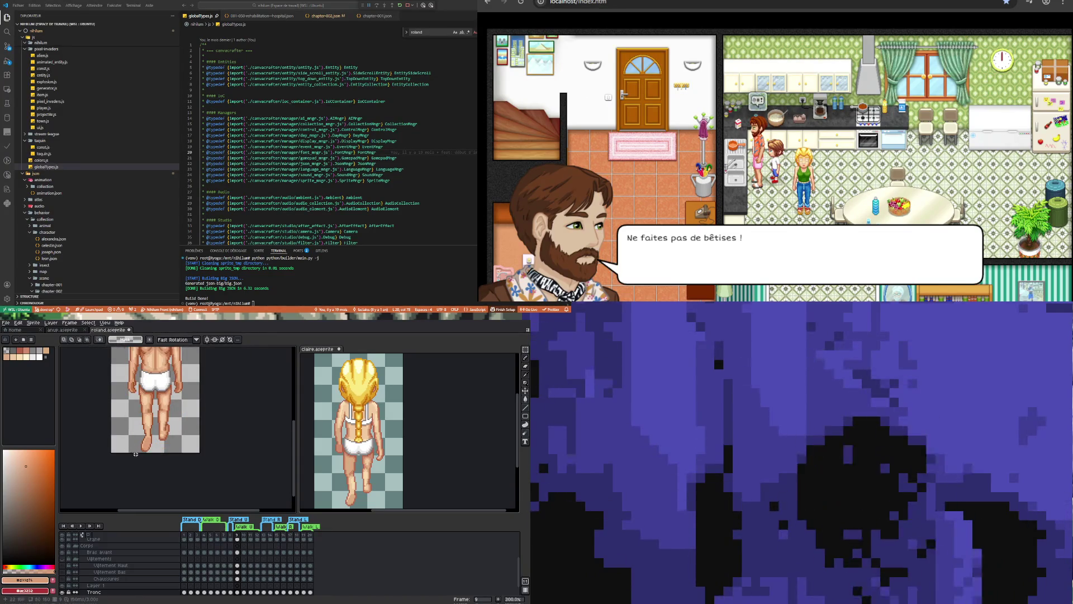
Box Roland's right lower leg and foot and nudge it slightly down into position.
scroll(136, 454, up, 1)
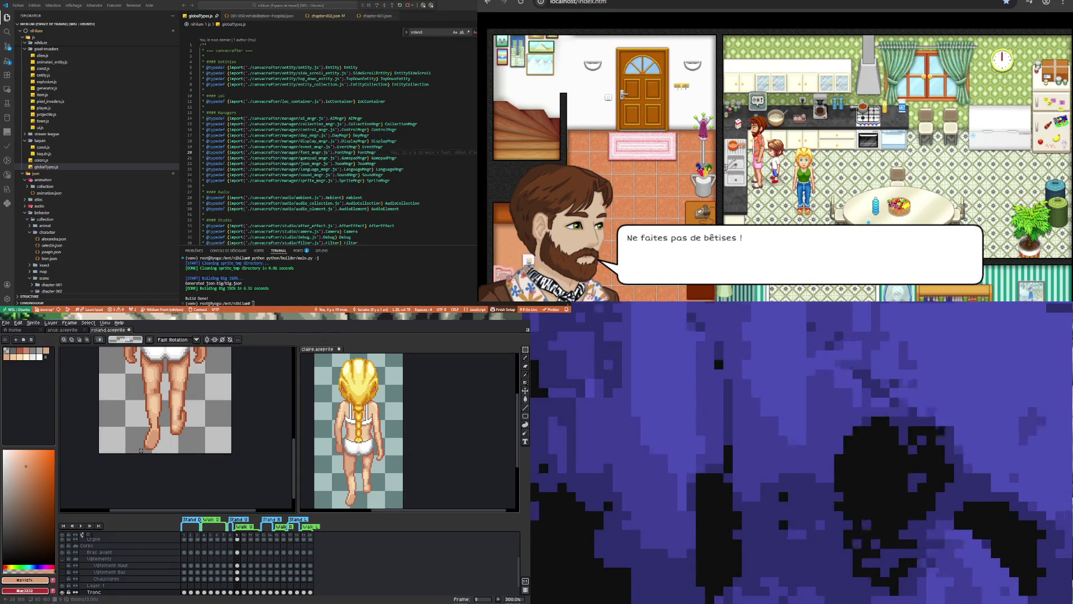
scroll(146, 427, down, 1)
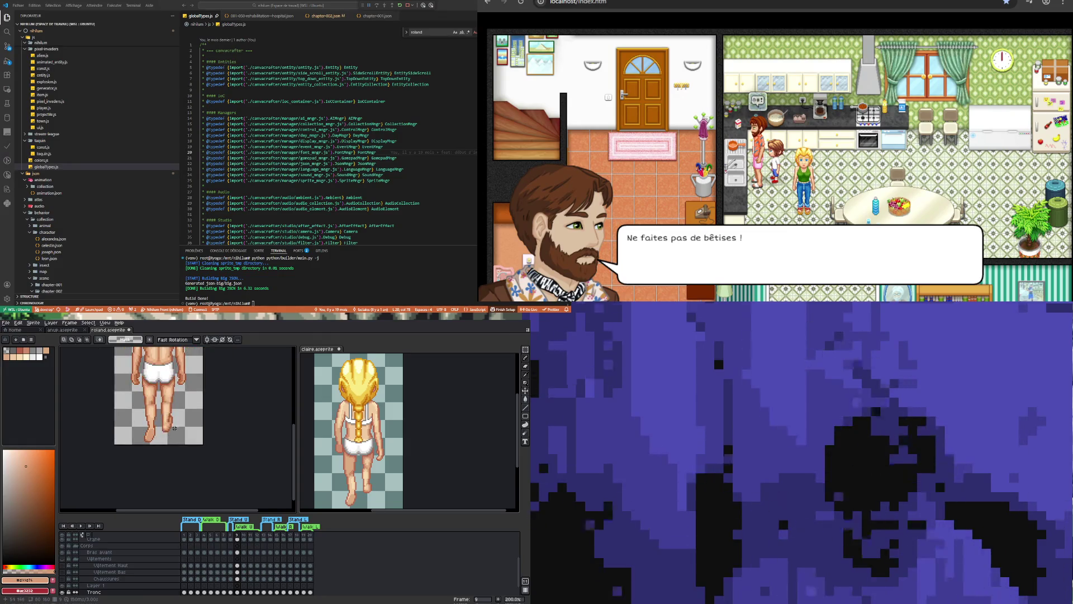
scroll(175, 428, up, 2)
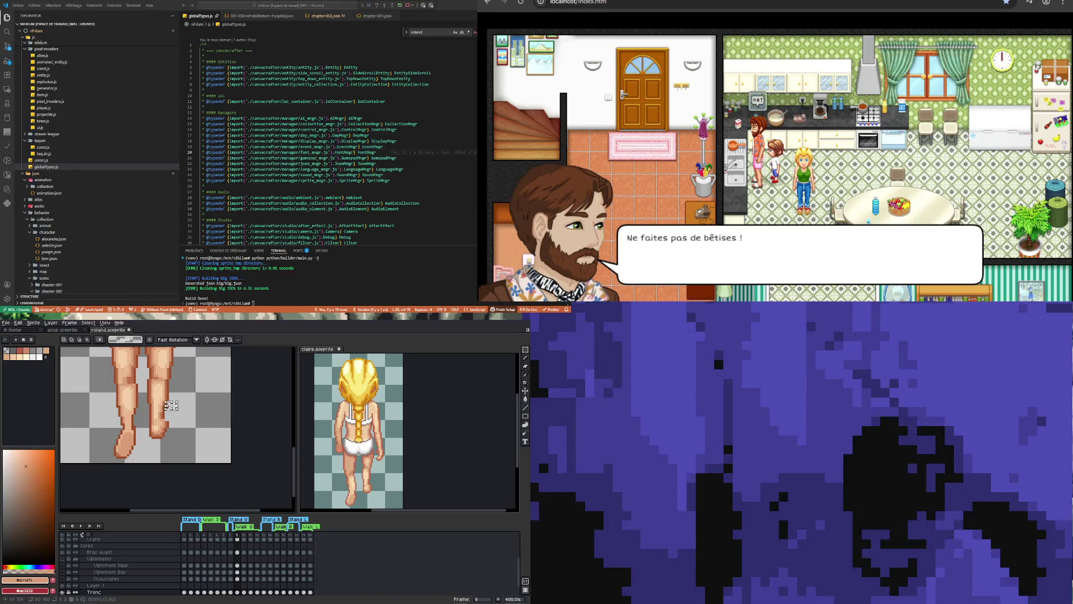
scroll(185, 434, down, 2)
drag(185, 434, 162, 384)
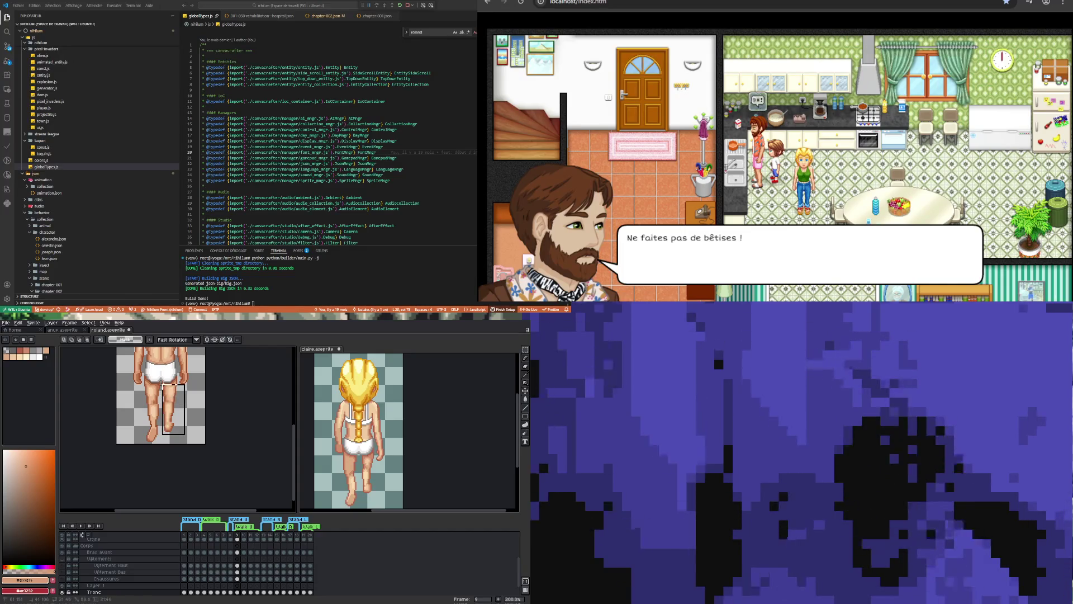
drag(177, 434, 178, 436)
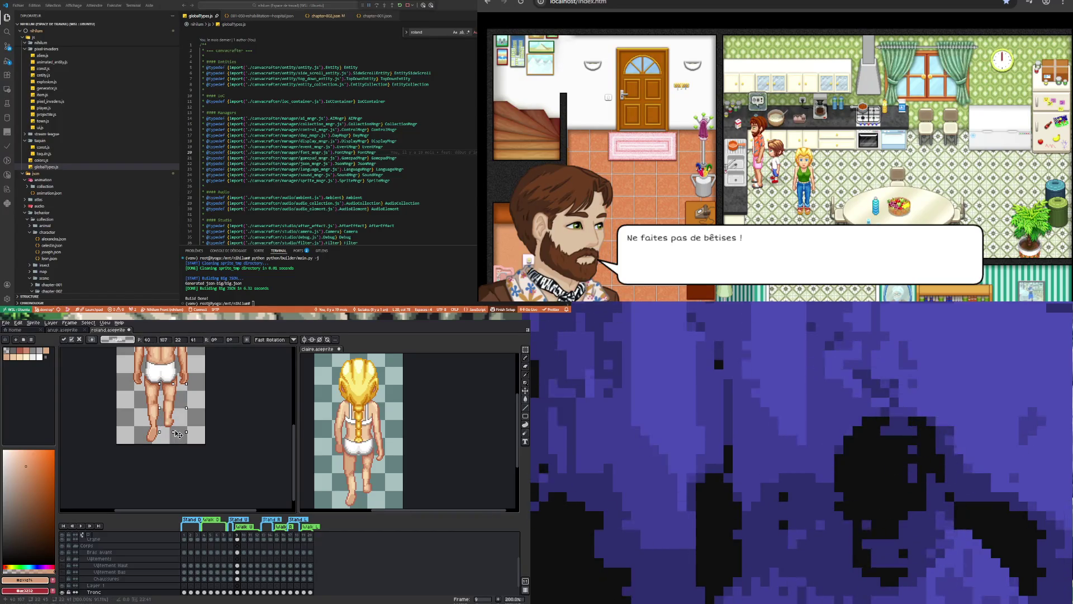
click(200, 396)
scroll(185, 413, up, 1)
scroll(170, 421, down, 2)
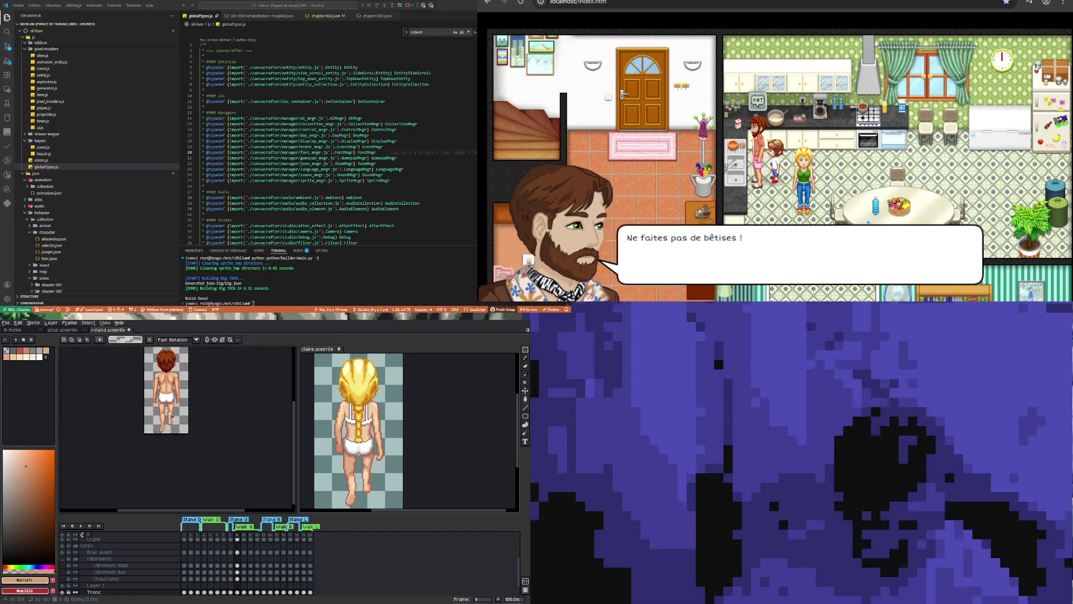
scroll(166, 424, up, 2)
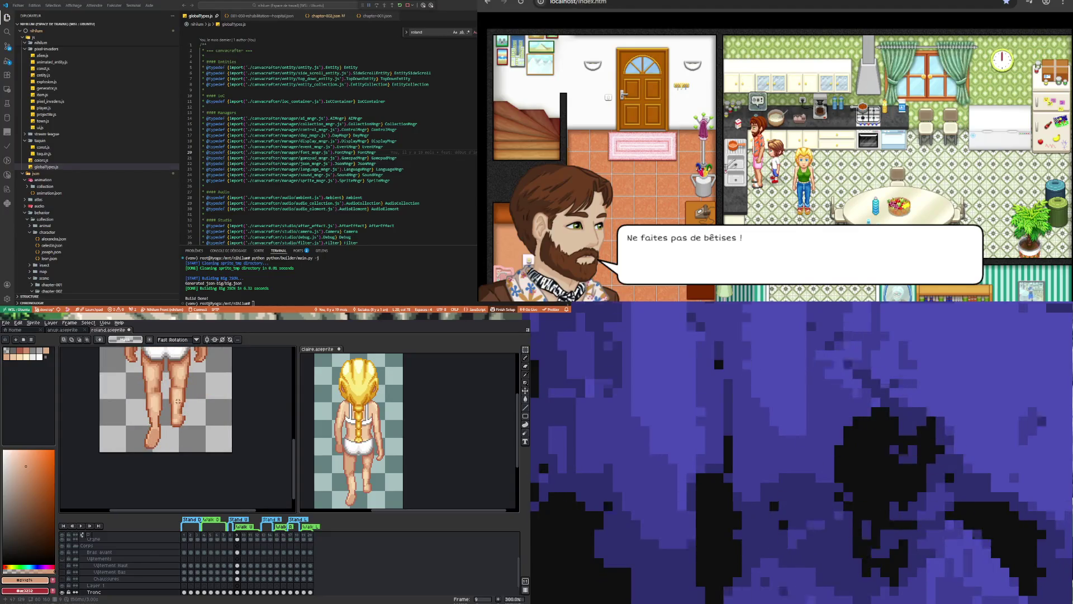
Sample the dark brown skin shade from Roland's leg.
scroll(178, 400, up, 1)
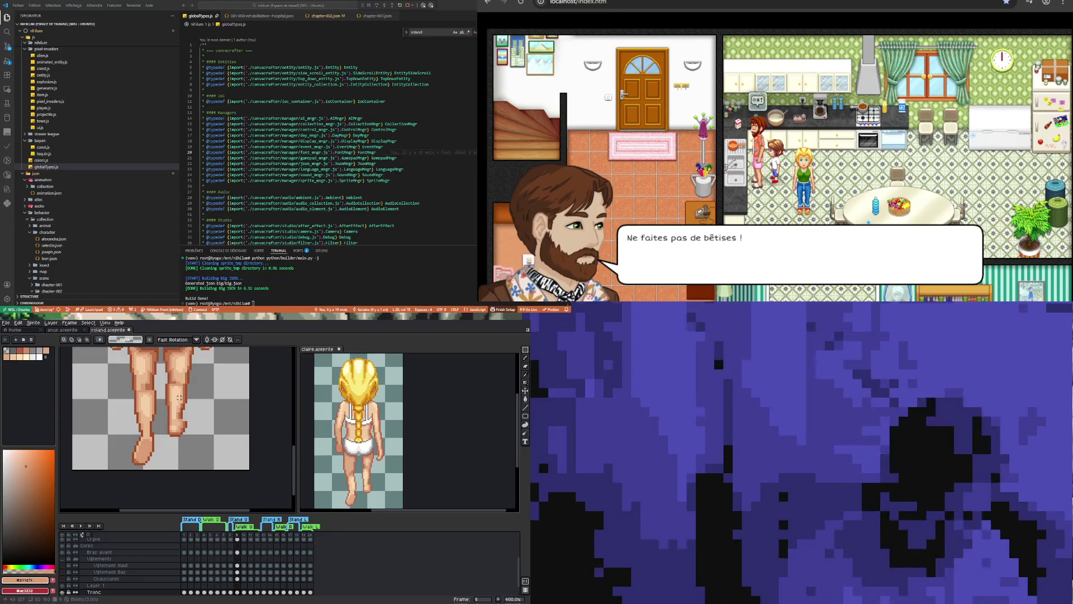
key(i)
click(153, 422)
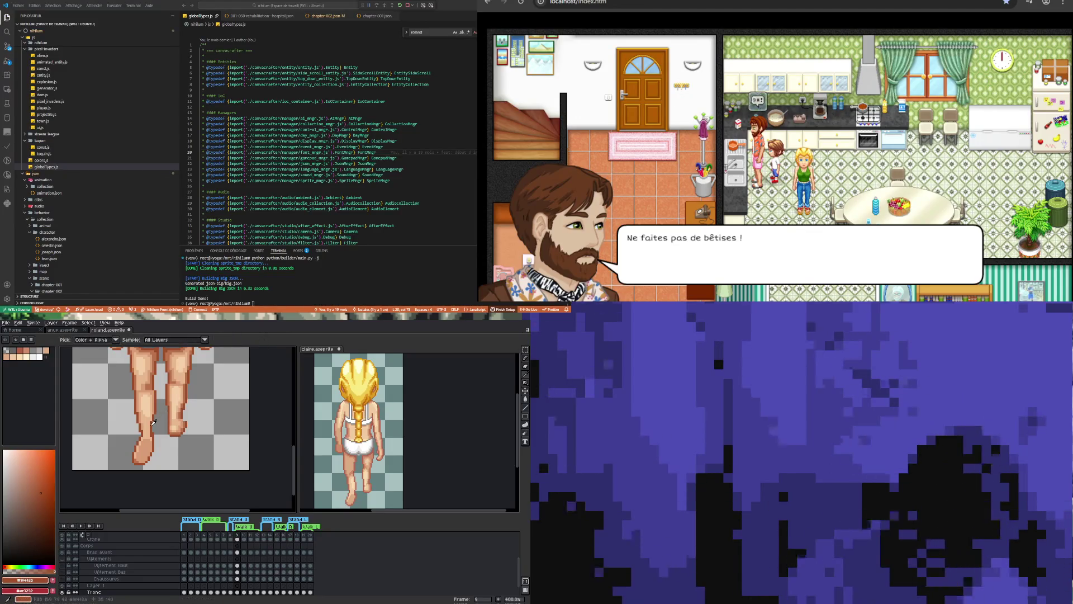
key(b)
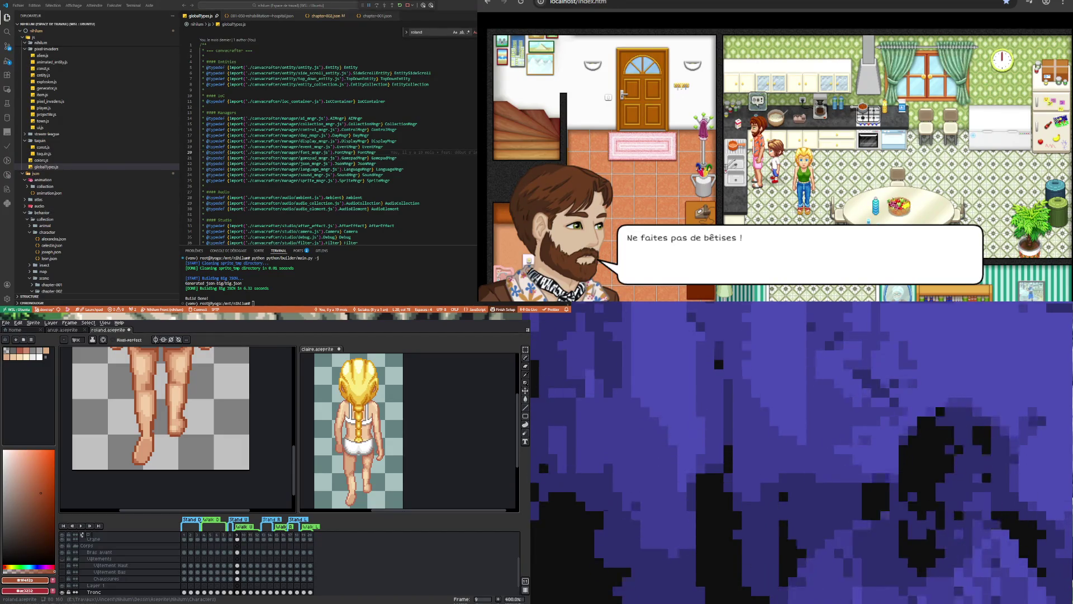
Select the left leg and nudge it one pixel right.
click(526, 349)
drag(128, 469, 157, 389)
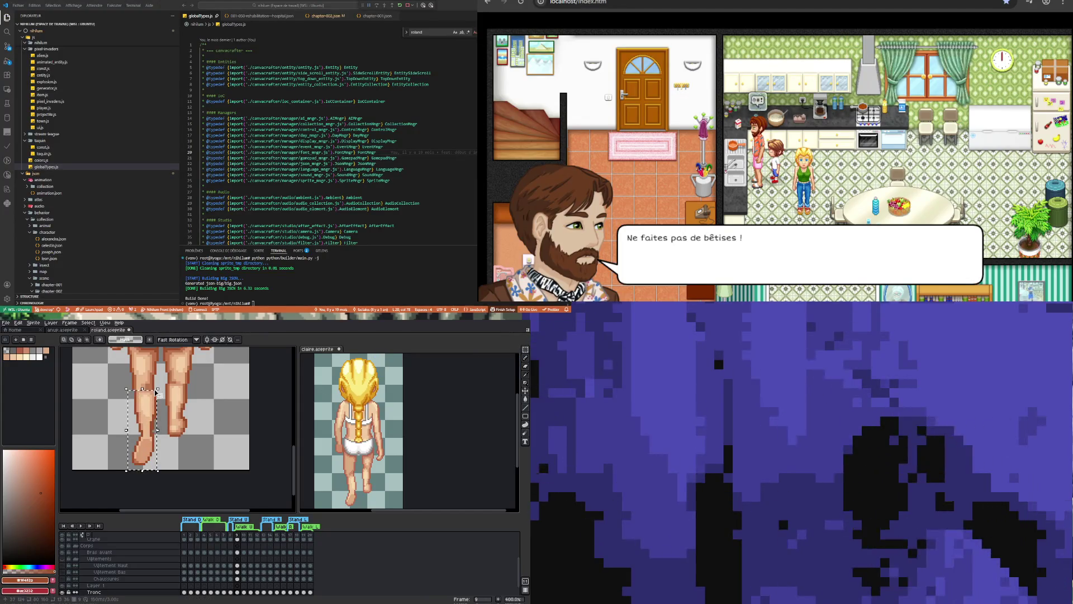
click(158, 395)
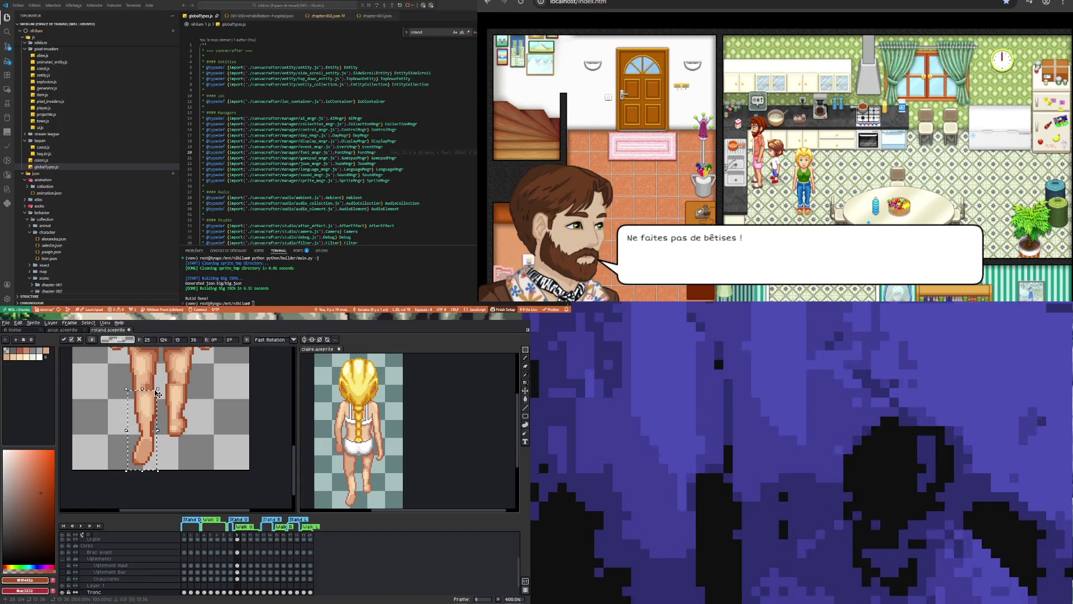
key(Right)
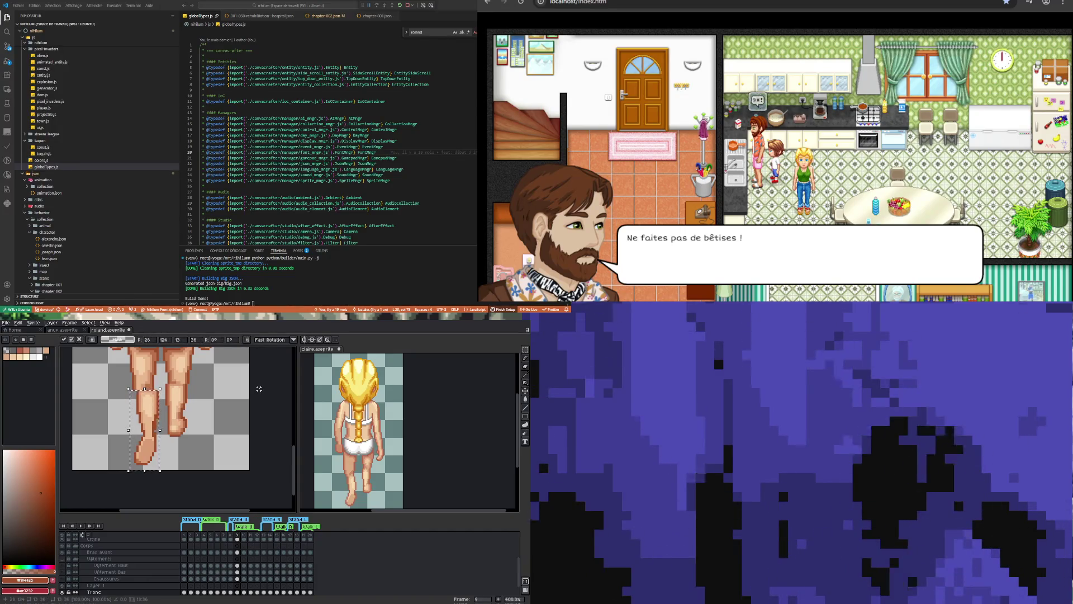
click(259, 384)
drag(134, 469, 162, 388)
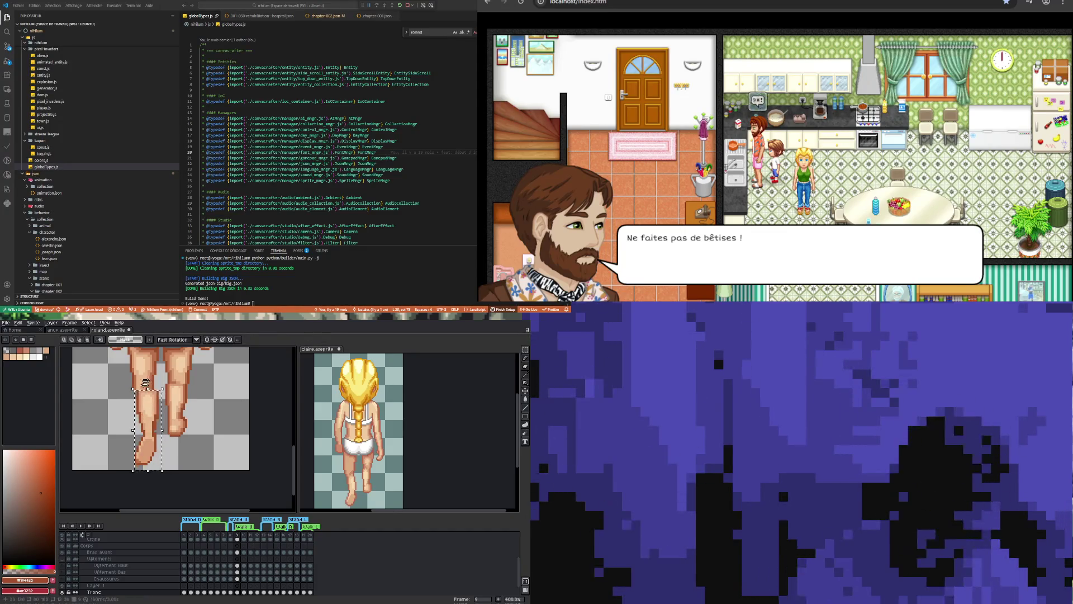
click(147, 385)
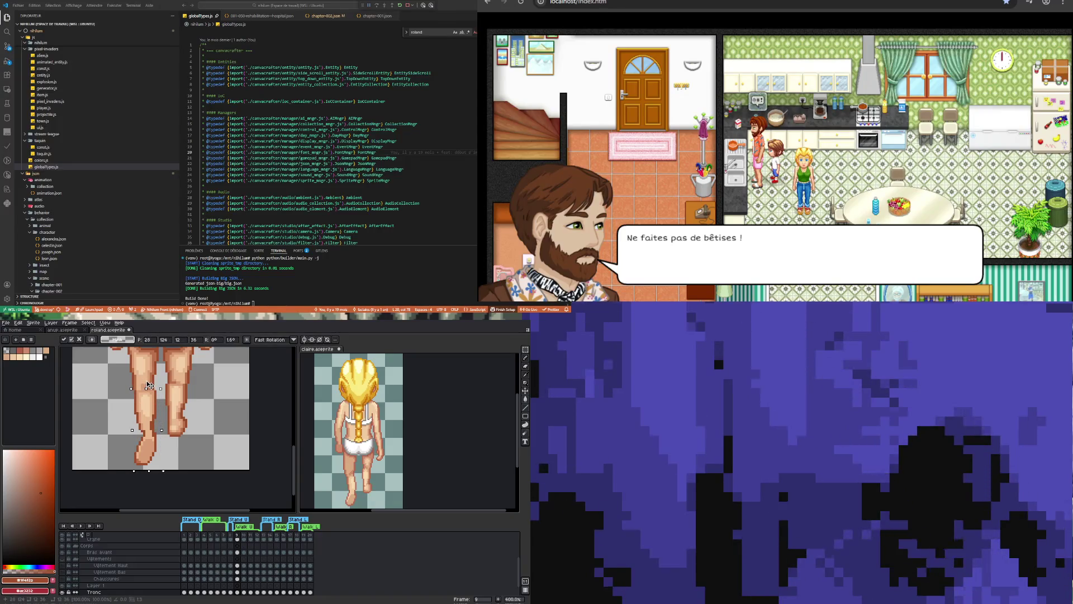
click(203, 399)
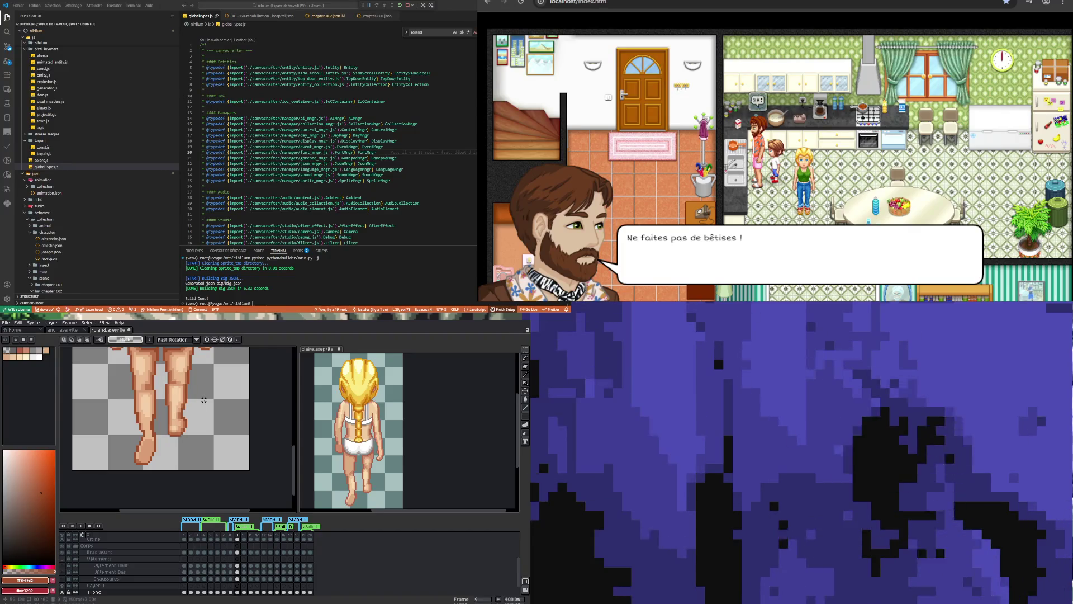
Shift the selected left foot one pixel left and deselect.
scroll(188, 412, down, 3)
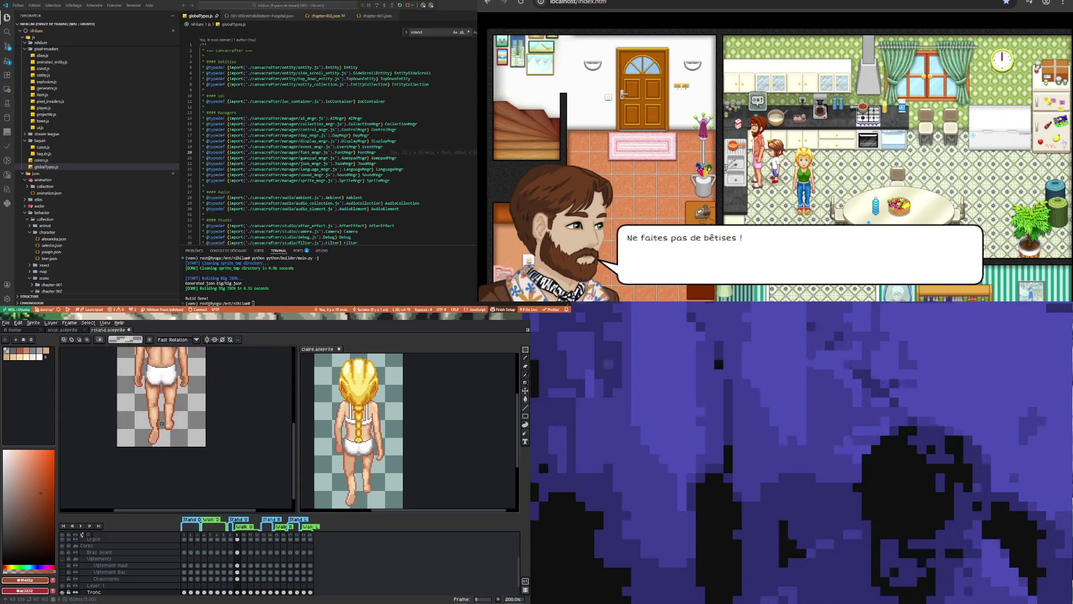
scroll(155, 403, up, 2)
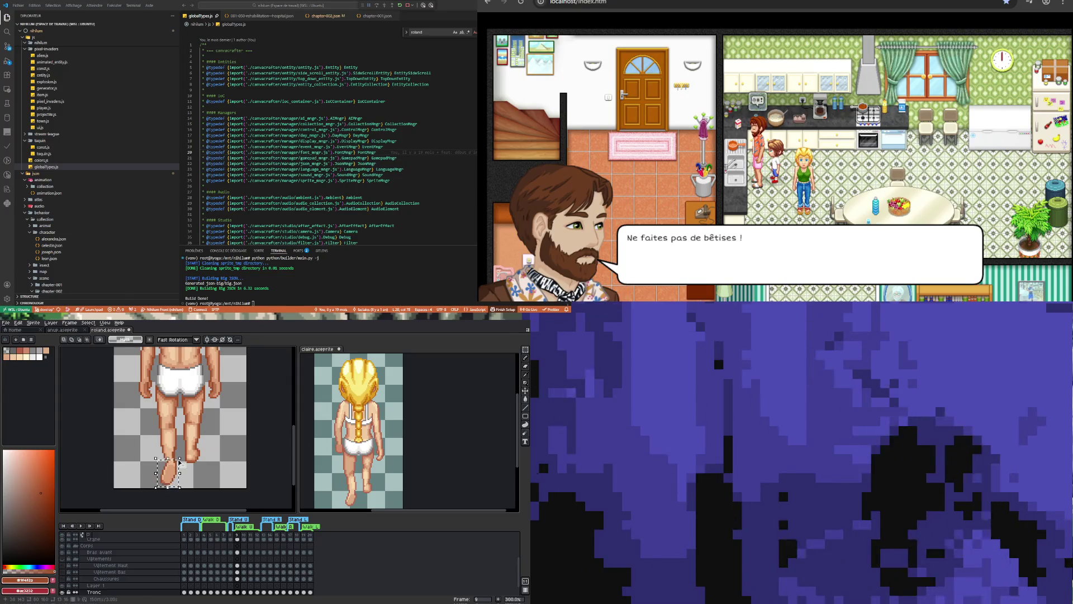
drag(180, 462, 179, 462)
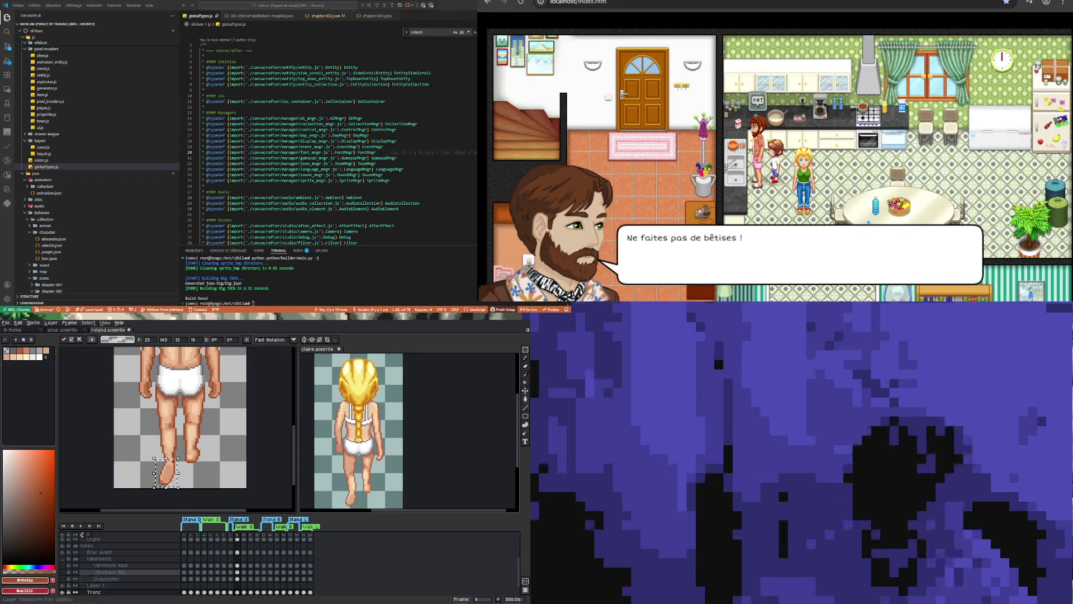
key(ctrl+d)
Marquee small patches of the lower leg and zoom in on the foot.
scroll(167, 473, up, 1)
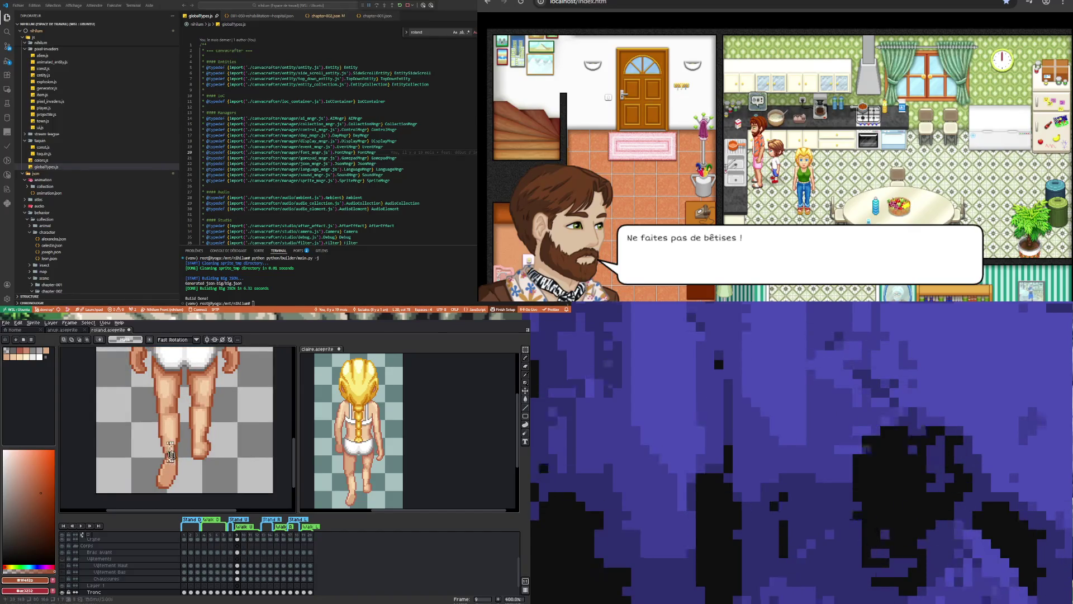
drag(171, 454, 175, 453)
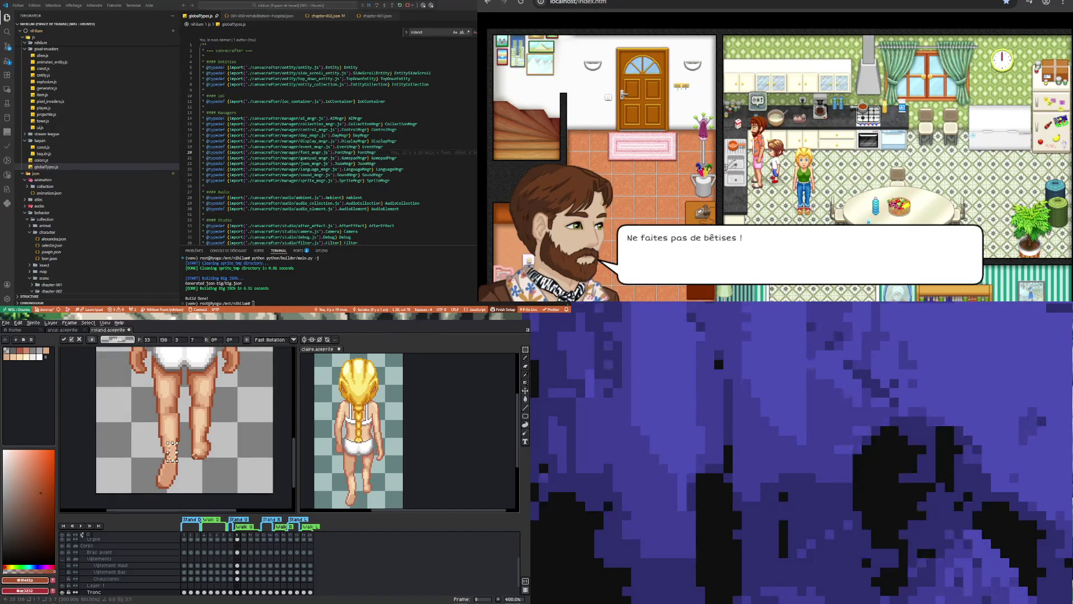
key(ctrl+d)
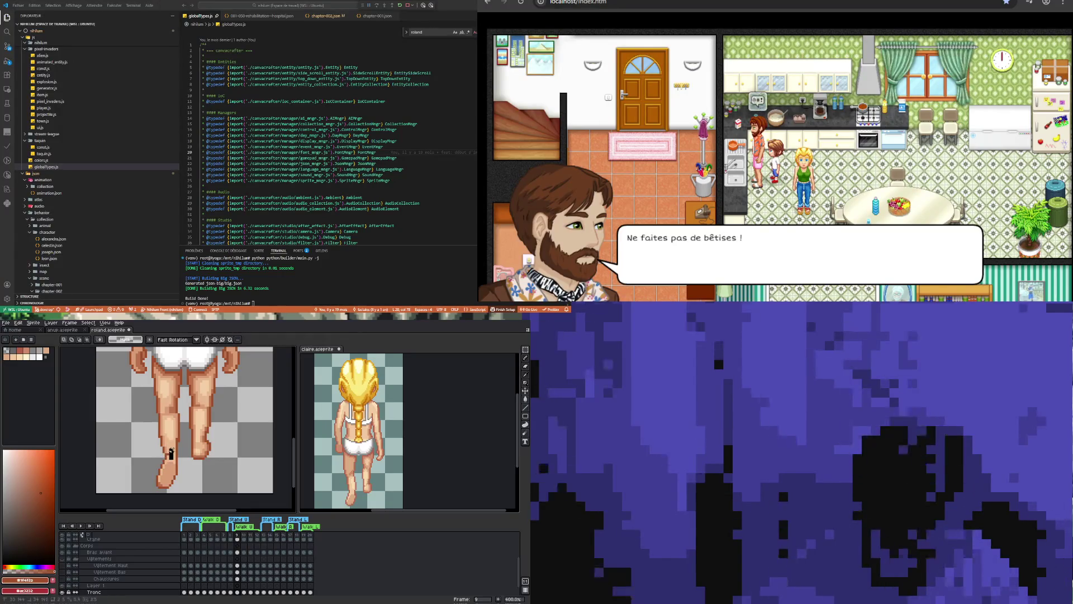
drag(169, 447, 170, 458)
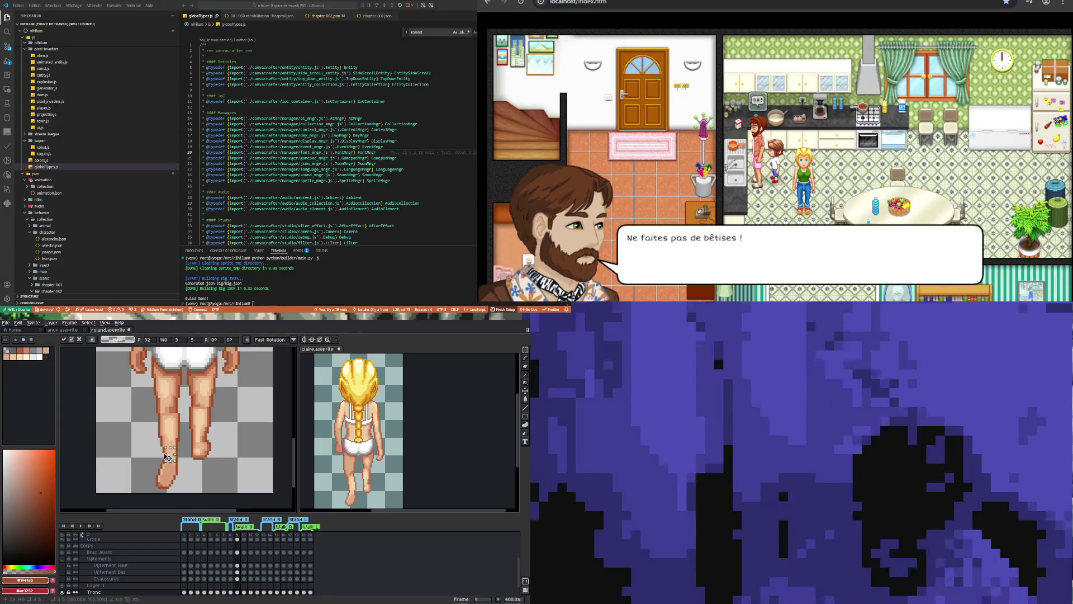
key(ctrl+d)
scroll(198, 463, down, 2)
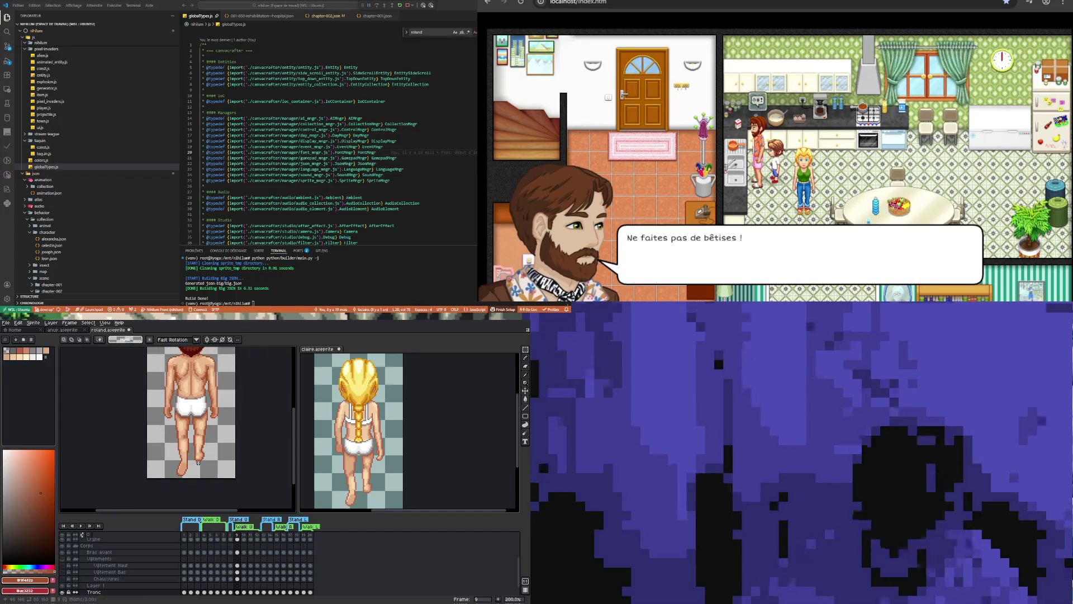
scroll(182, 472, up, 4)
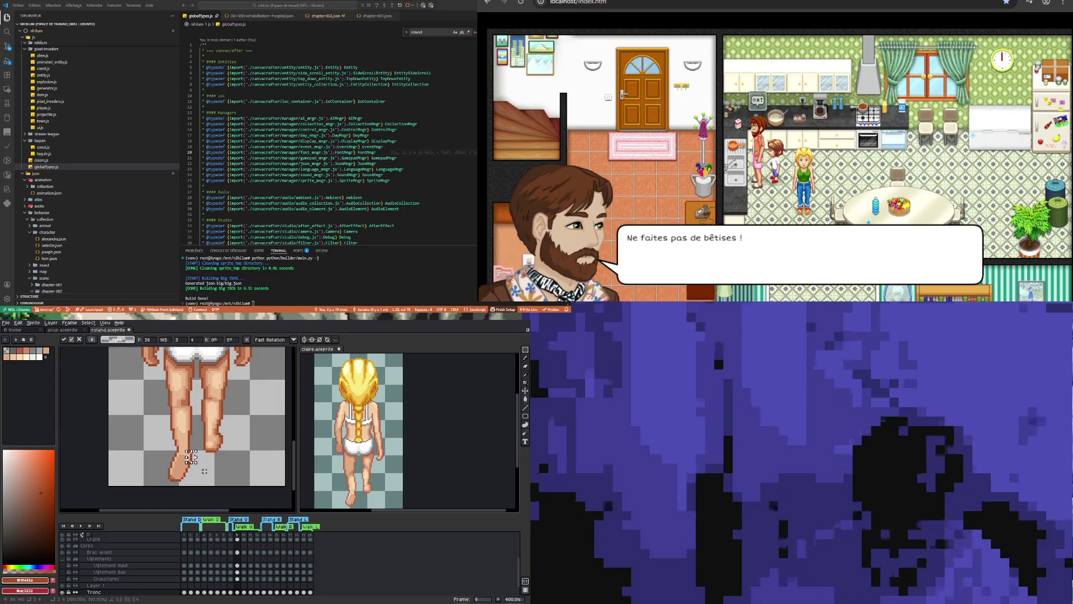
scroll(186, 457, up, 2)
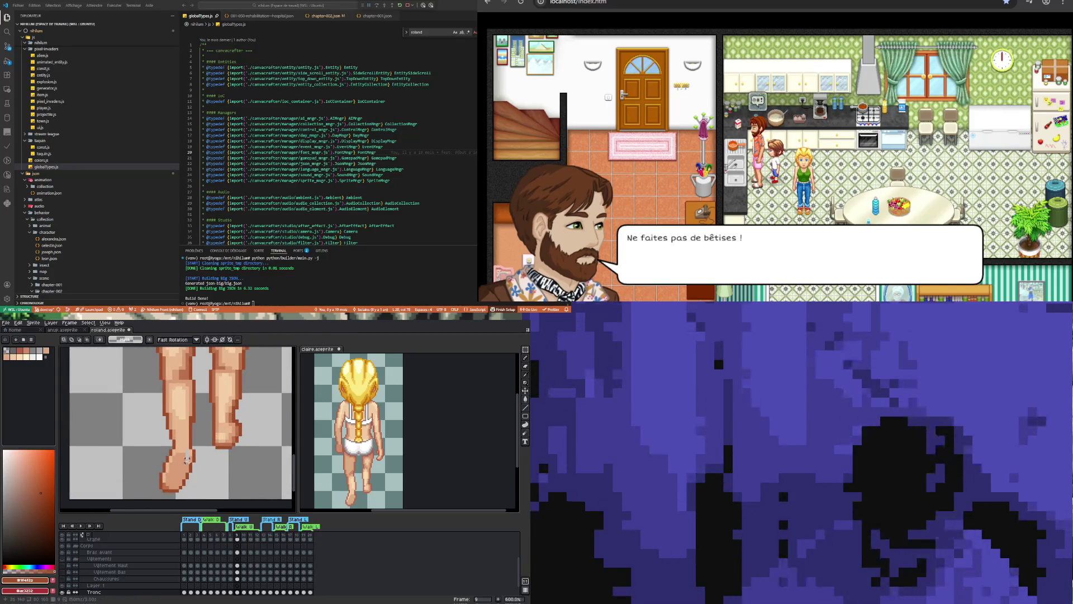
Sample skin tones from the left foot and leg and repaint shading pixels on the foot.
scroll(187, 458, up, 1)
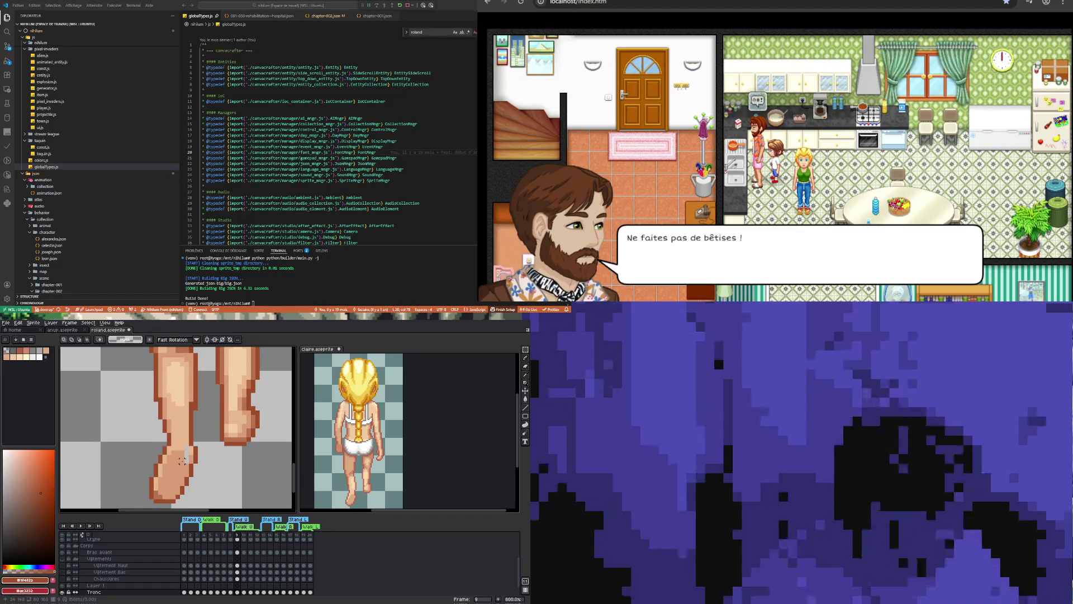
key(i)
click(188, 454)
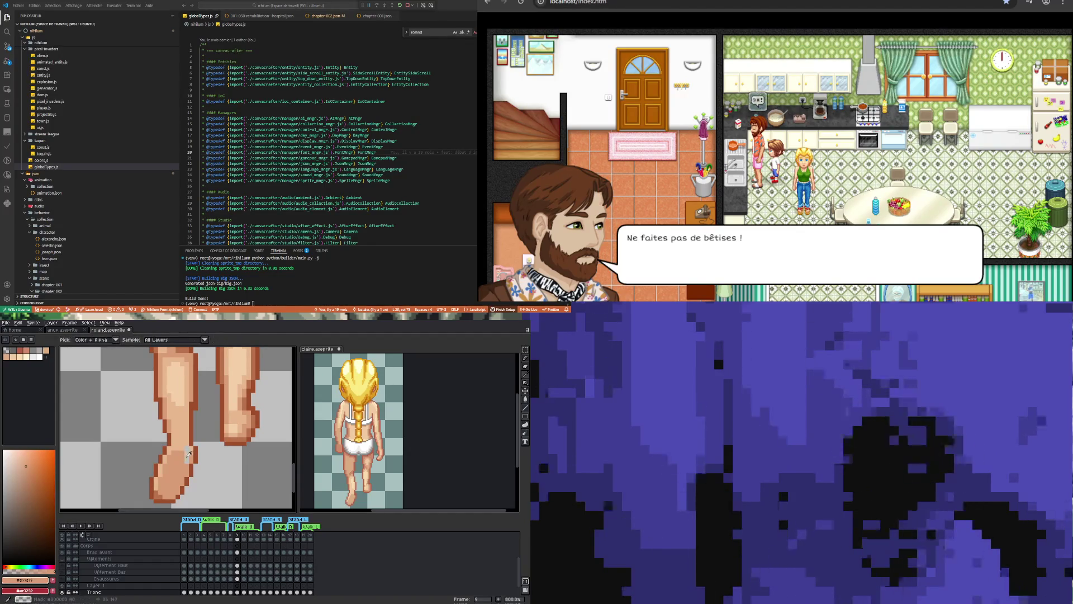
key(b)
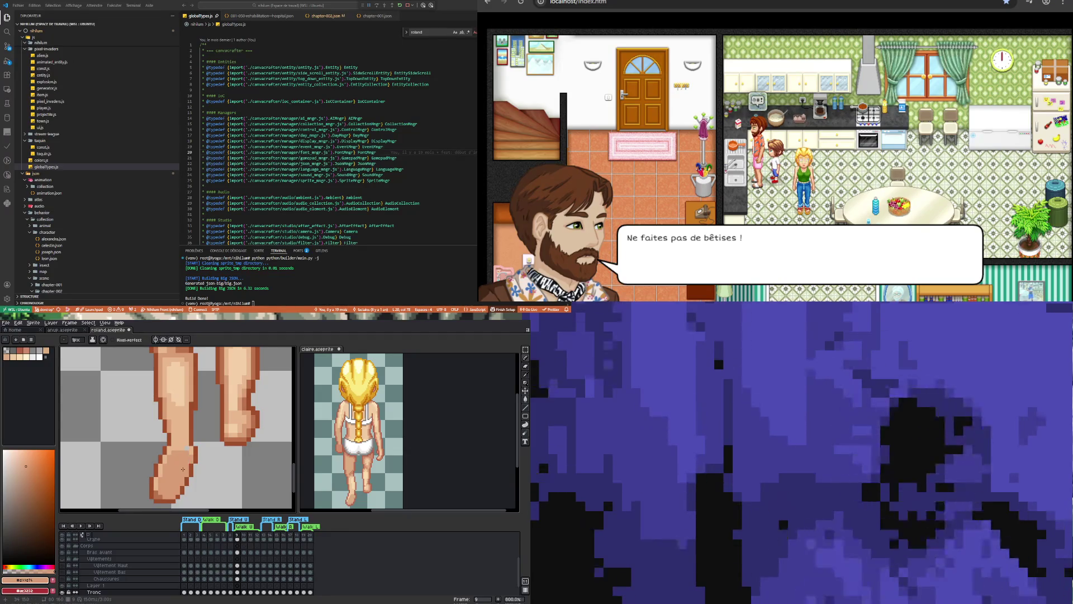
key(i)
click(184, 432)
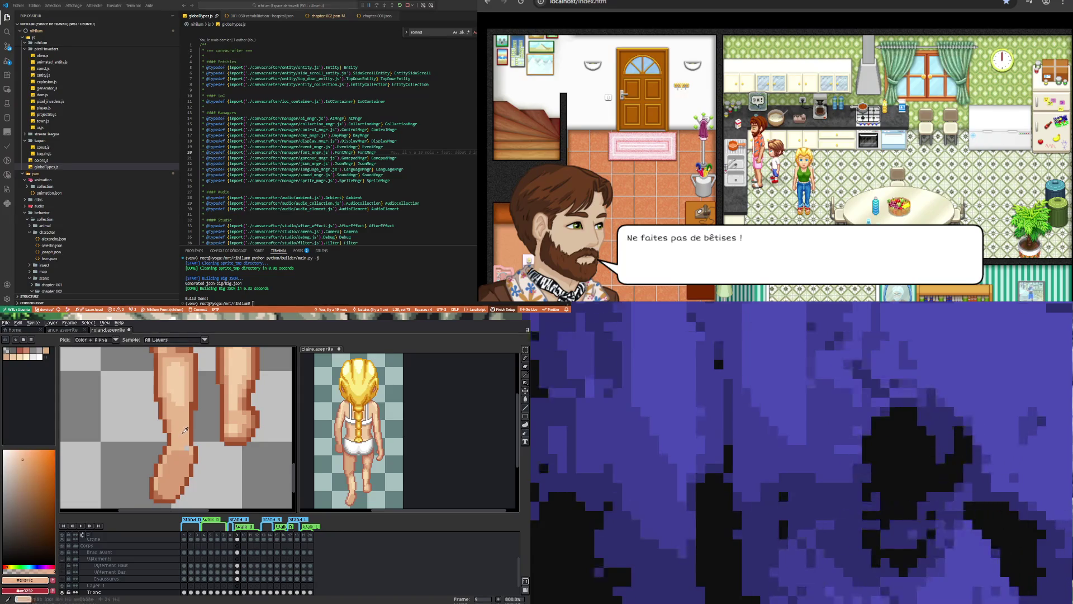
key(b)
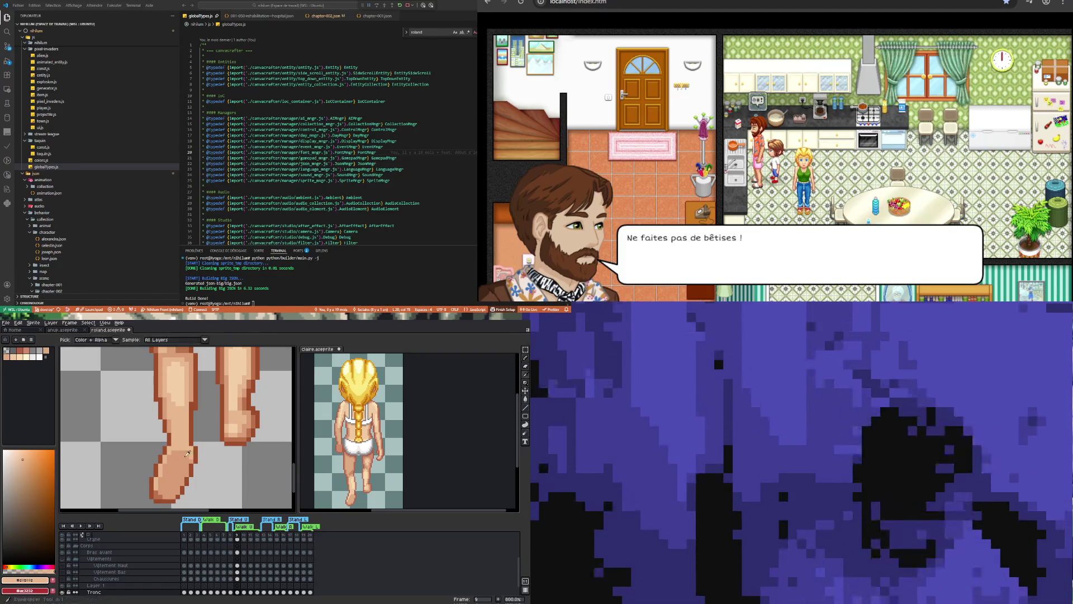
alt+click(189, 455)
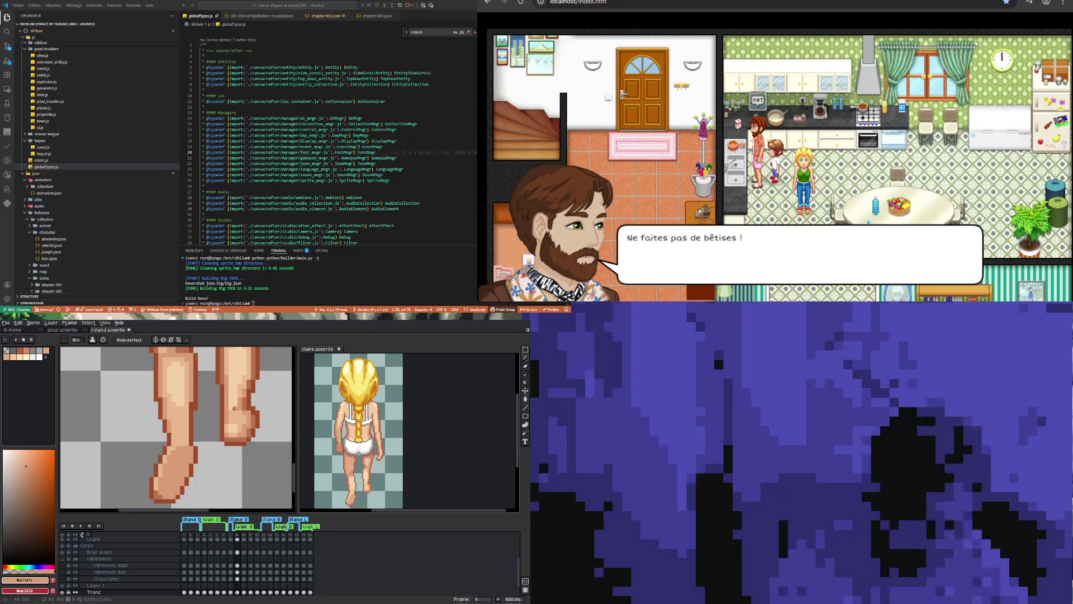
Touch up the lower leg with dark brown #9f4f2a and light skin tone #e8b88e pixels.
scroll(194, 418, down, 5)
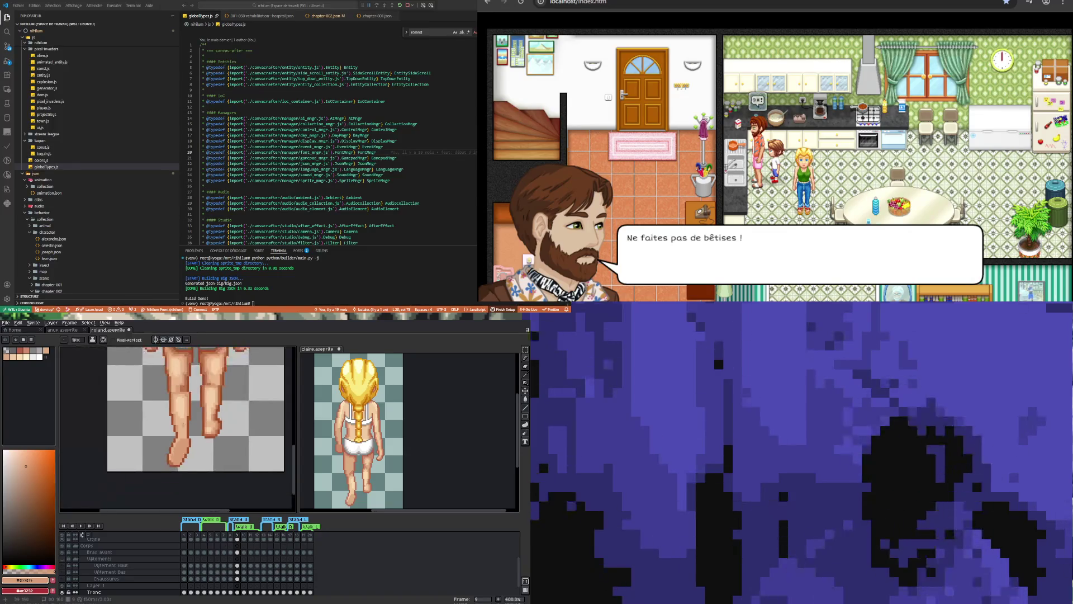
scroll(182, 397, up, 1)
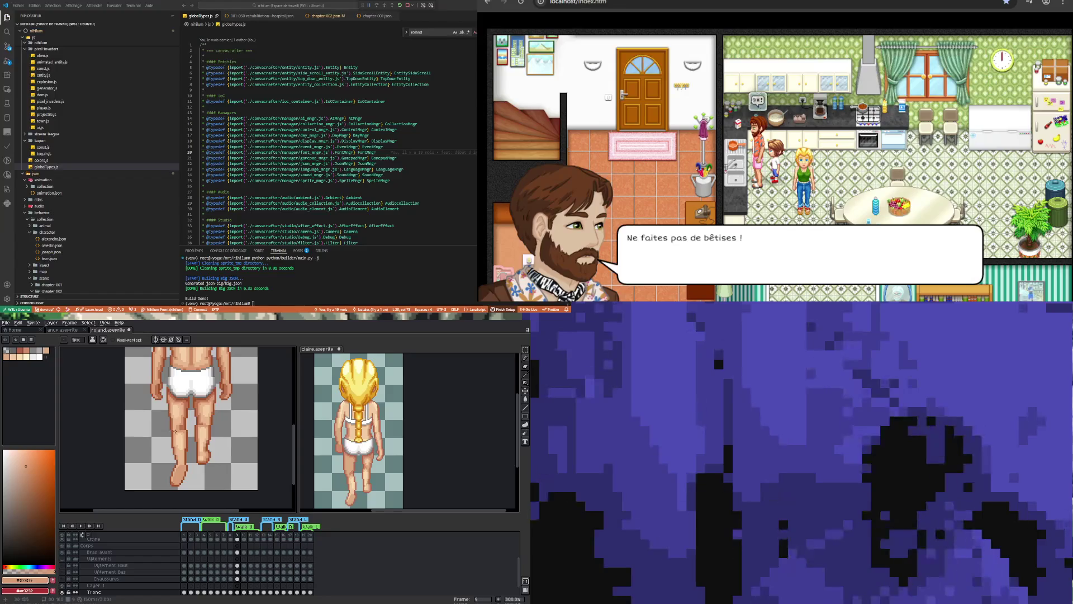
scroll(175, 431, up, 1)
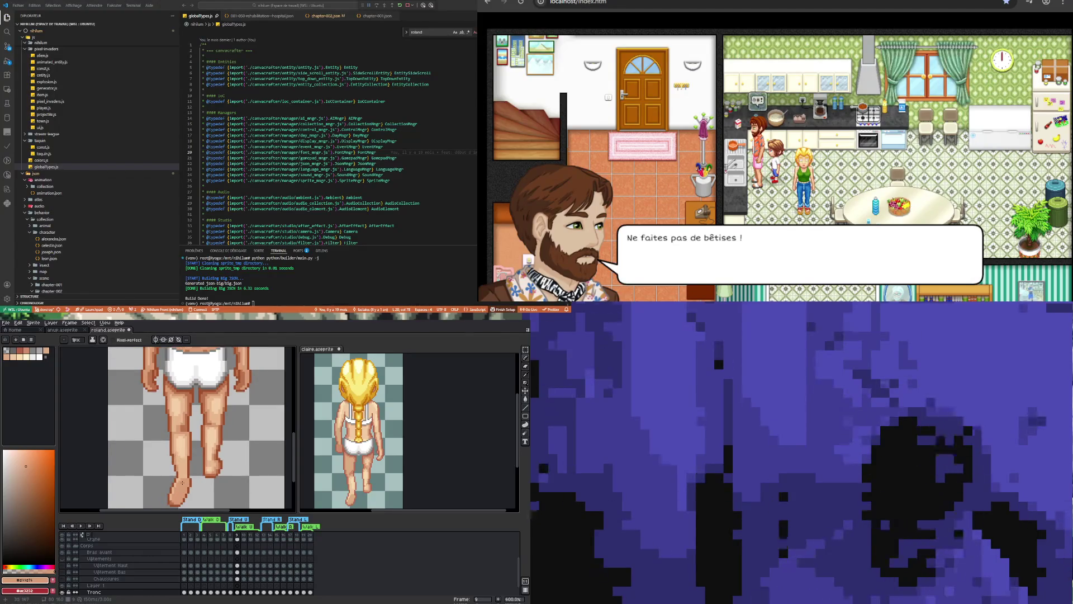
scroll(195, 471, up, 1)
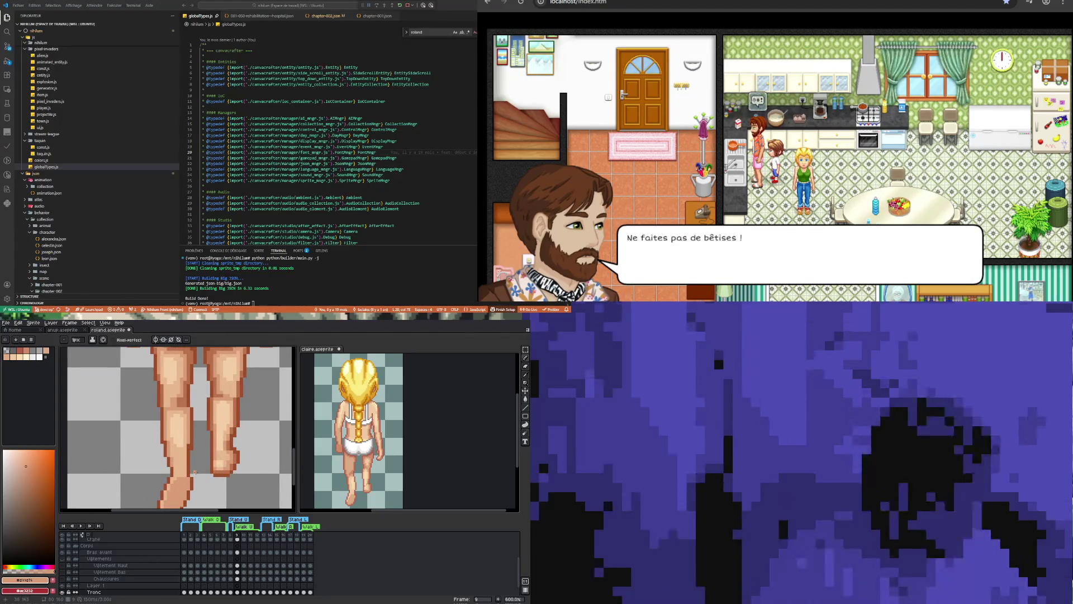
alt+click(193, 467)
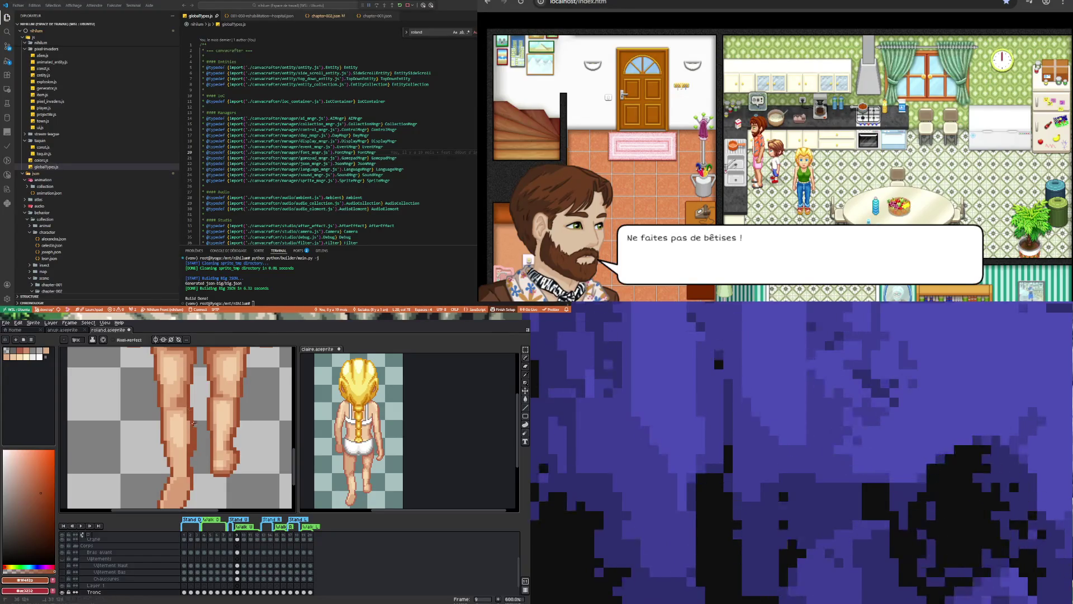
key(alt)
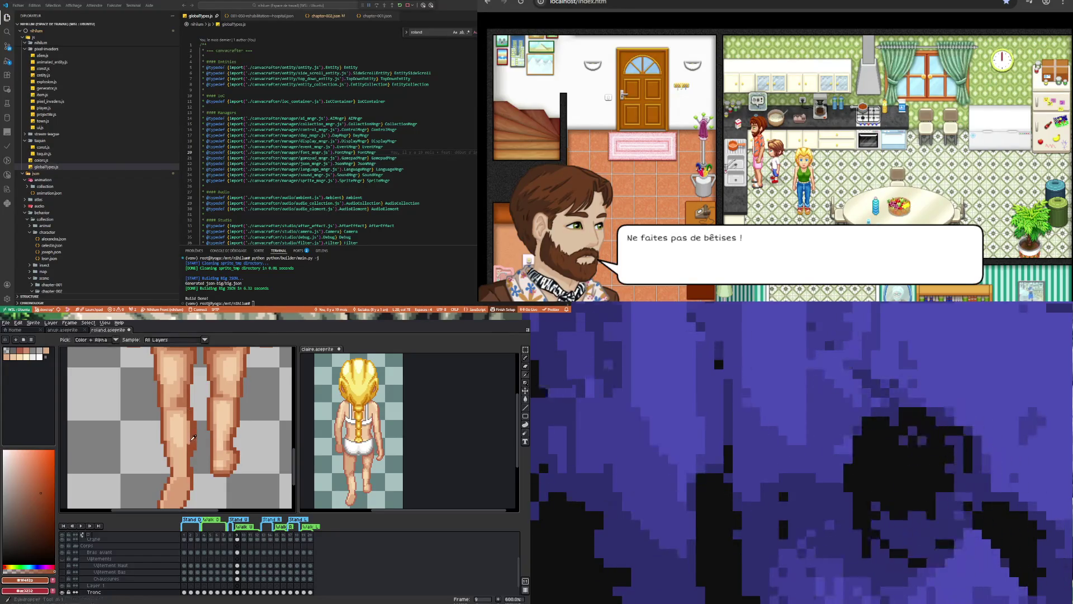
alt+click(185, 450)
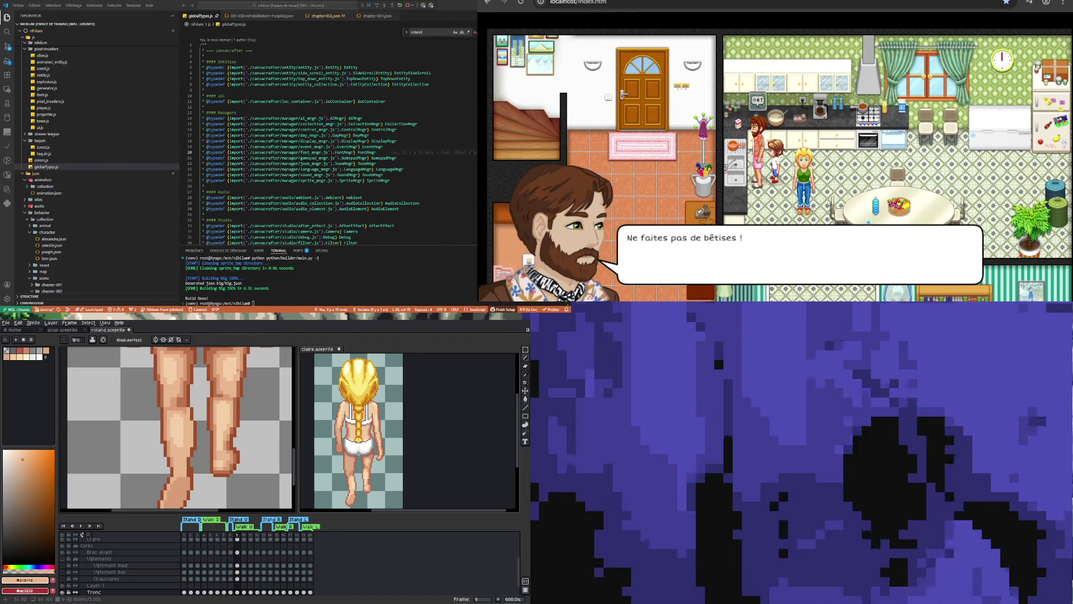
alt+click(189, 434)
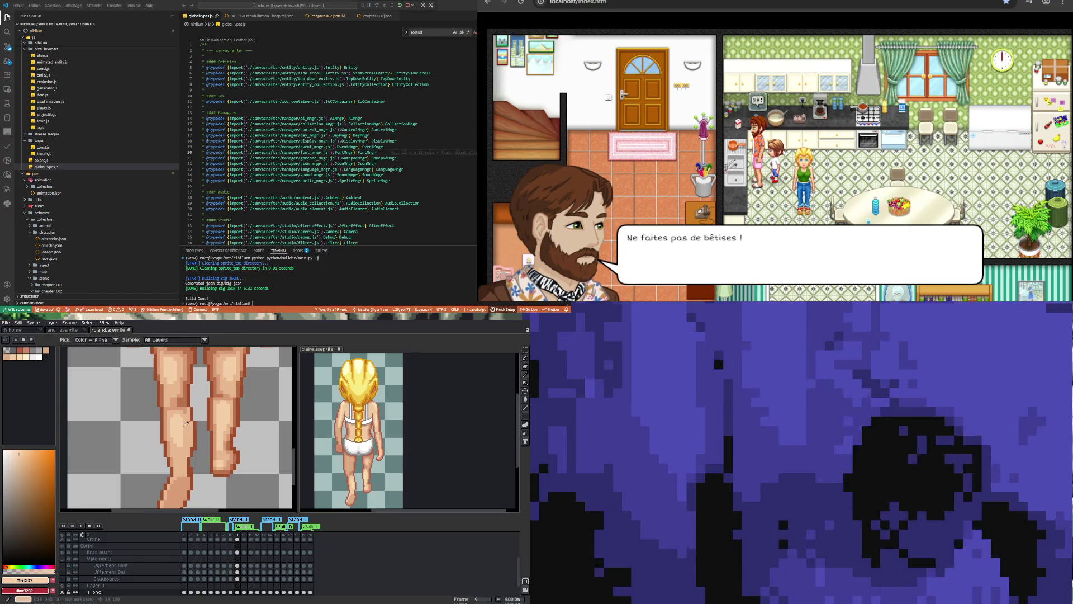
alt+click(183, 453)
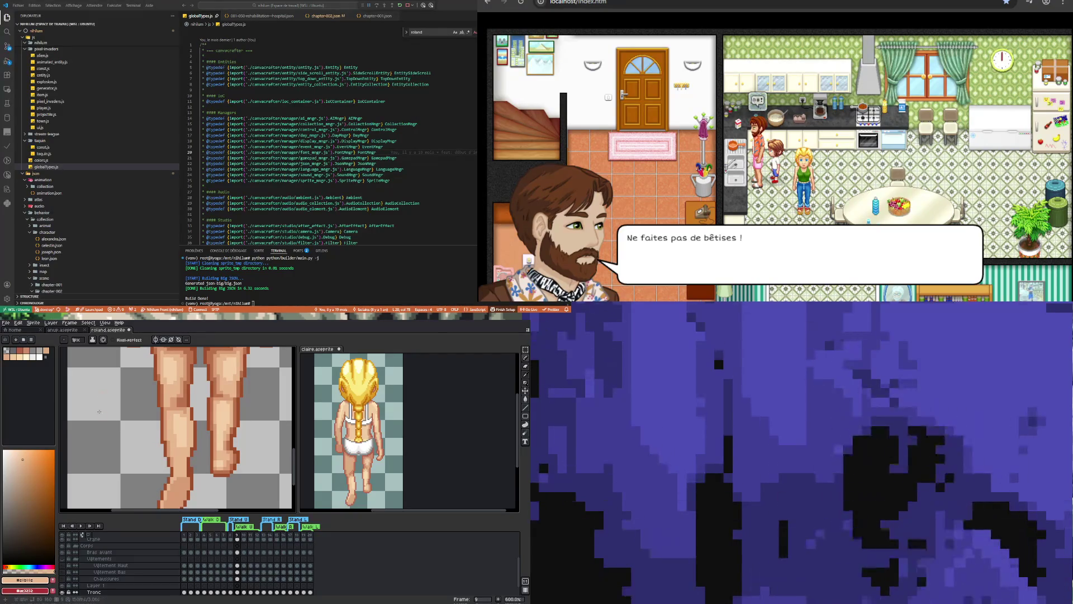
scroll(99, 411, down, 4)
Sample a darker skin tone and paint two shading strokes down the left lower leg.
scroll(166, 414, up, 3)
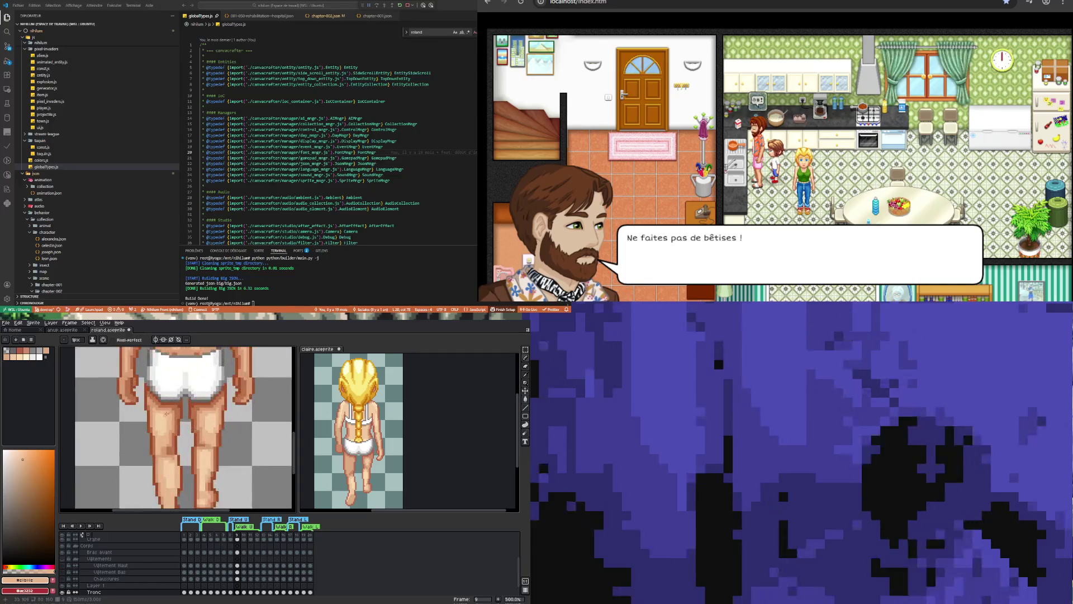
scroll(167, 414, up, 1)
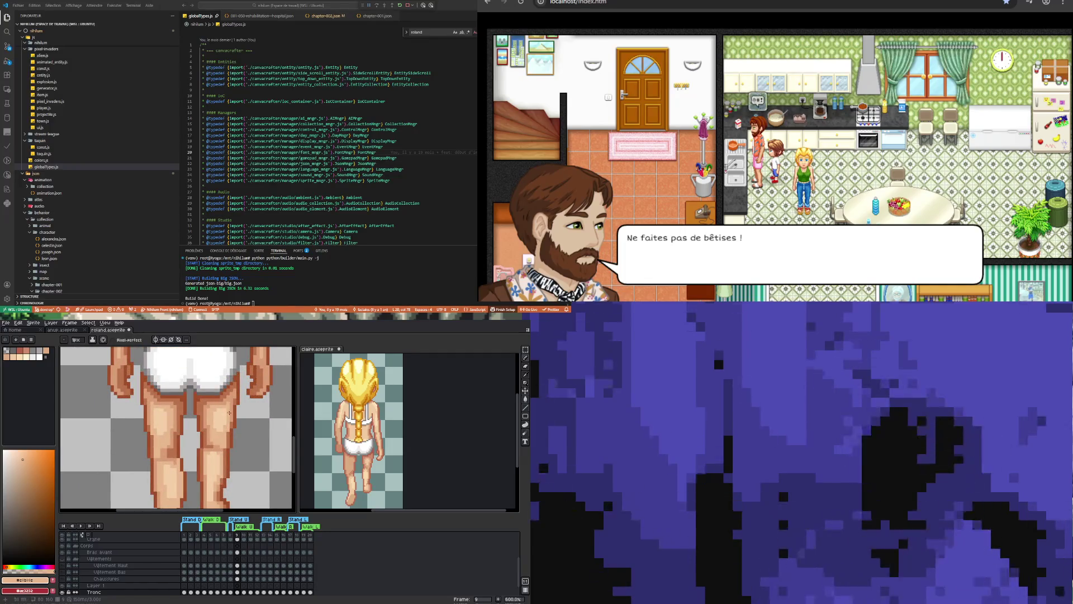
key(i)
click(173, 410)
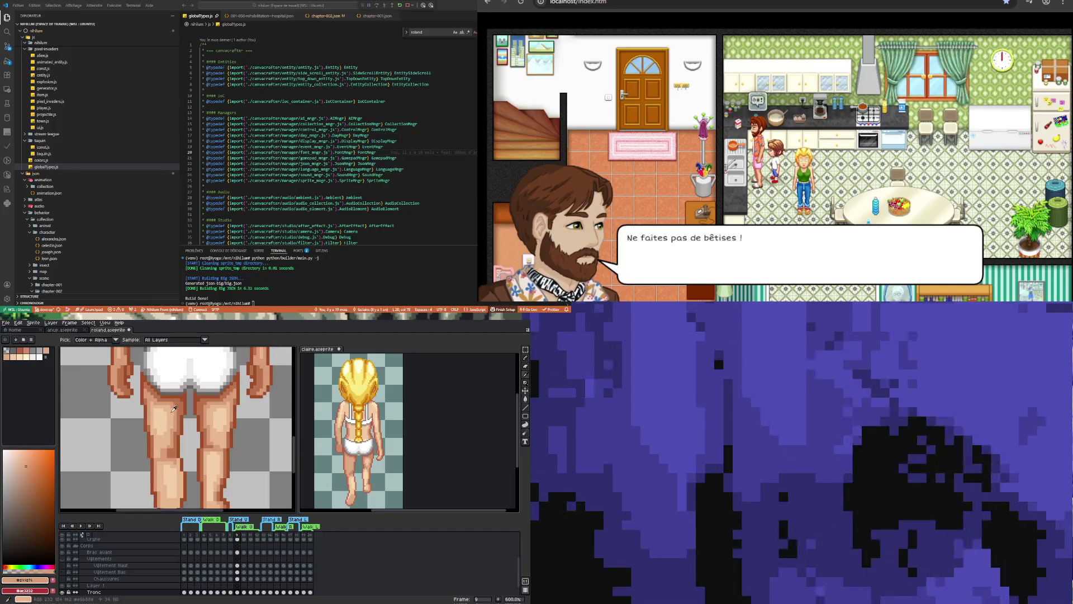
key(b)
drag(160, 409, 153, 433)
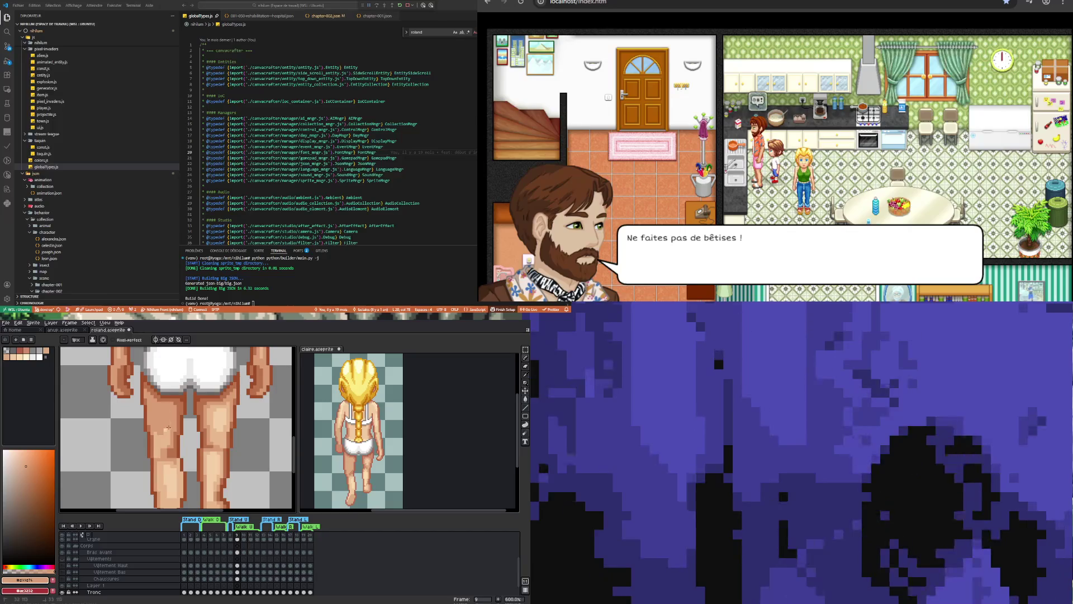
drag(168, 423, 164, 445)
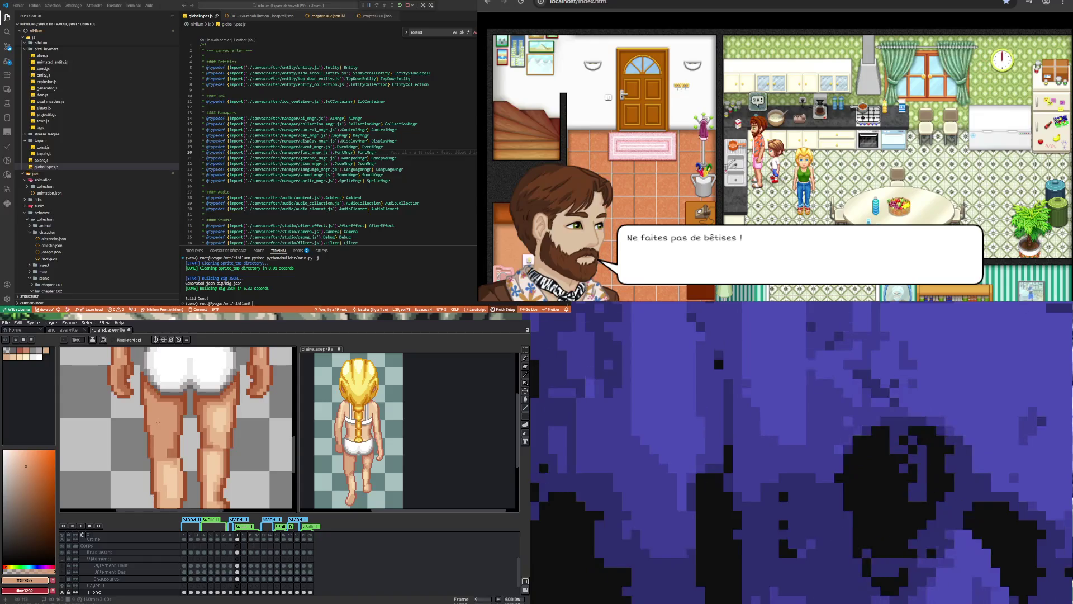
Sample the leg's skin tone #d19d76 as the drawing colour.
alt+click(174, 450)
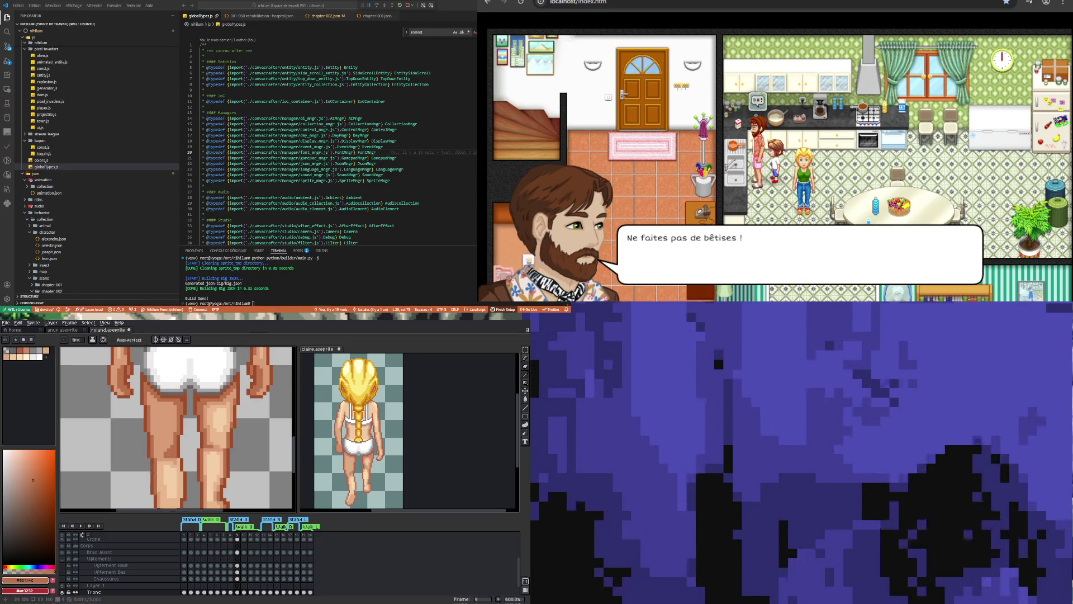
alt+click(163, 449)
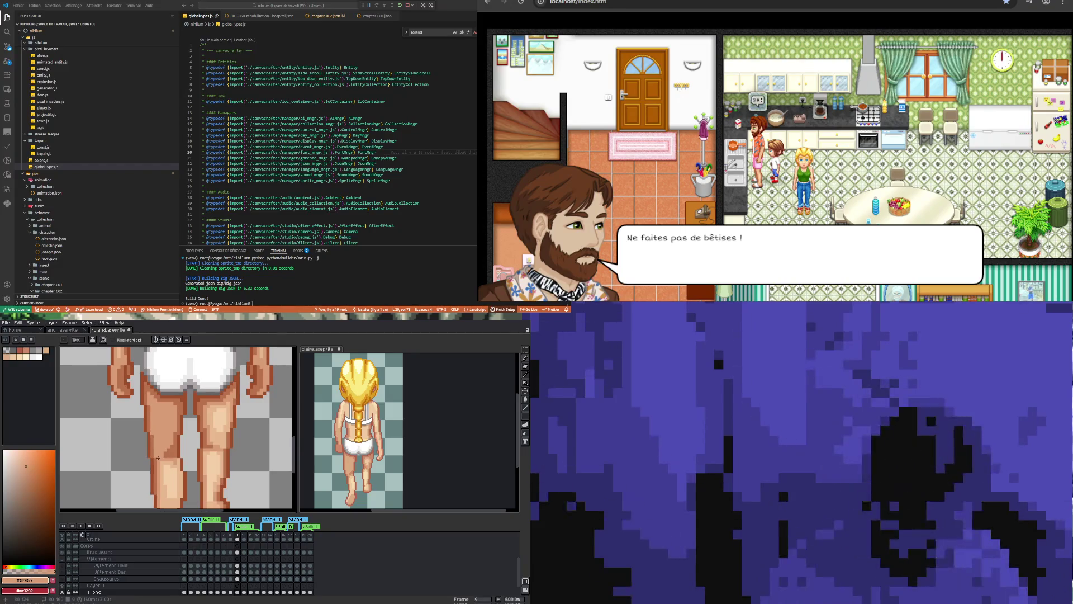
scroll(155, 412, down, 4)
scroll(155, 412, up, 2)
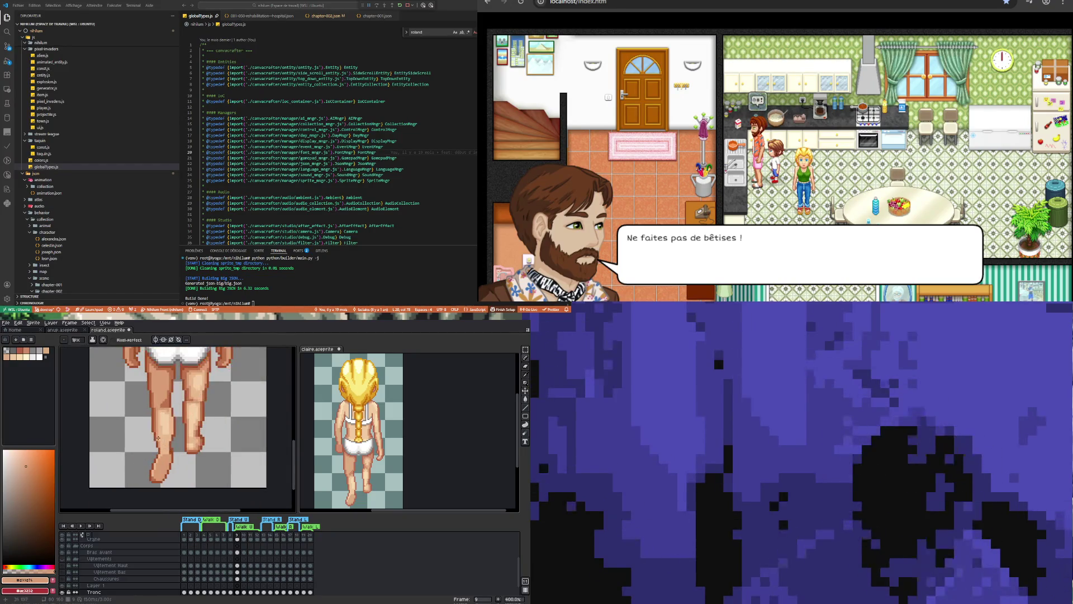
Pick the lighter skin tone #e1b18e from Roland's left leg.
scroll(156, 419, down, 4)
scroll(157, 428, up, 2)
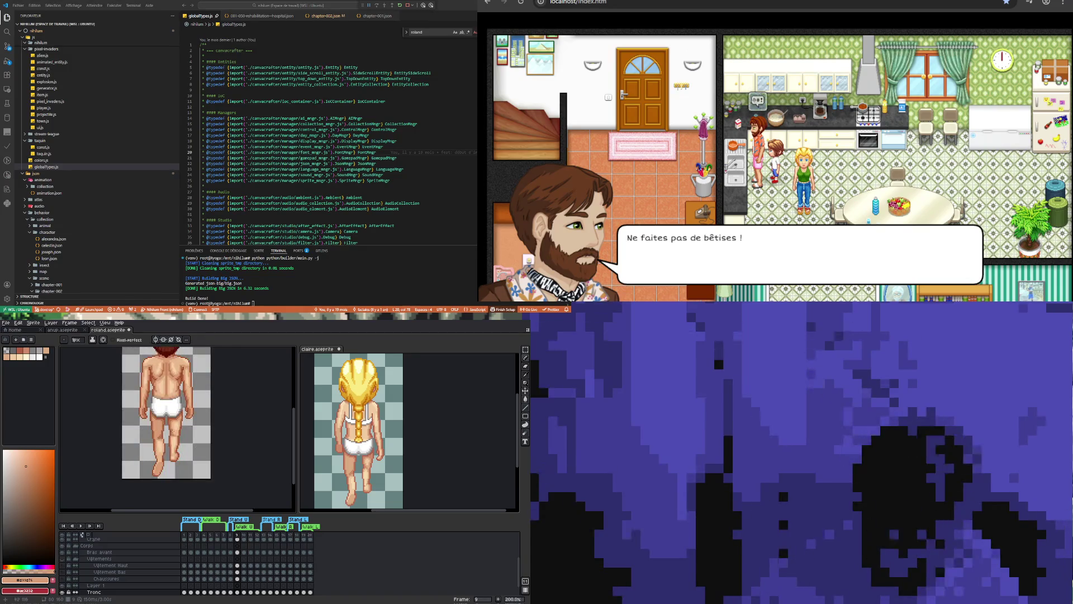
scroll(166, 450, up, 4)
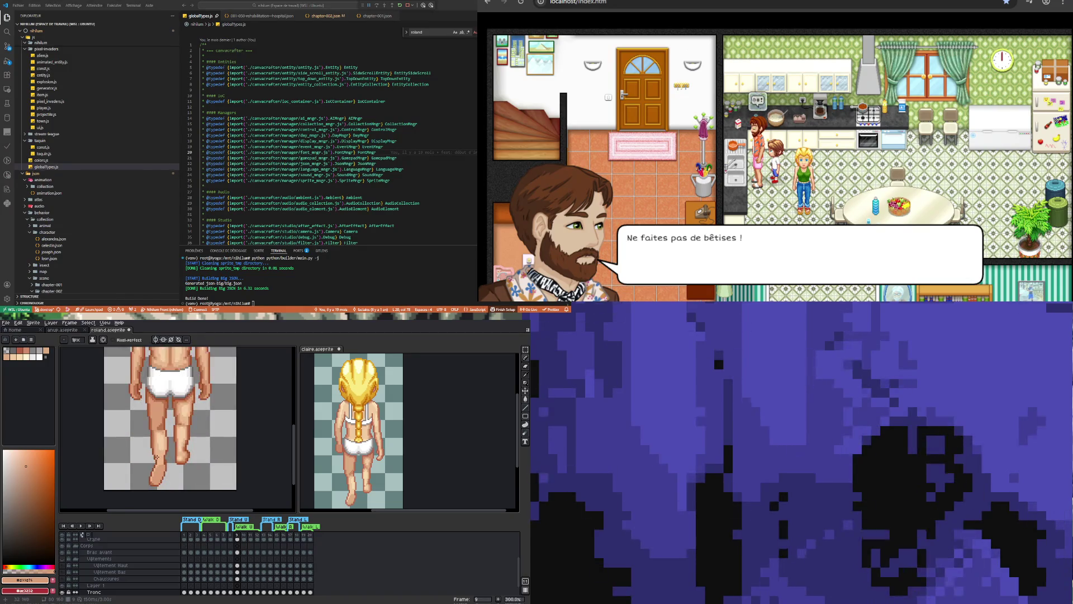
scroll(163, 460, up, 1)
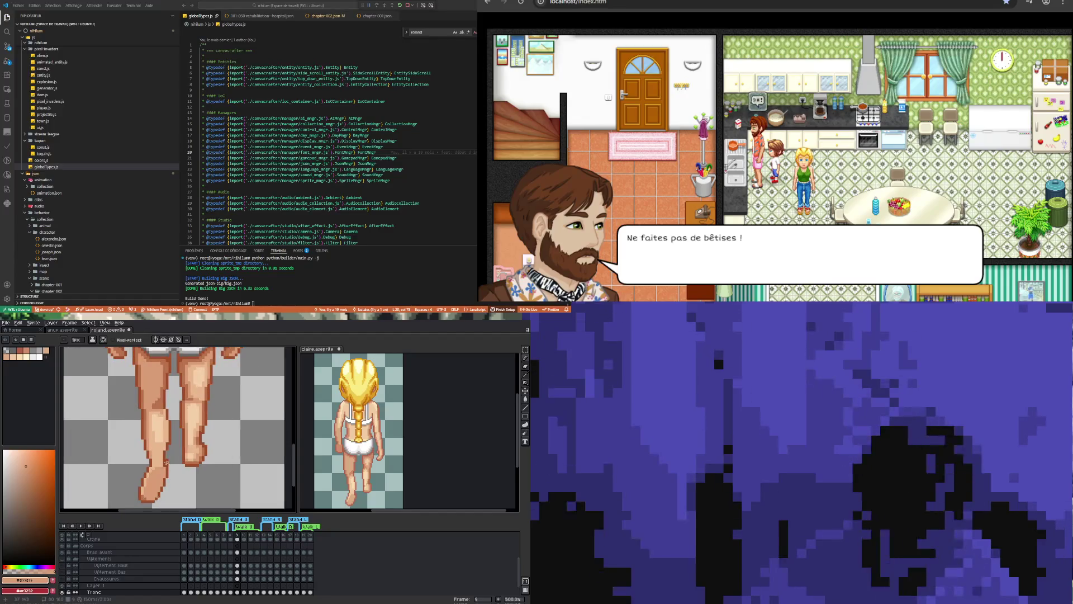
key(alt)
alt+click(156, 453)
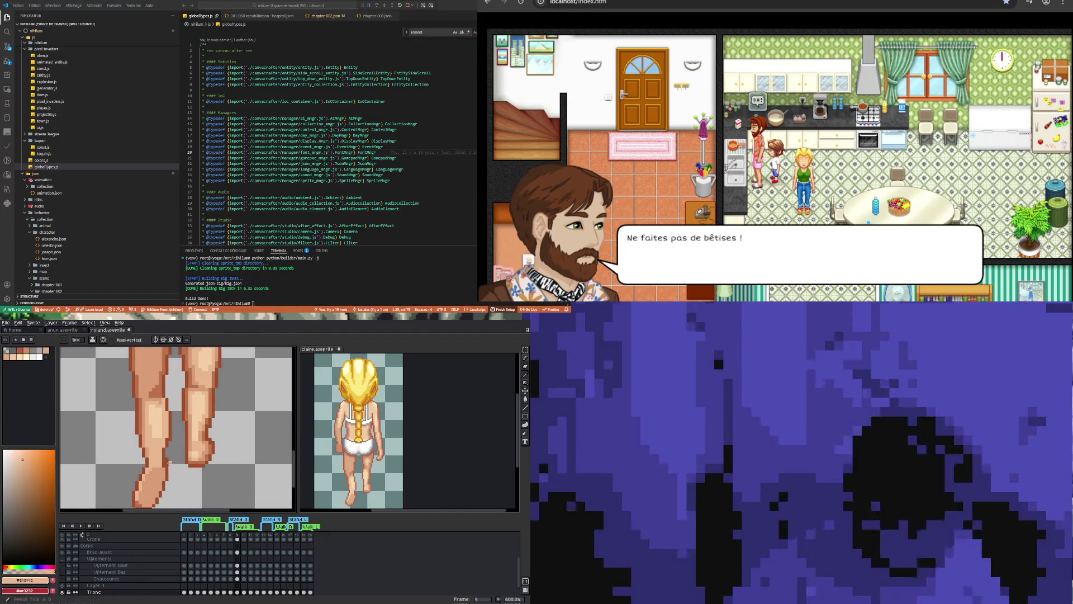
scroll(162, 461, up, 1)
scroll(163, 459, down, 4)
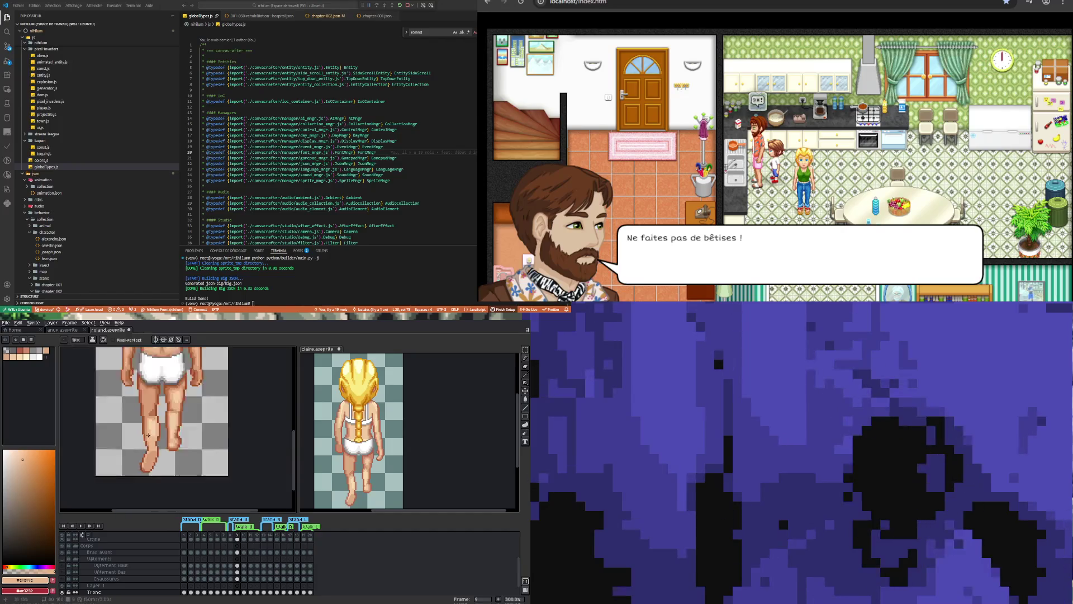
scroll(170, 460, up, 2)
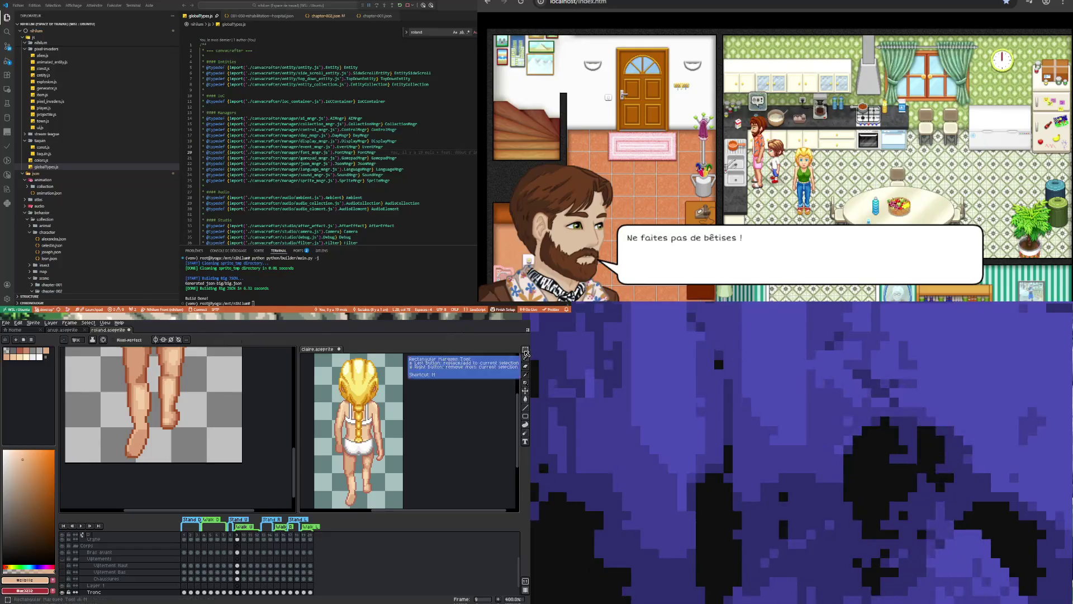
With the Rectangular Marquee, try selecting the lower foot area and release it.
click(525, 350)
key(t)
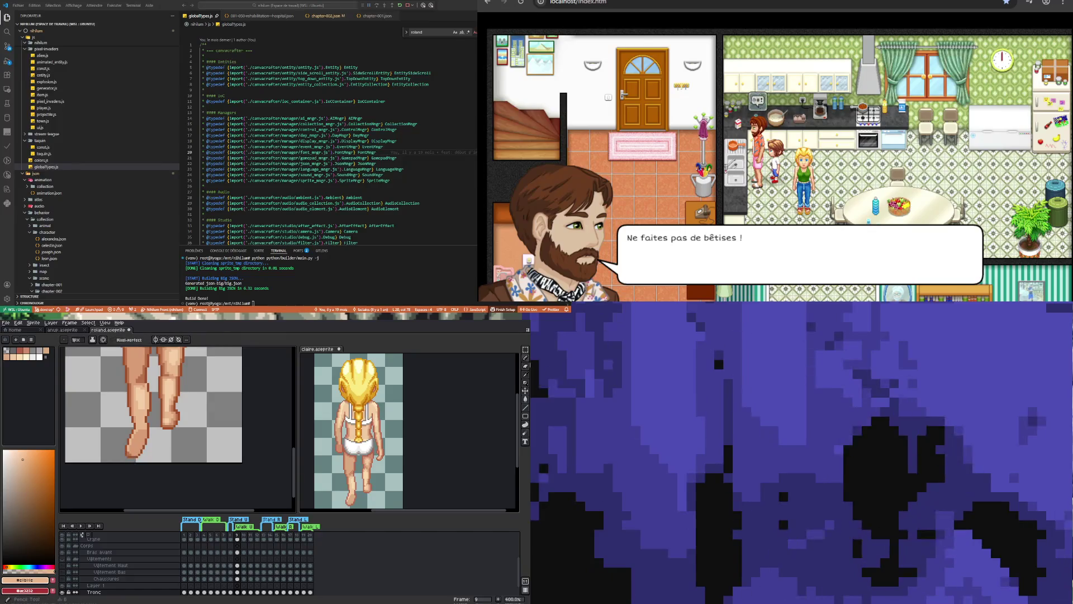
click(526, 350)
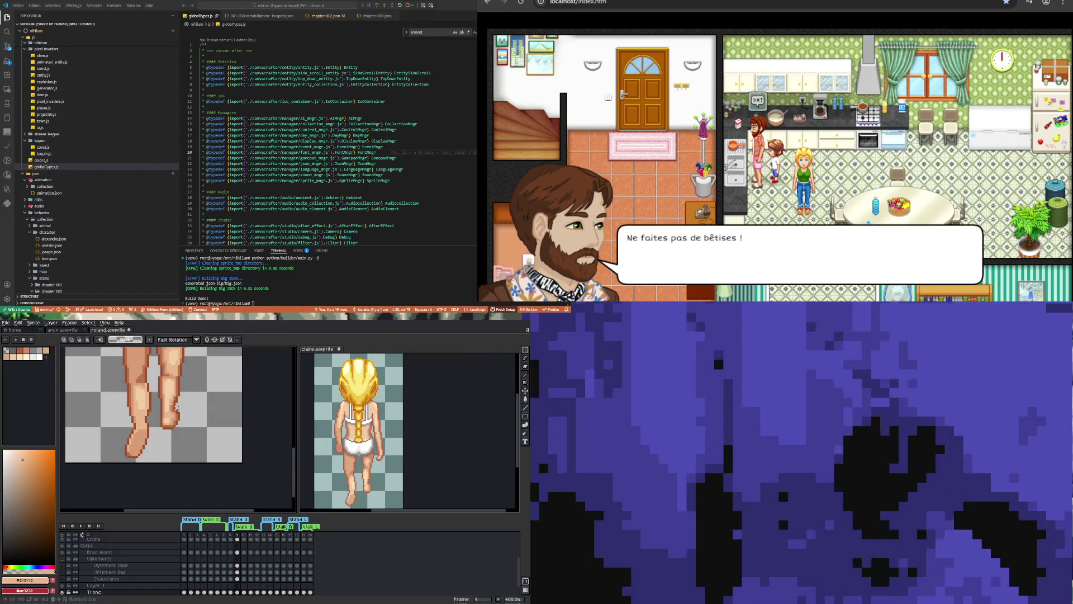
scroll(122, 459, up, 2)
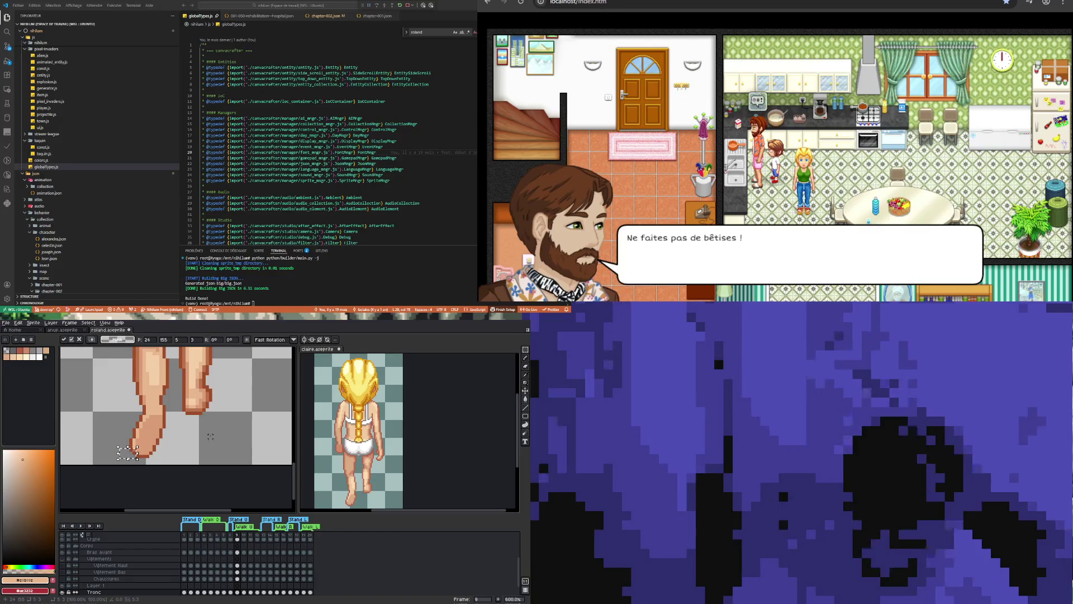
mouse_move(111, 460)
mouse_down()
mouse_move(191, 412)
mouse_move(154, 410)
mouse_move(171, 407)
mouse_up()
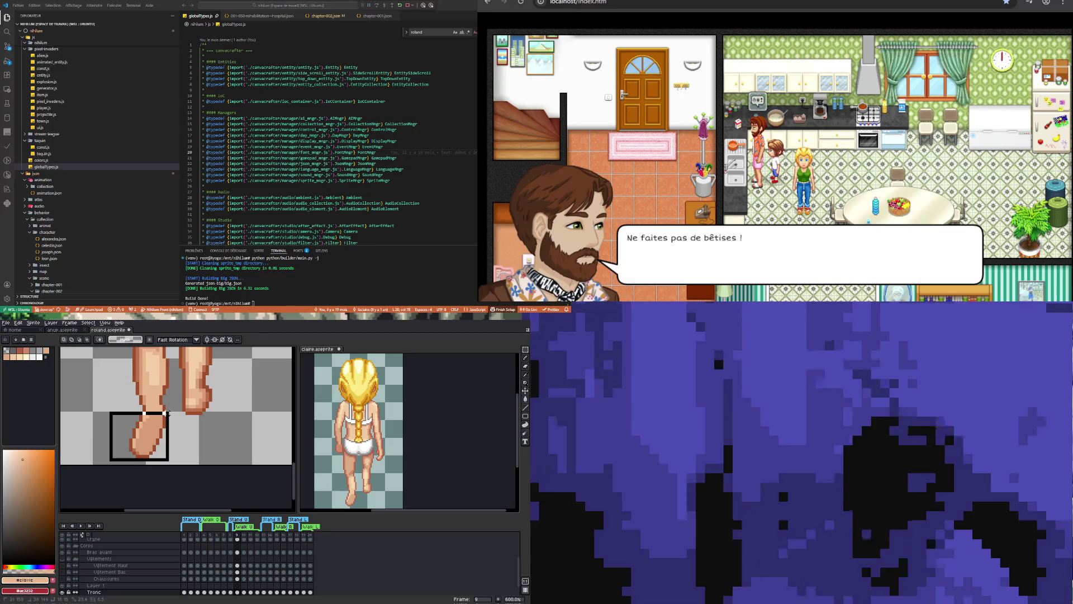
click(183, 436)
mouse_move(108, 461)
mouse_down()
mouse_move(180, 422)
mouse_move(174, 403)
mouse_up()
click(240, 433)
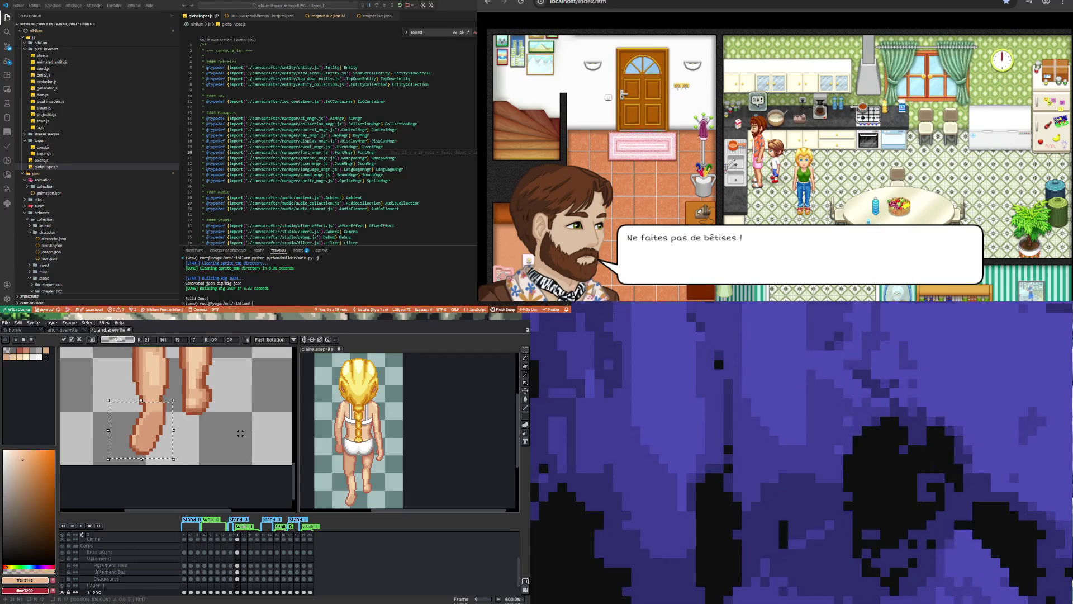
Select a small patch of leg pixels and move it slightly into place.
drag(141, 406, 141, 404)
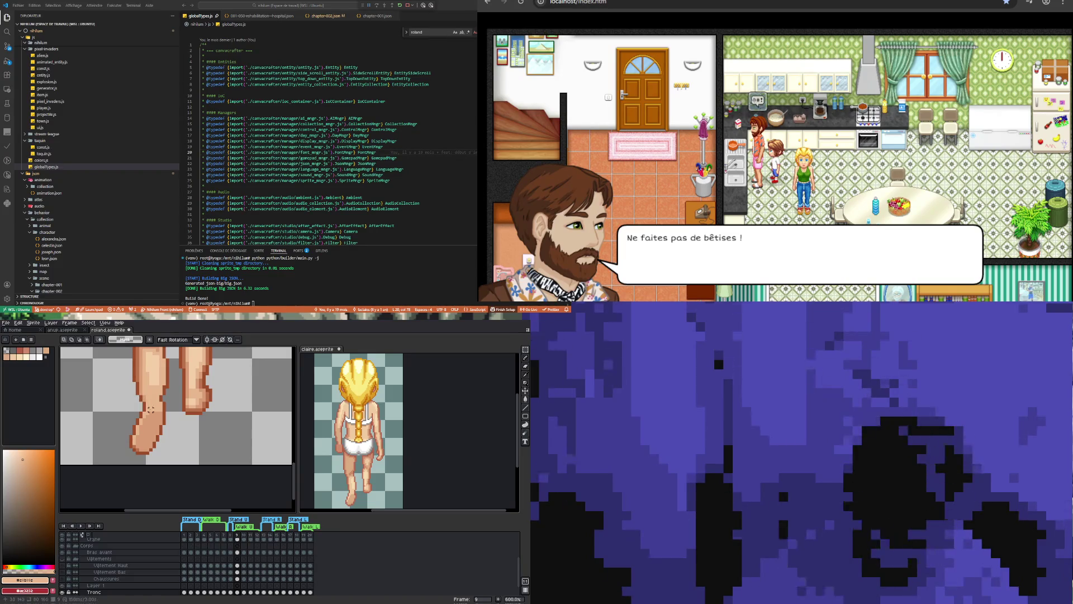
scroll(120, 421, down, 3)
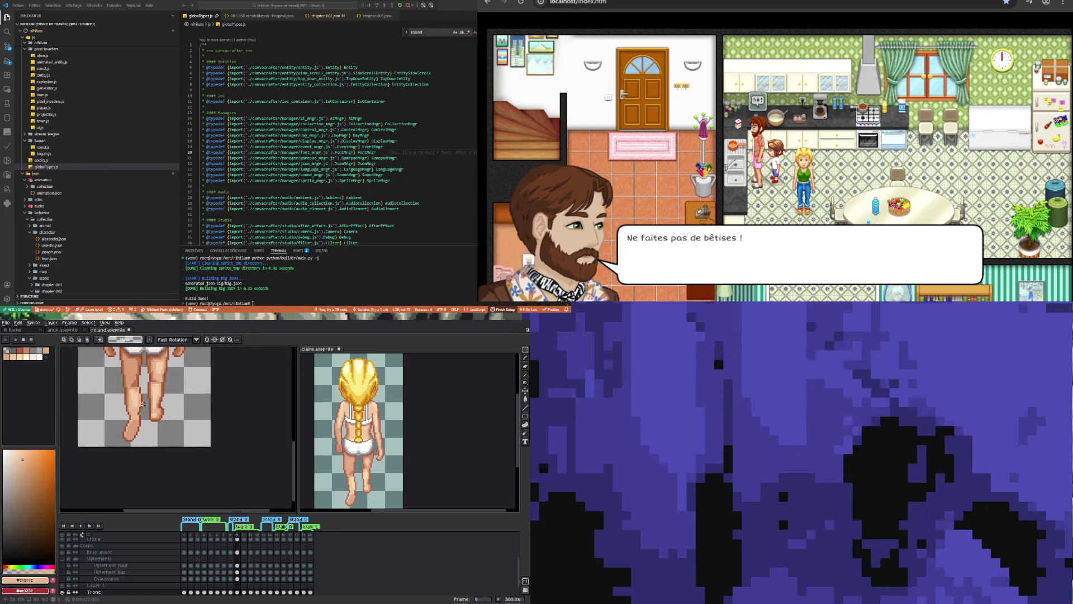
scroll(142, 403, up, 3)
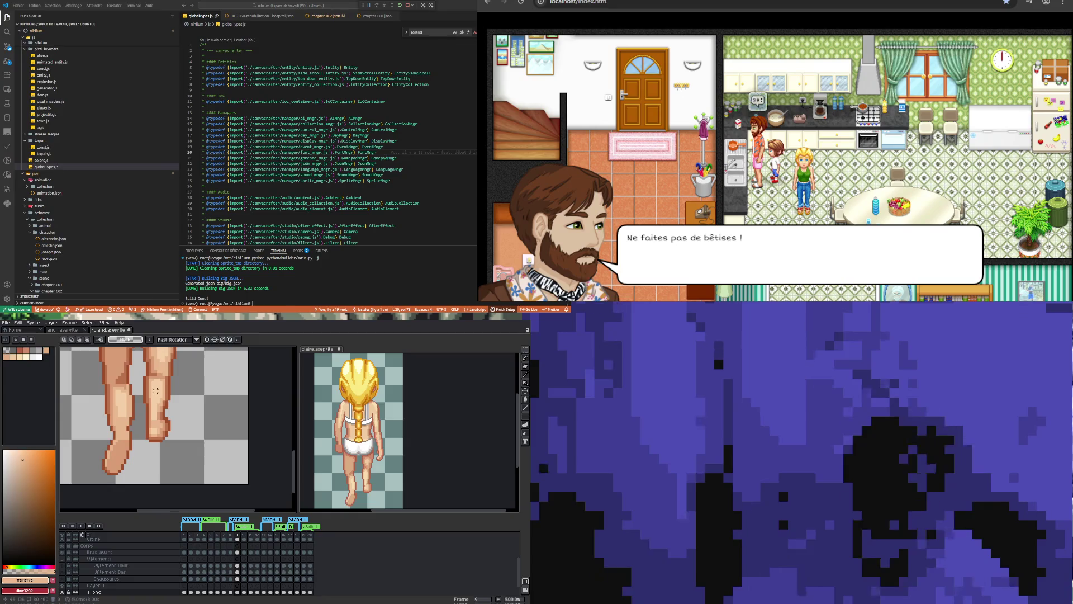
click(130, 431)
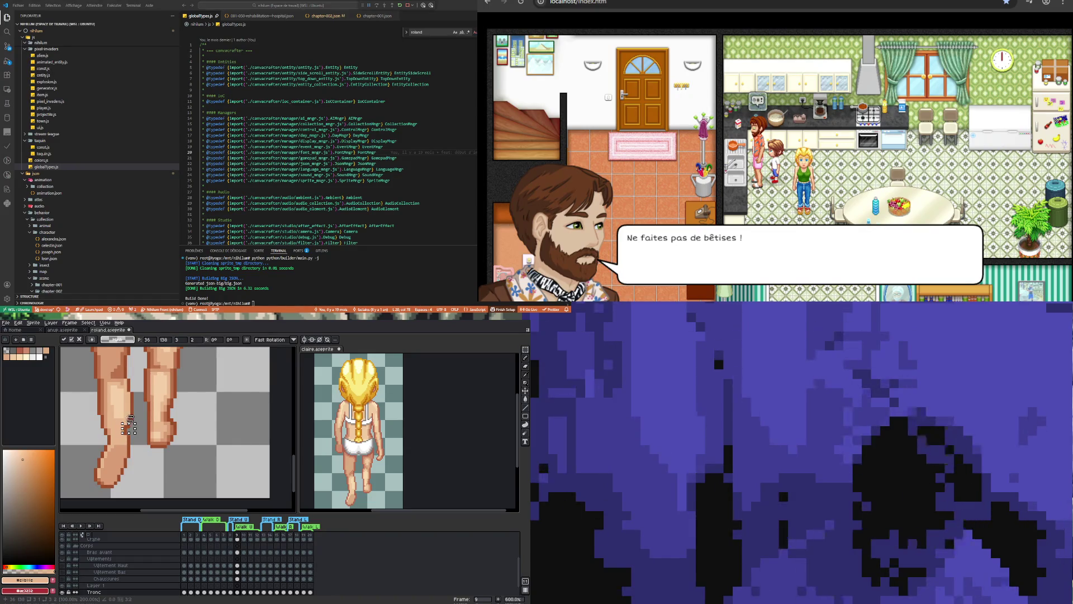
click(135, 430)
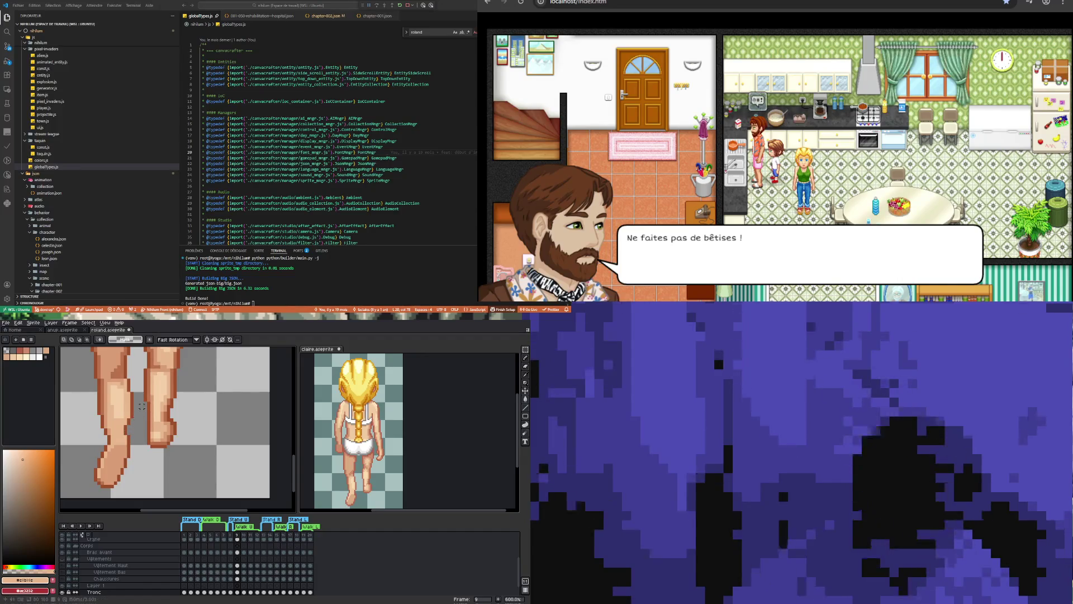
scroll(138, 442, down, 4)
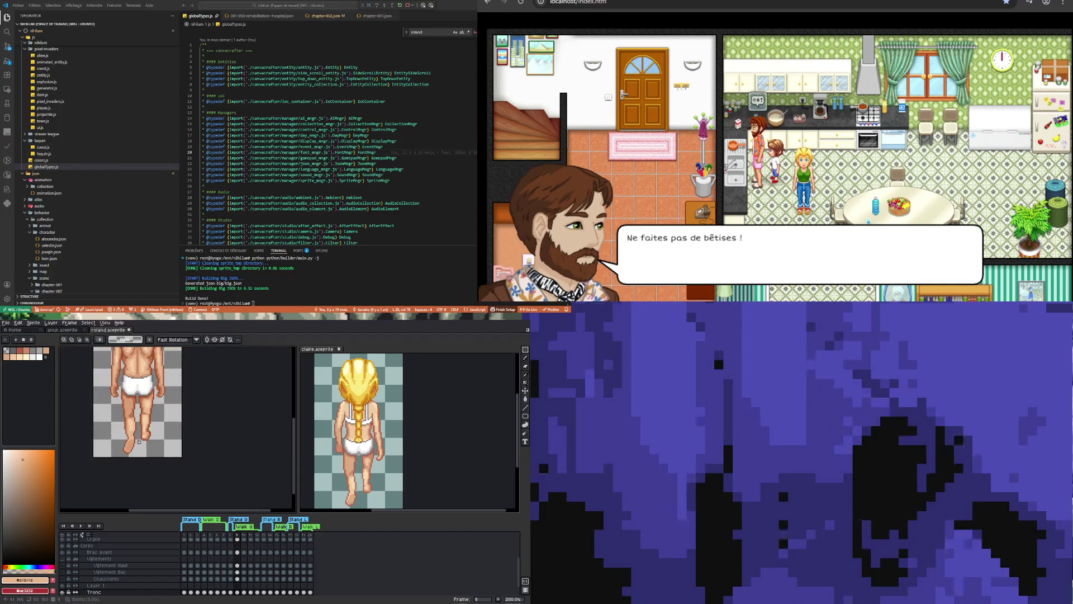
Select Roland's left foot region, then release the selection.
scroll(139, 443, up, 3)
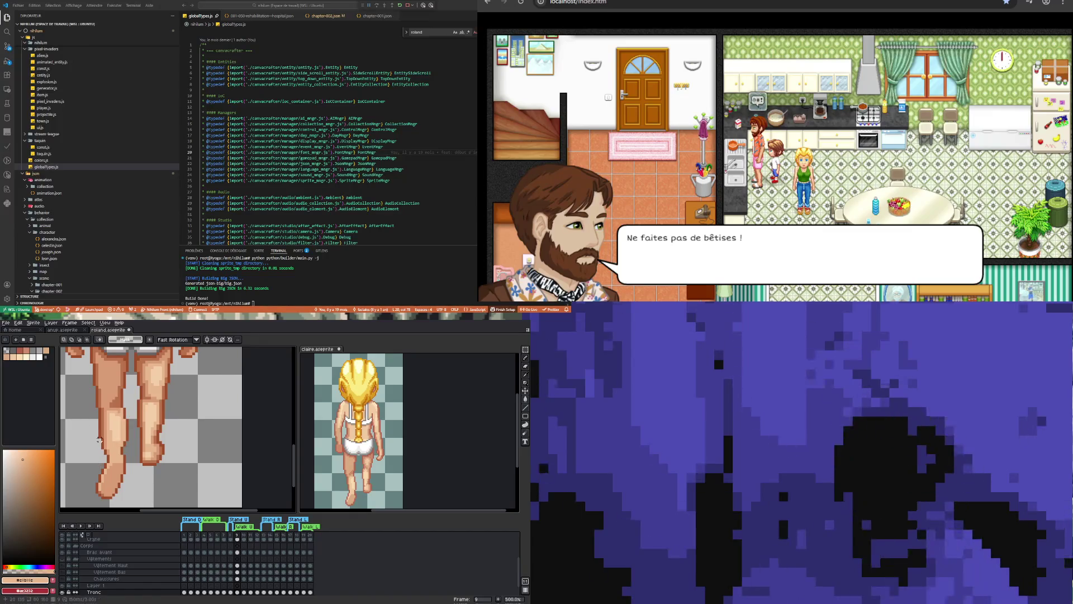
mouse_move(96, 427)
mouse_down()
mouse_move(114, 486)
mouse_move(136, 502)
mouse_up()
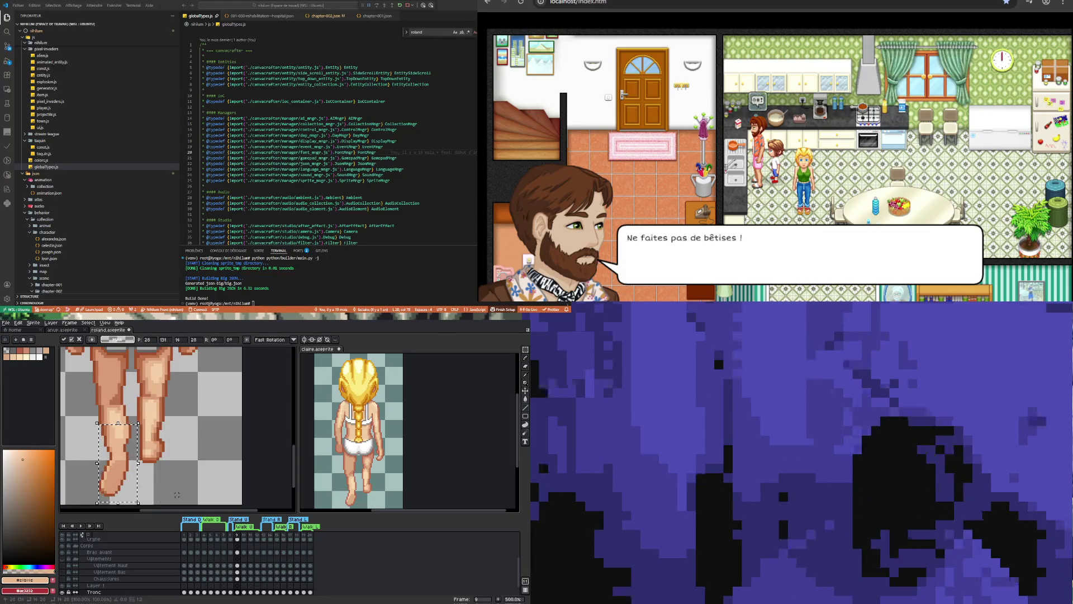
click(180, 492)
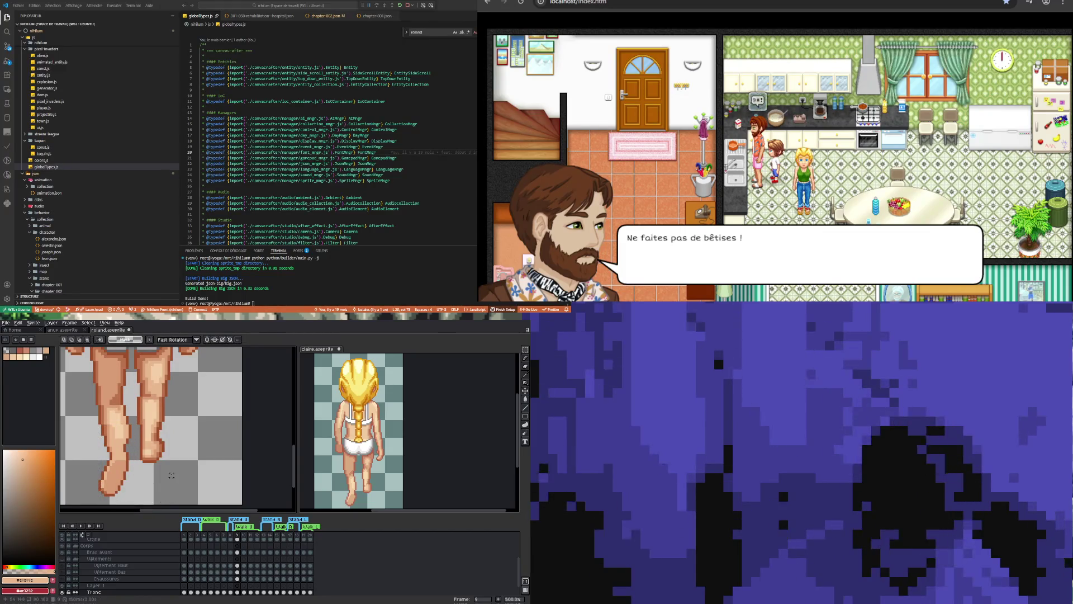
scroll(138, 430, down, 4)
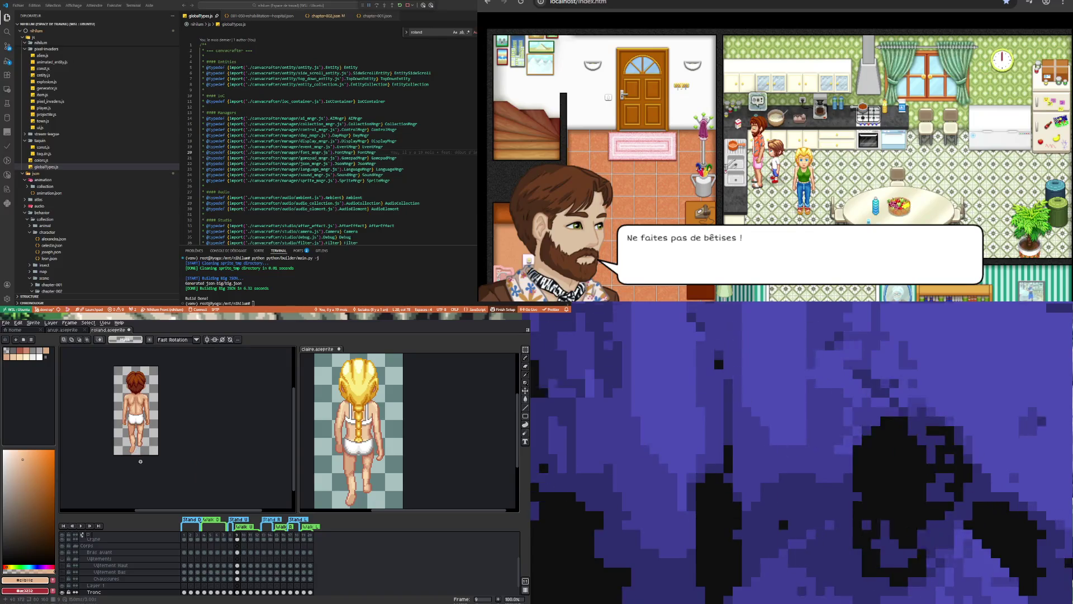
scroll(140, 461, up, 8)
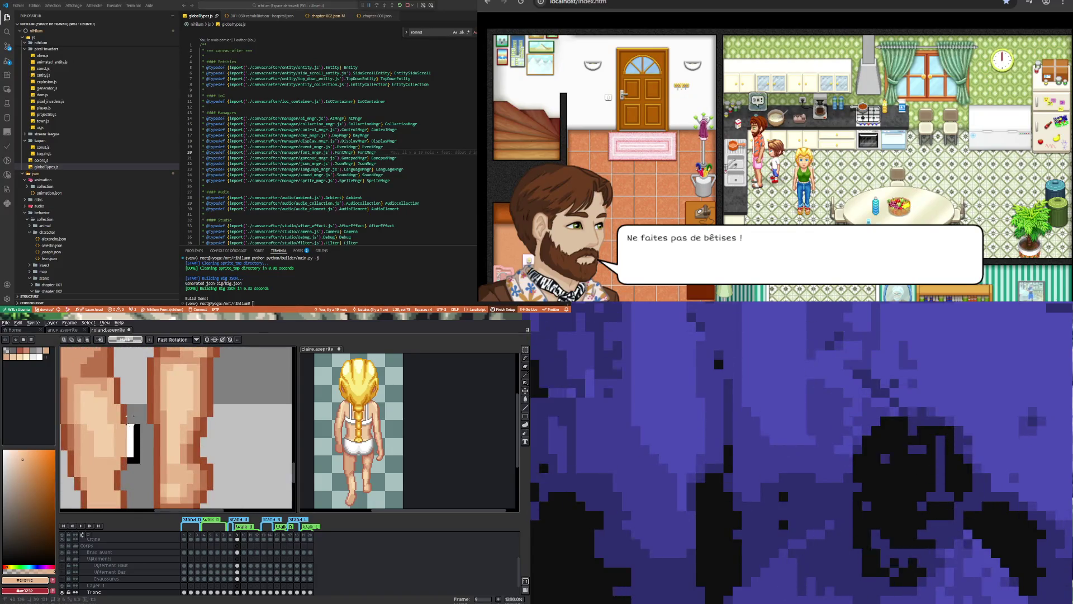
scroll(129, 434, down, 6)
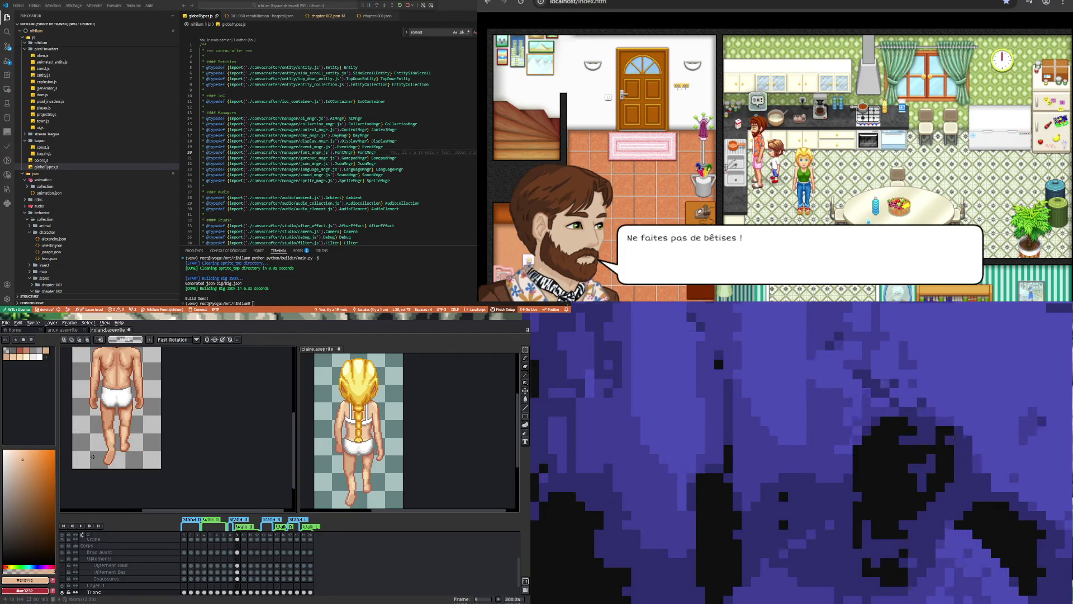
scroll(93, 456, down, 1)
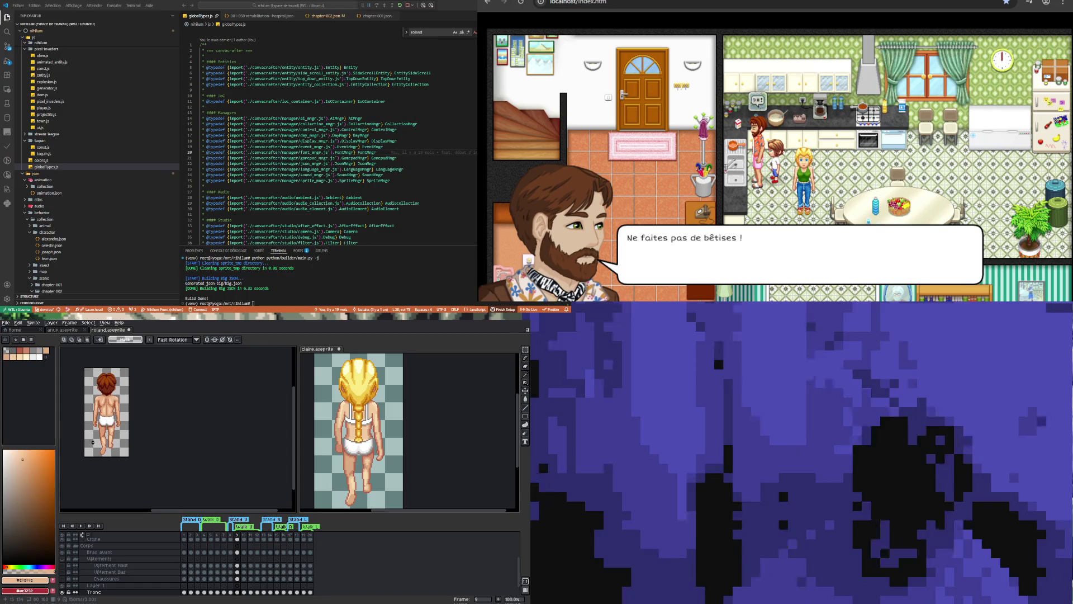
scroll(93, 443, up, 2)
Select Roland's right leg and commit its transform in place.
drag(116, 447, 139, 402)
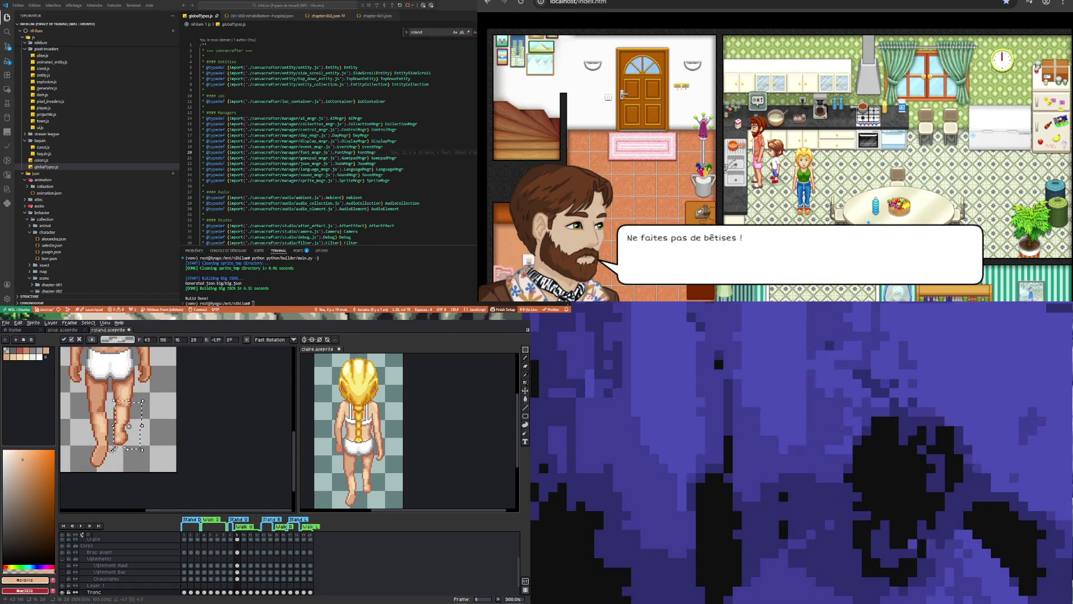
key(Return)
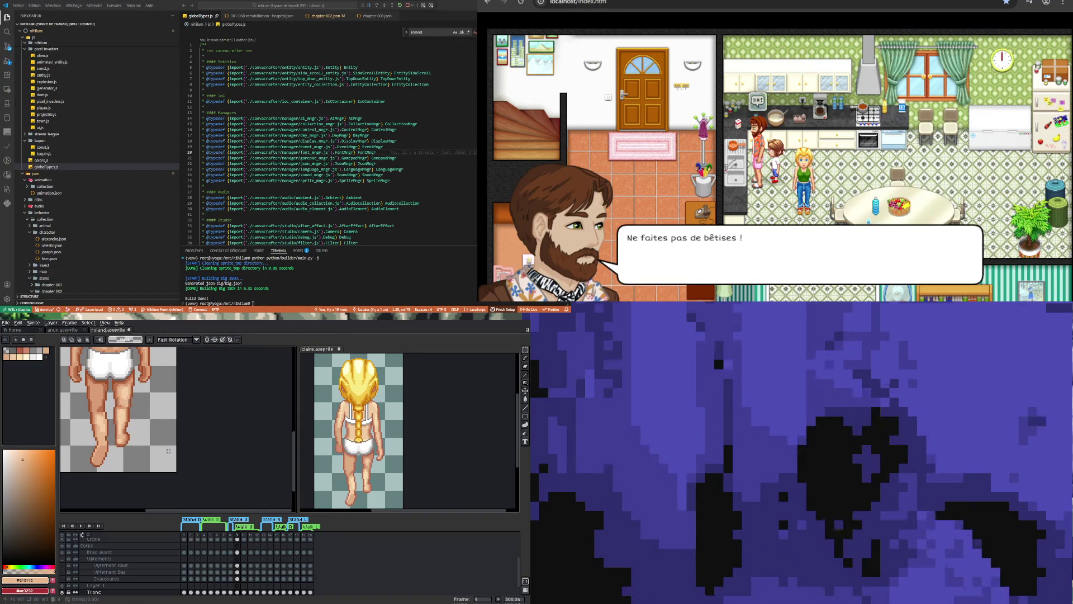
drag(112, 401, 141, 451)
click(161, 414)
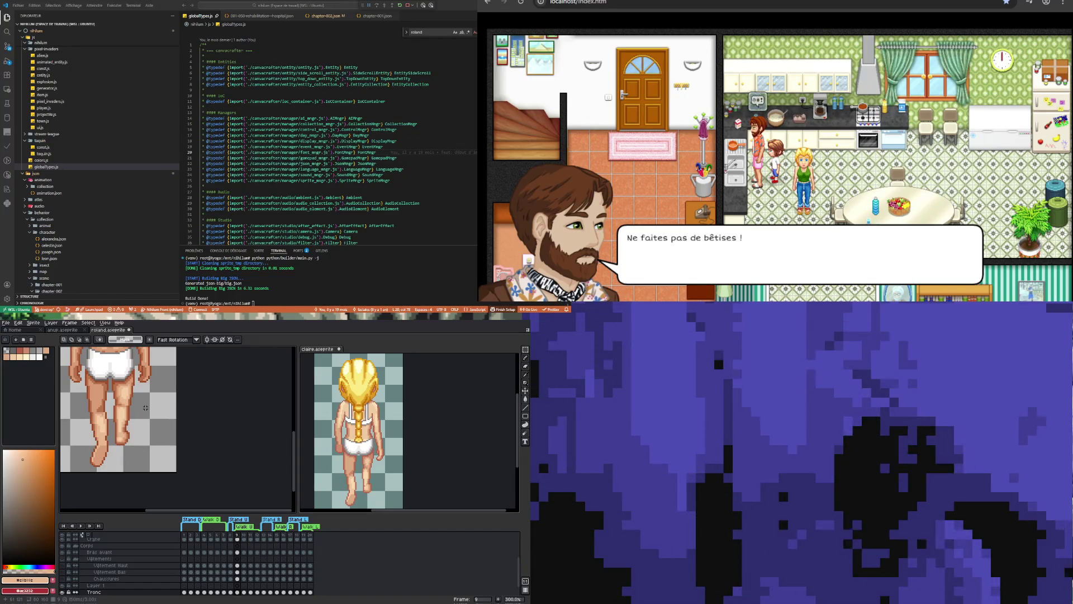
scroll(113, 397, up, 3)
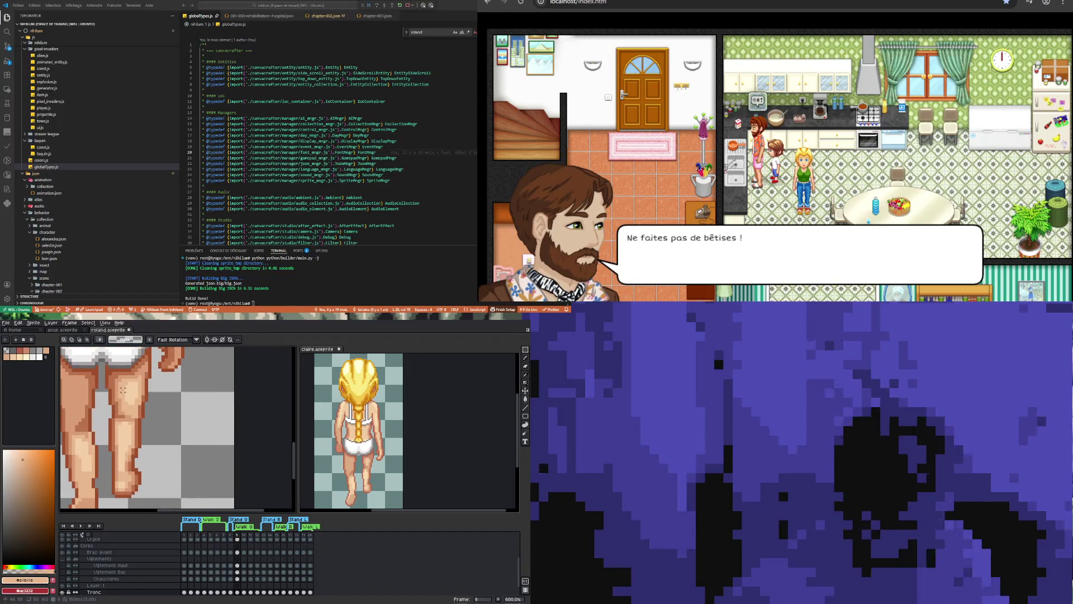
Sample the leg's skin colour and draw a short shading line up Roland's leg.
key(i)
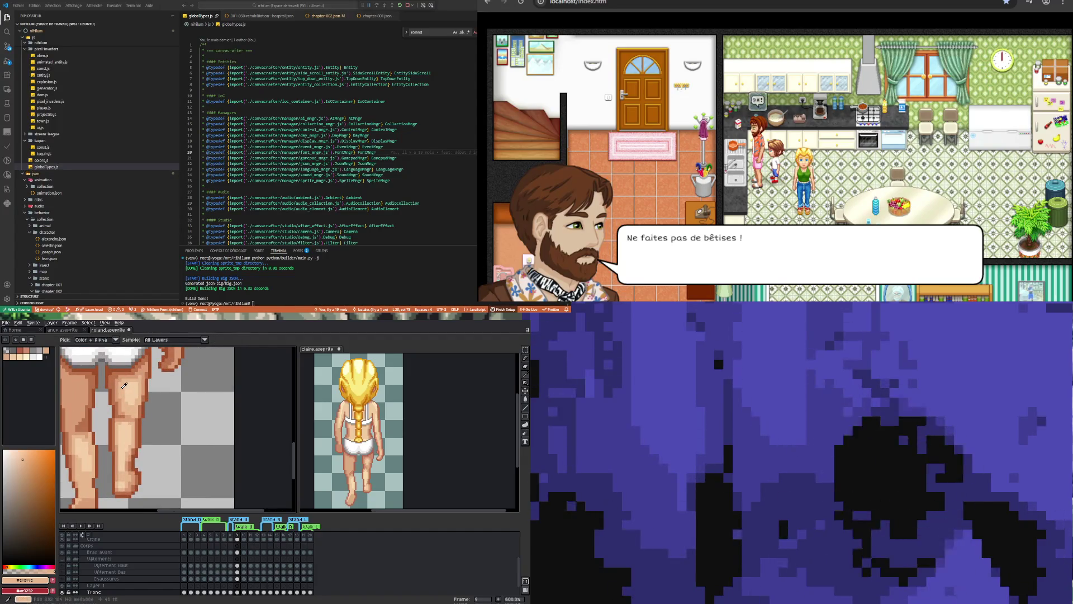
key(b)
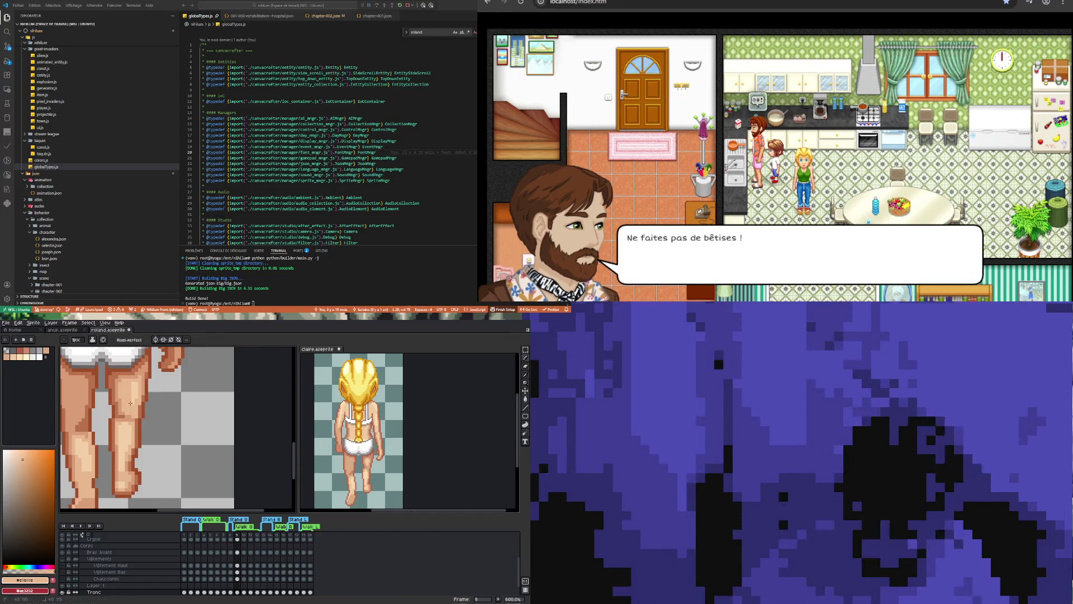
mouse_move(132, 405)
mouse_down()
mouse_move(135, 381)
mouse_move(136, 397)
mouse_up()
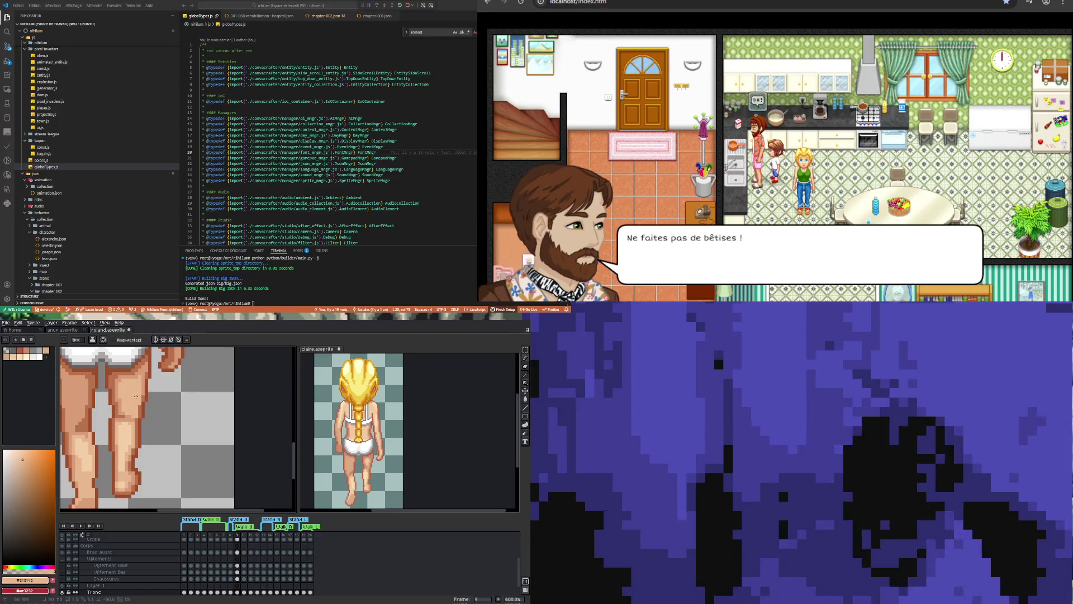
scroll(136, 400, down, 3)
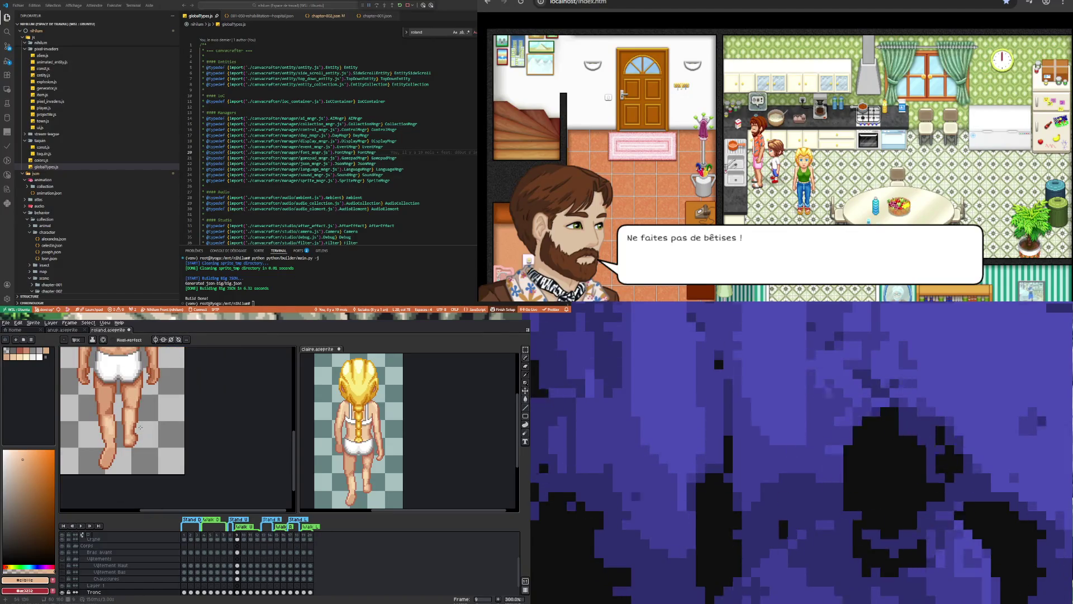
scroll(136, 420, down, 2)
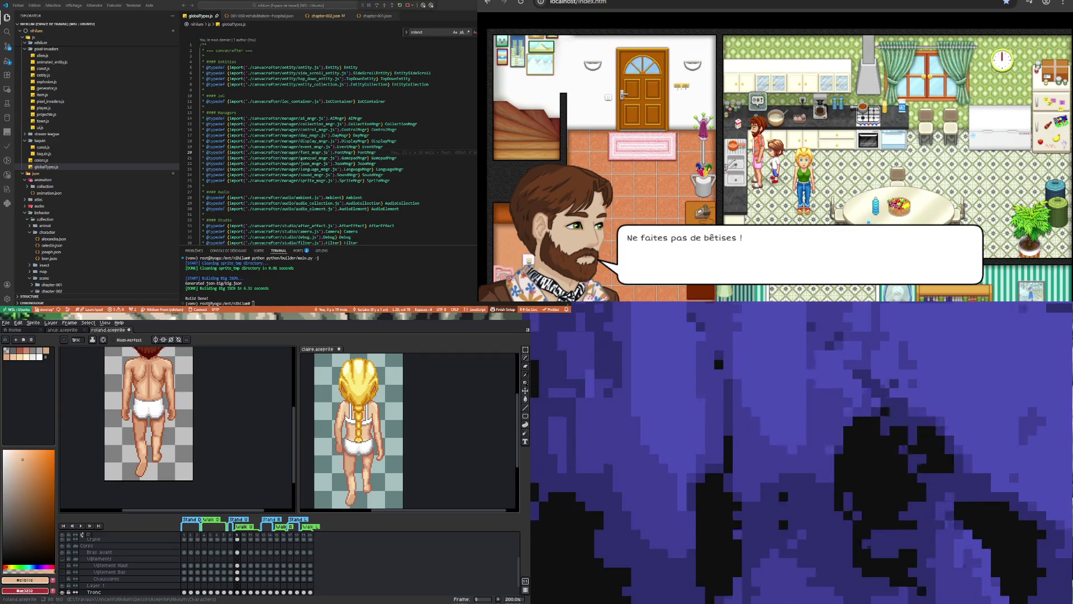
scroll(167, 429, down, 1)
scroll(142, 409, up, 1)
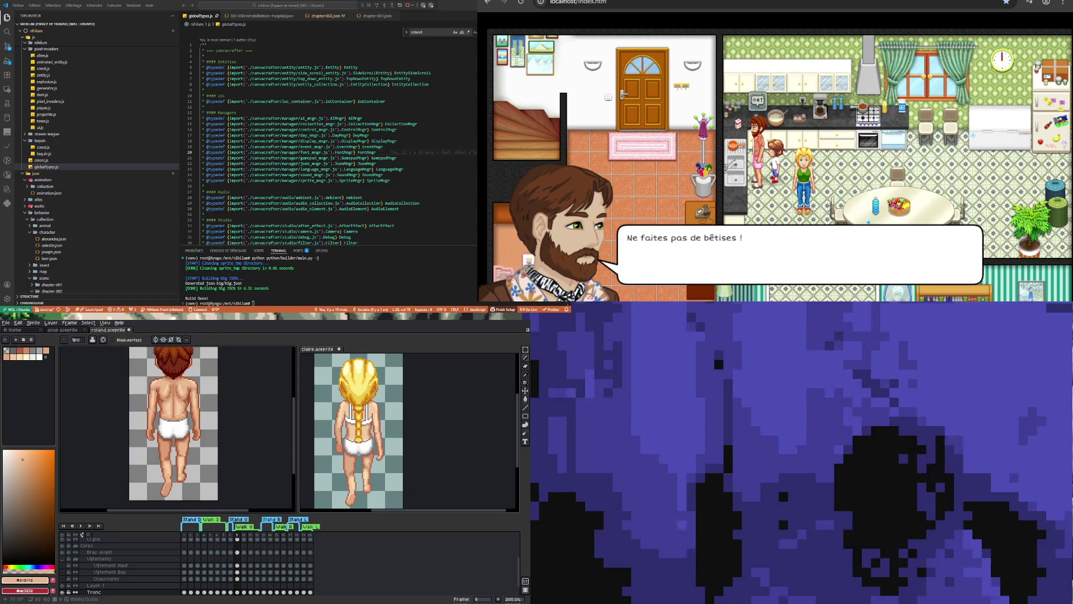
scroll(208, 451, down, 1)
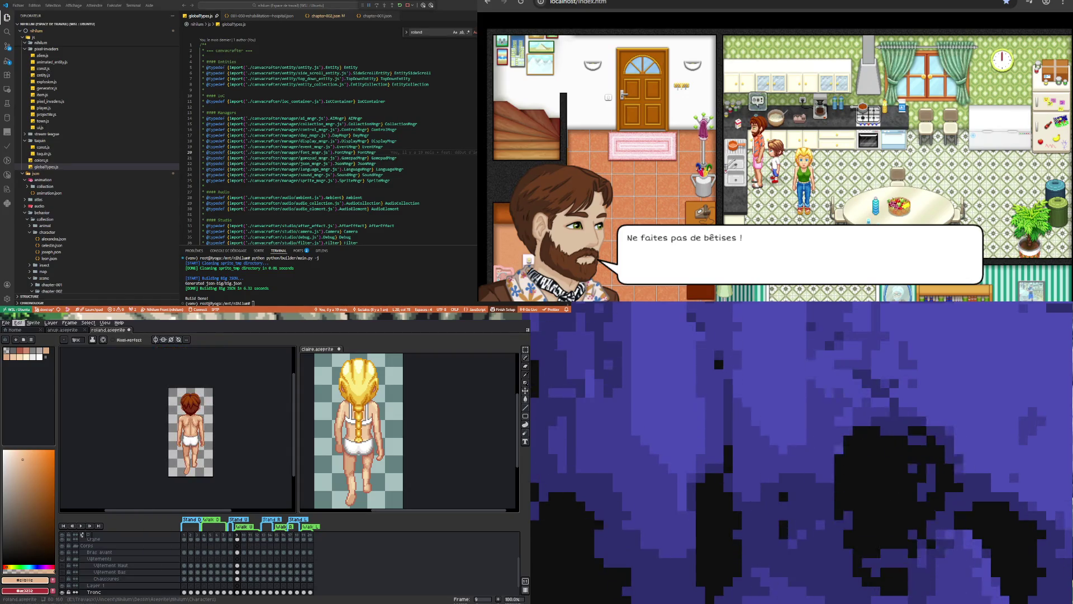
Save roland.aseprite and move both Claire's and Roland's sprites to frame 10.
click(7, 323)
click(14, 354)
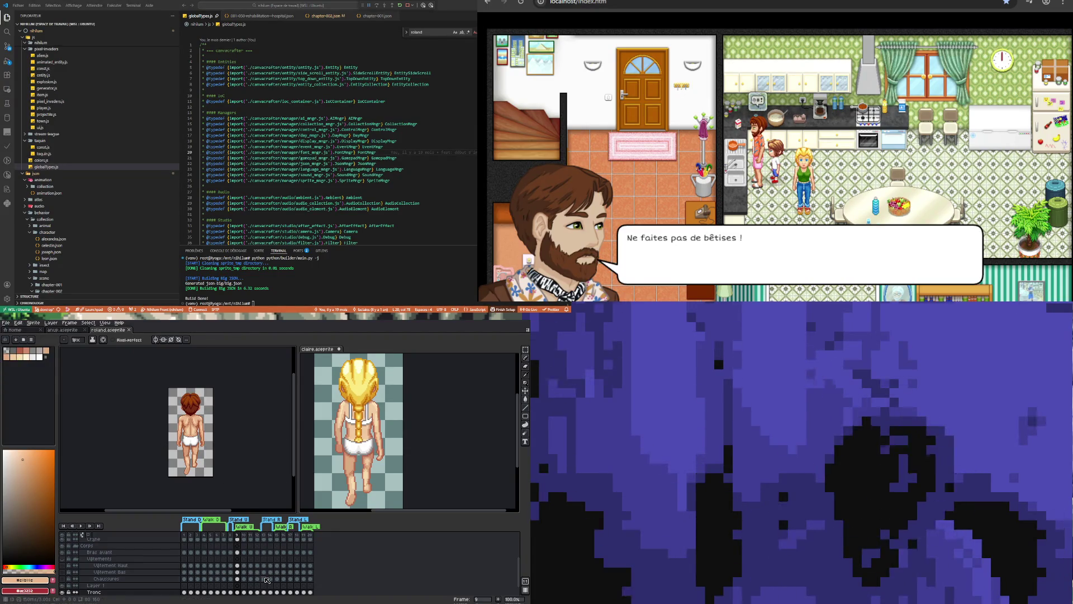
click(456, 435)
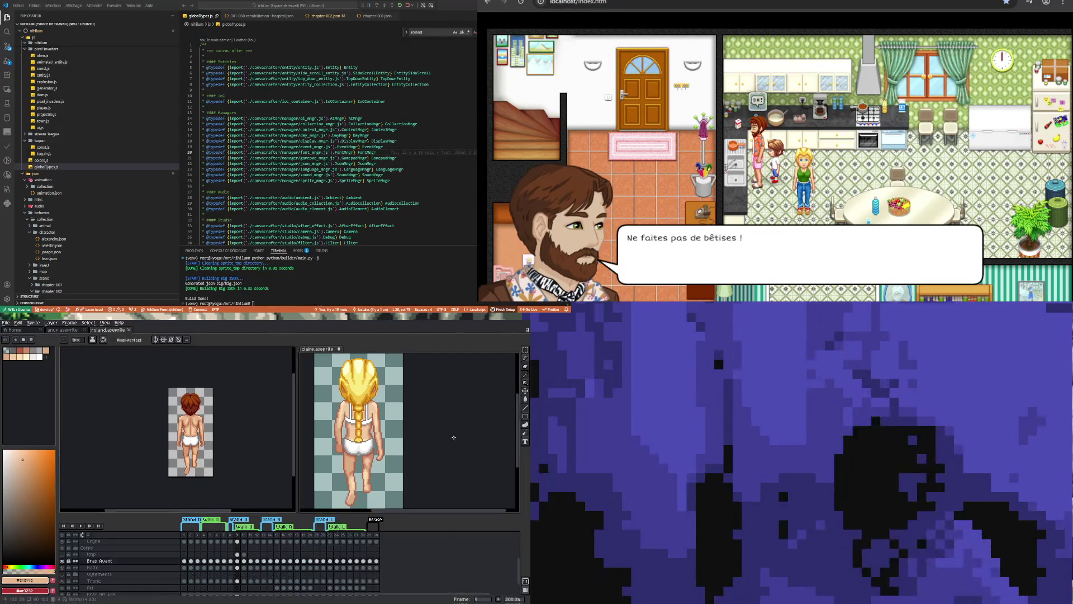
click(245, 560)
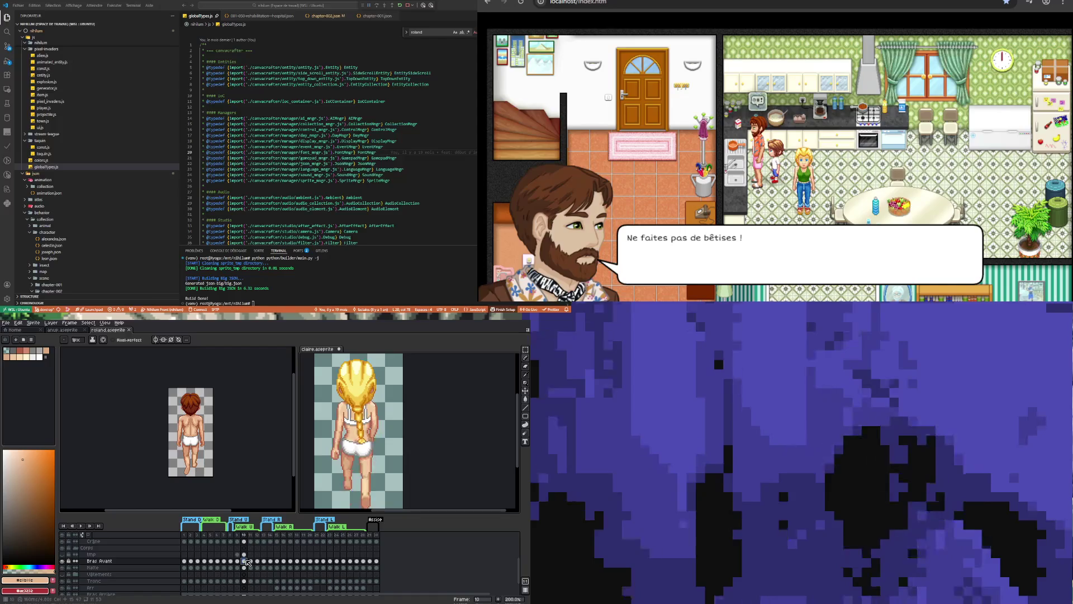
click(232, 471)
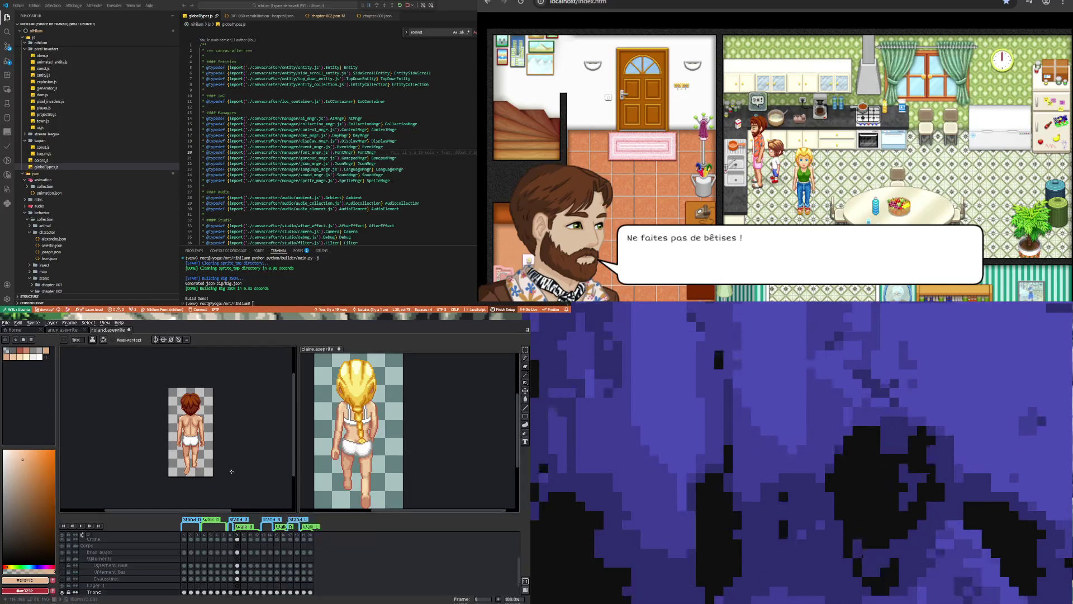
click(245, 552)
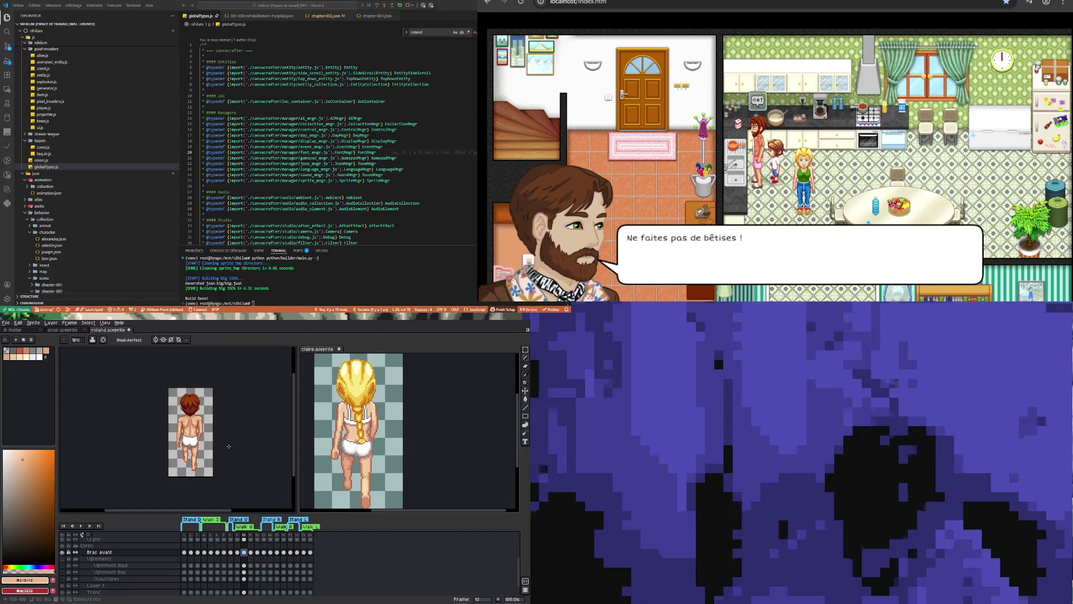
Compare Roland's frames 9, 11 and 10 against the reference pose.
scroll(195, 449, up, 1)
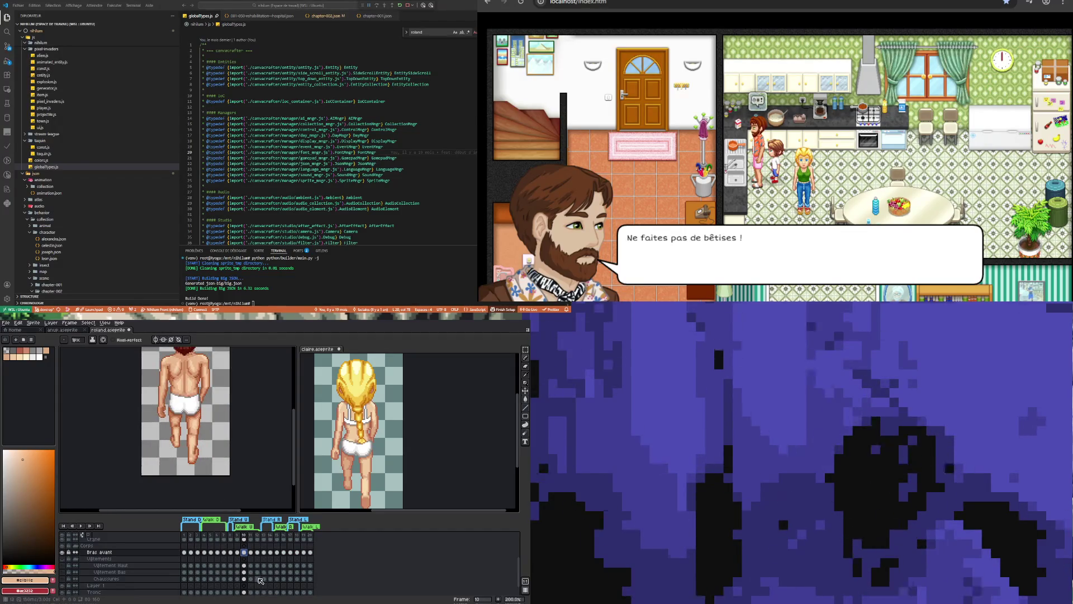
scroll(257, 584, down, 1)
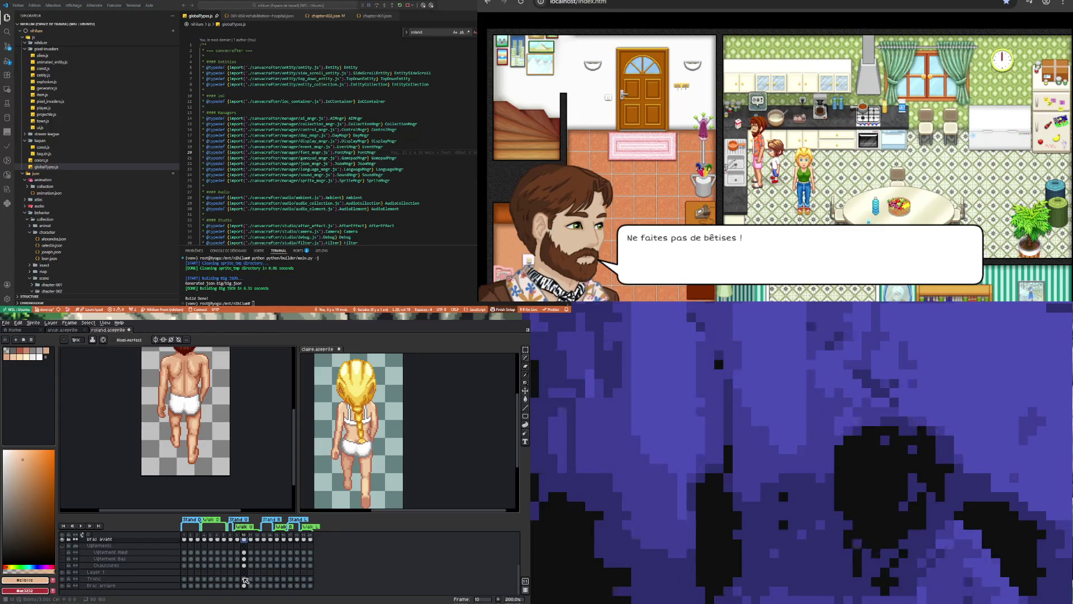
click(238, 579)
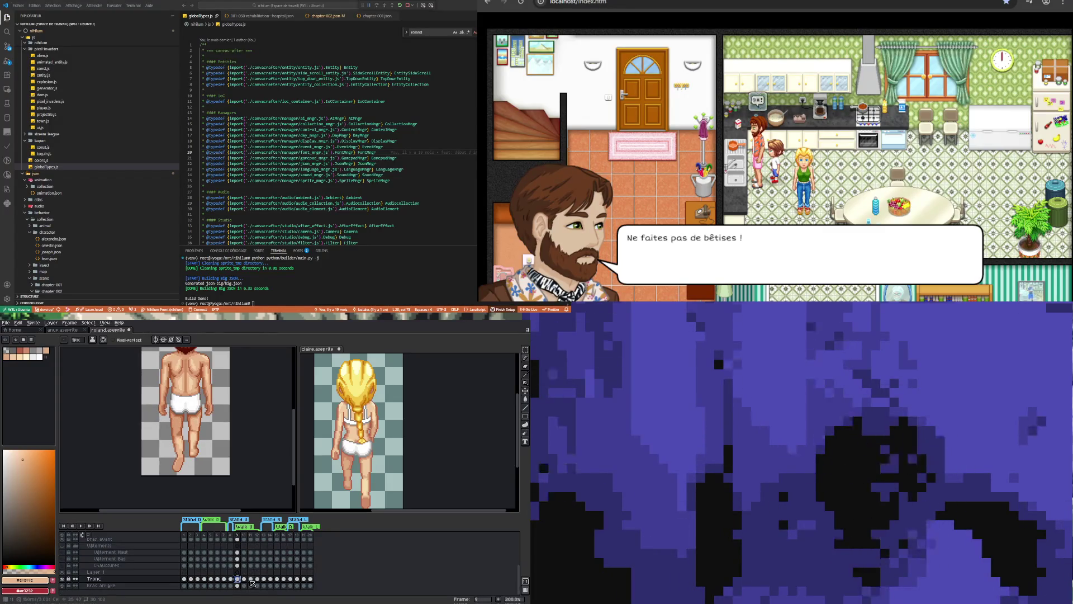
click(251, 580)
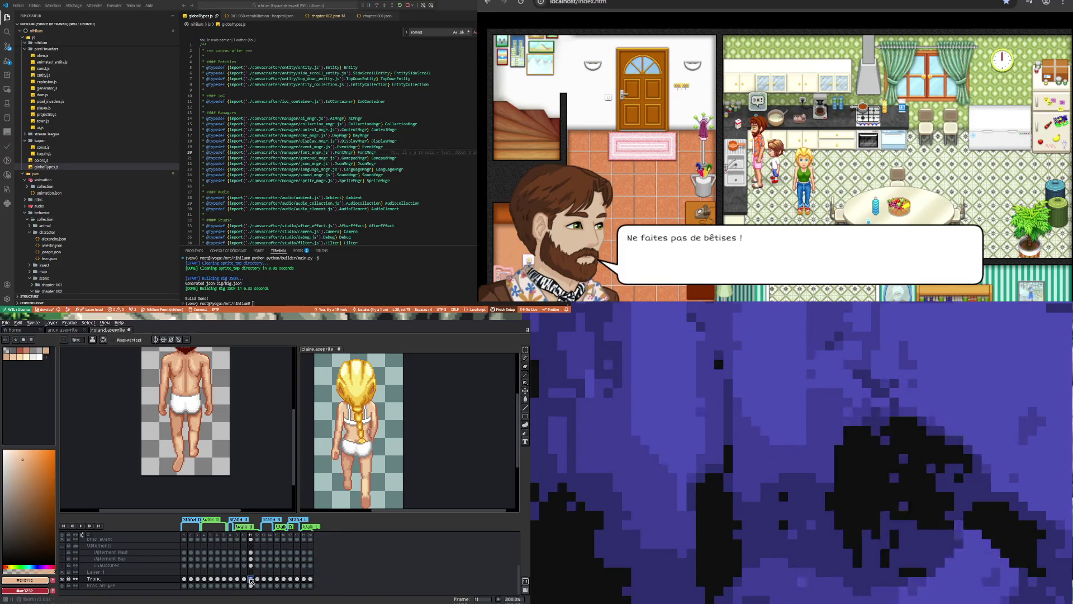
click(244, 579)
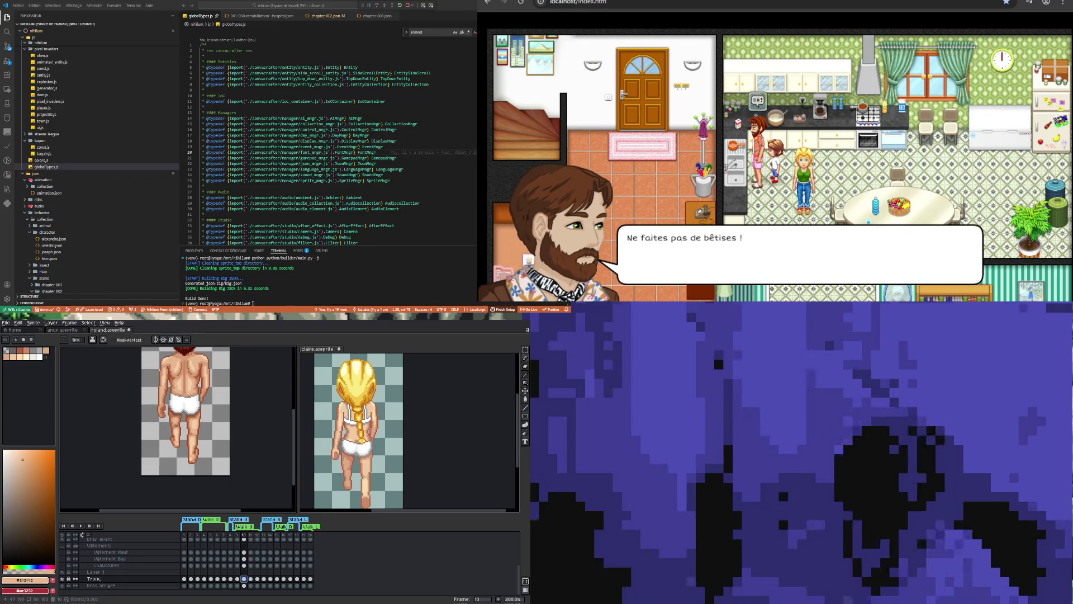
scroll(184, 445, down, 1)
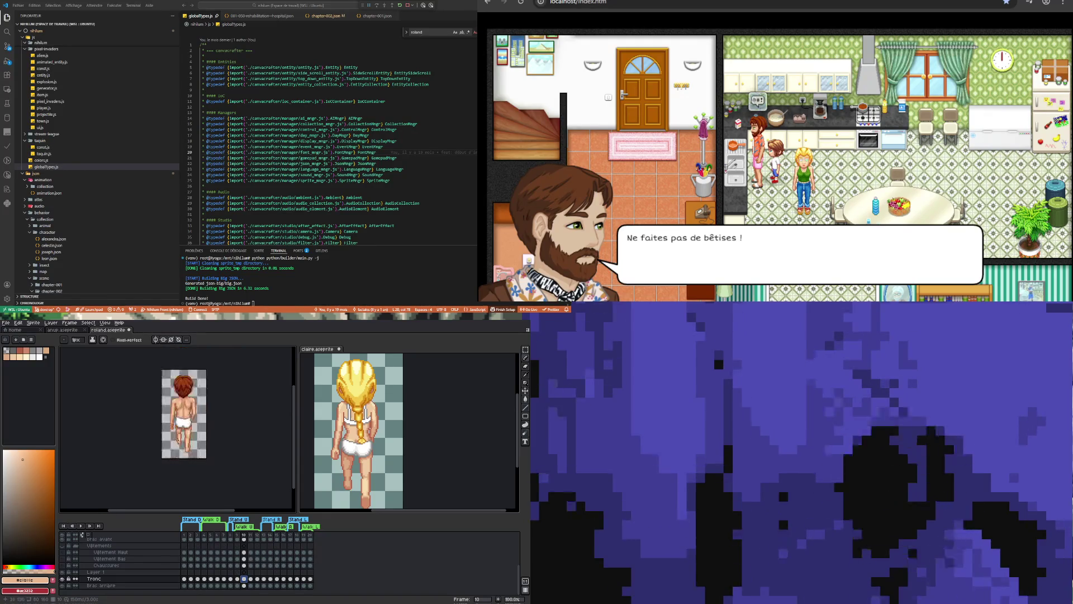
scroll(181, 447, up, 1)
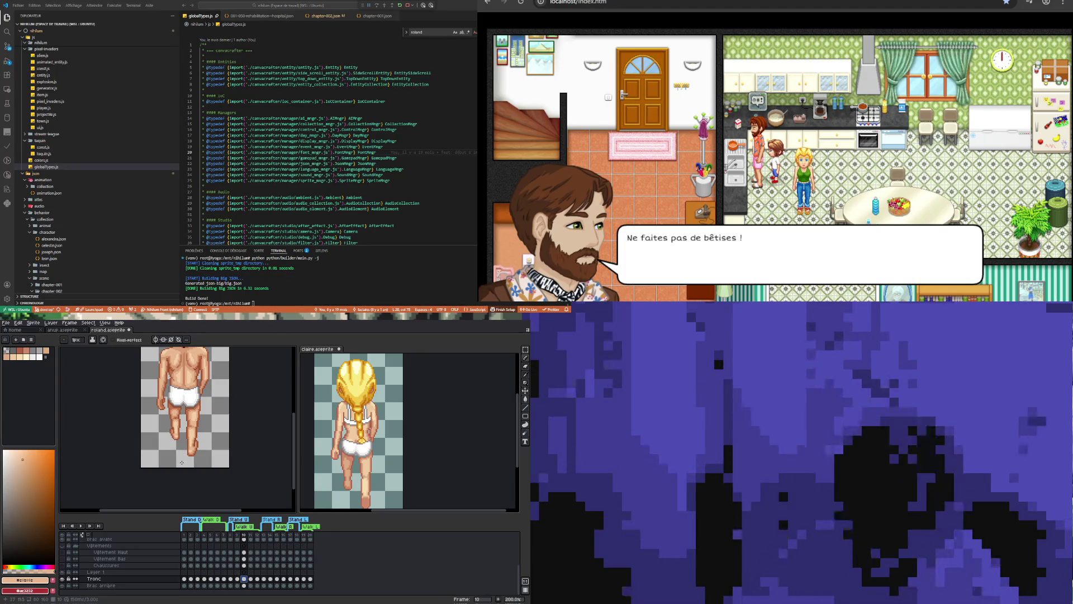
scroll(176, 441, up, 1)
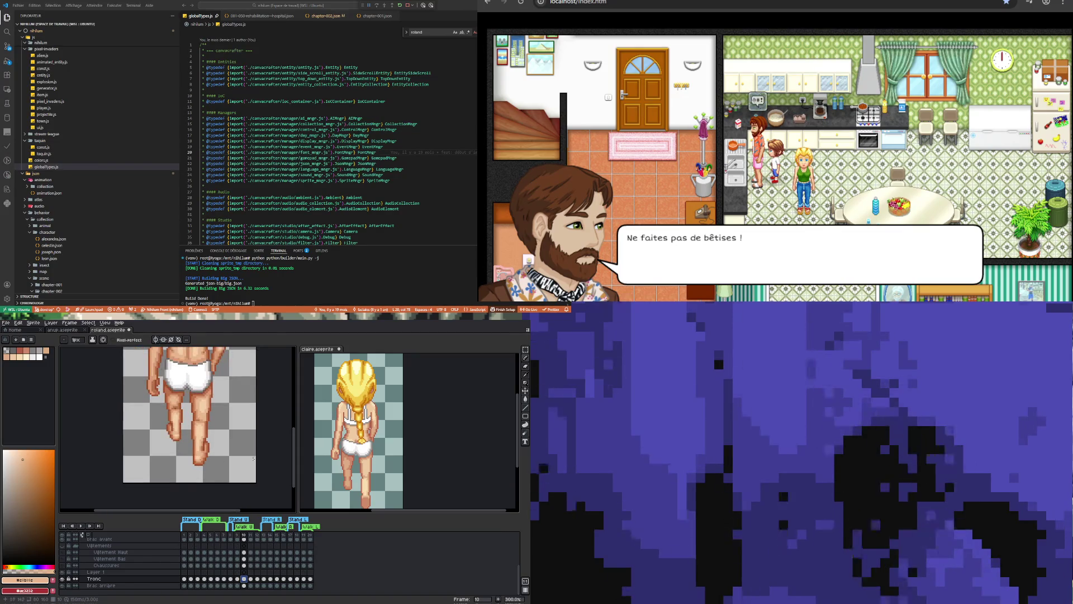
Outline and copy Claire's foot, returning to roland.aseprite.
click(332, 476)
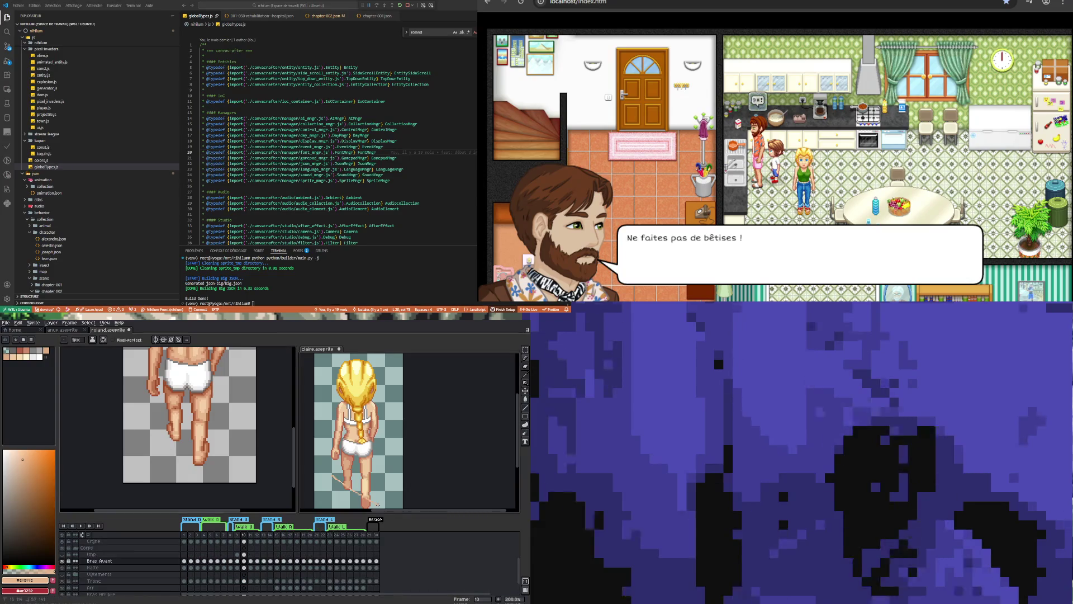
drag(390, 491, 390, 490)
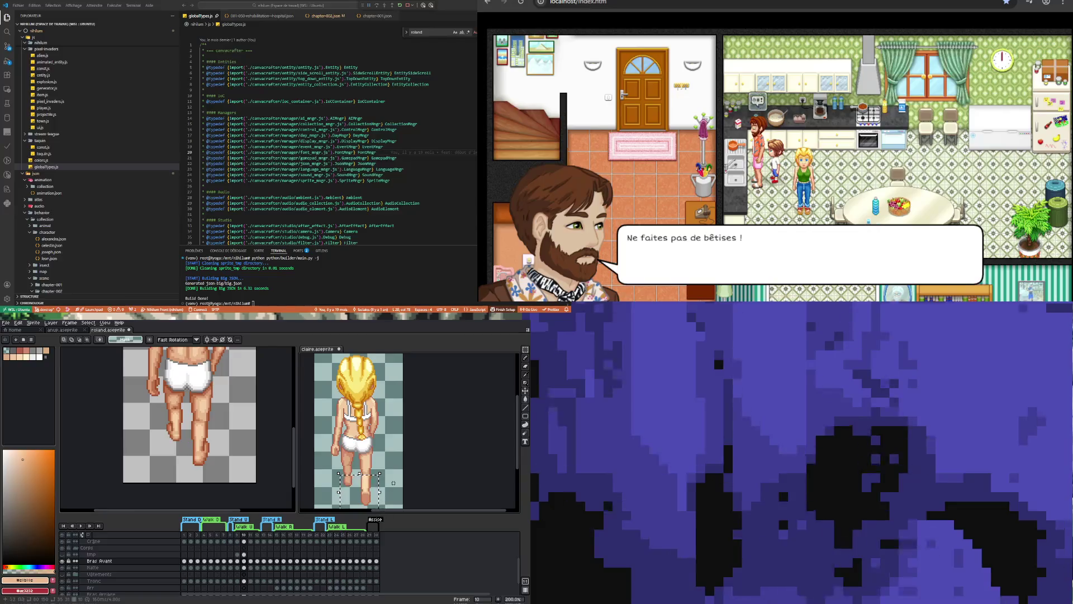
key(ctrl+z)
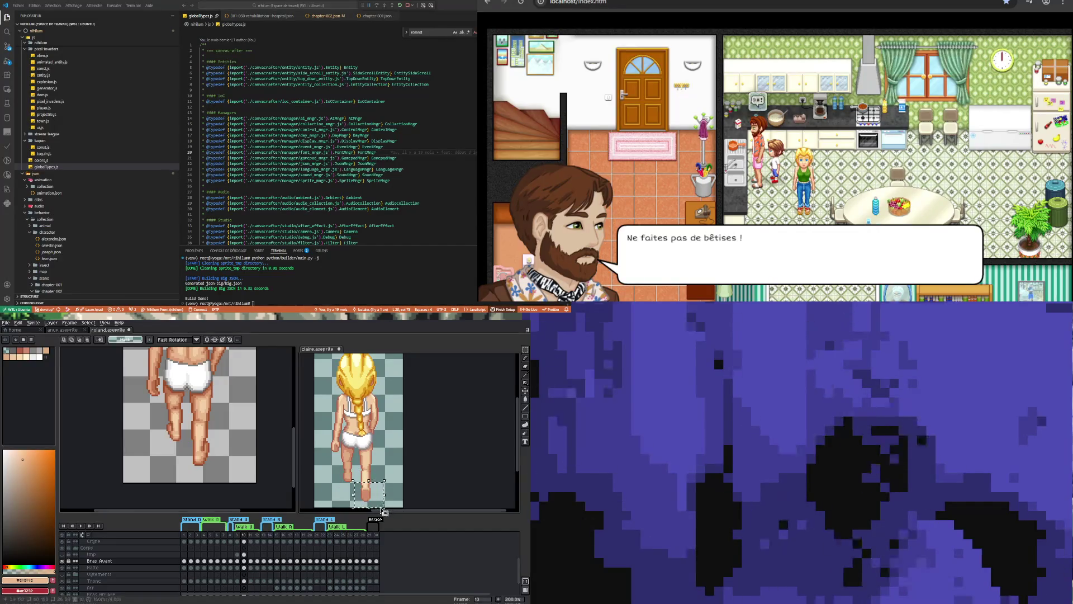
key(ctrl+z)
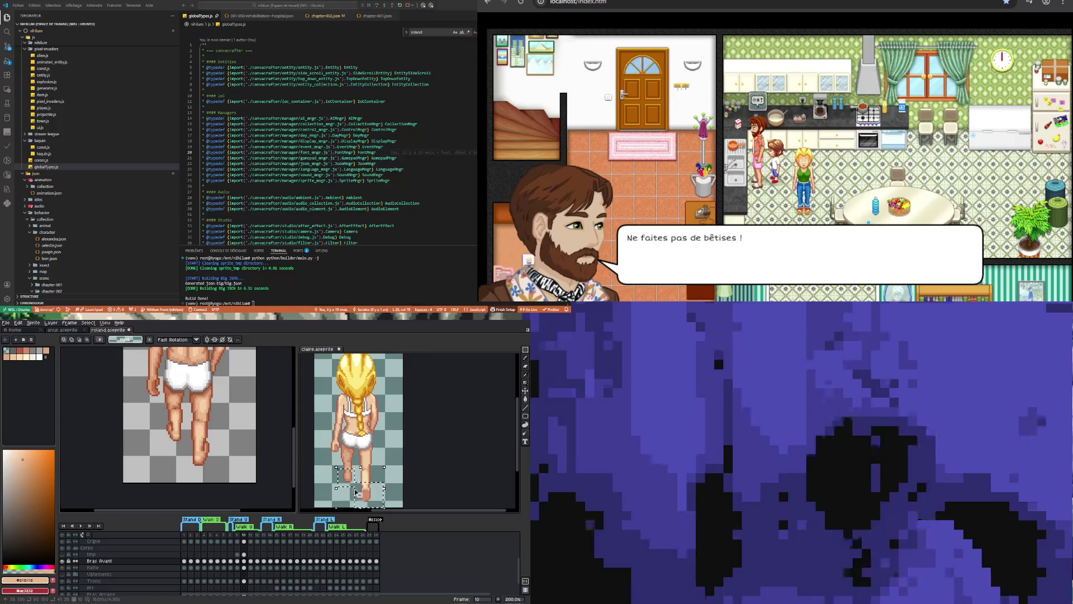
key(ctrl+Tab)
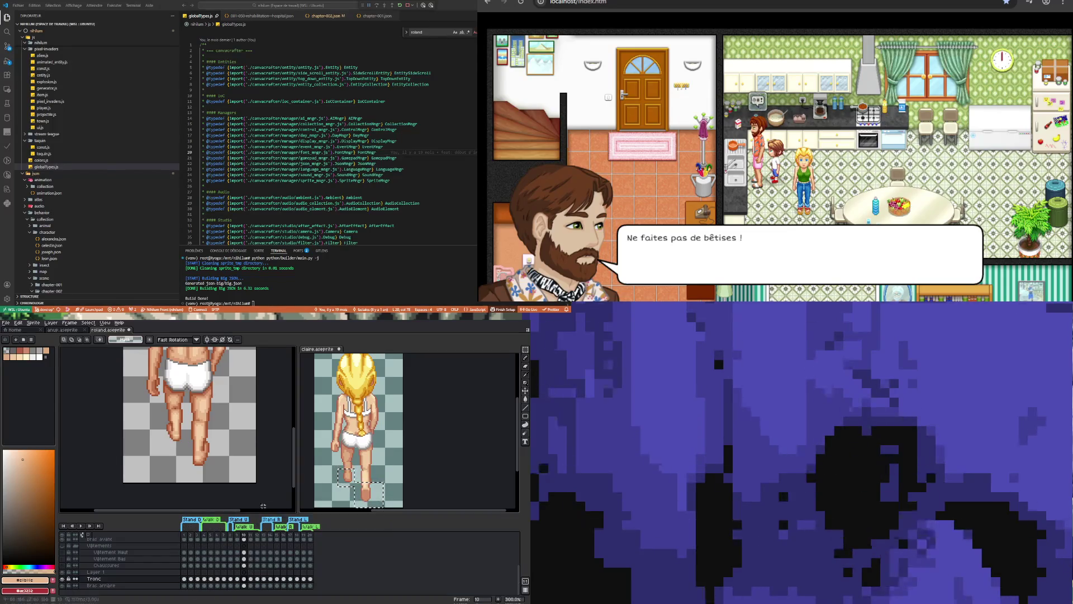
Paste Claire's foot onto Roland's frame and drop it under his leg.
key(ctrl+v)
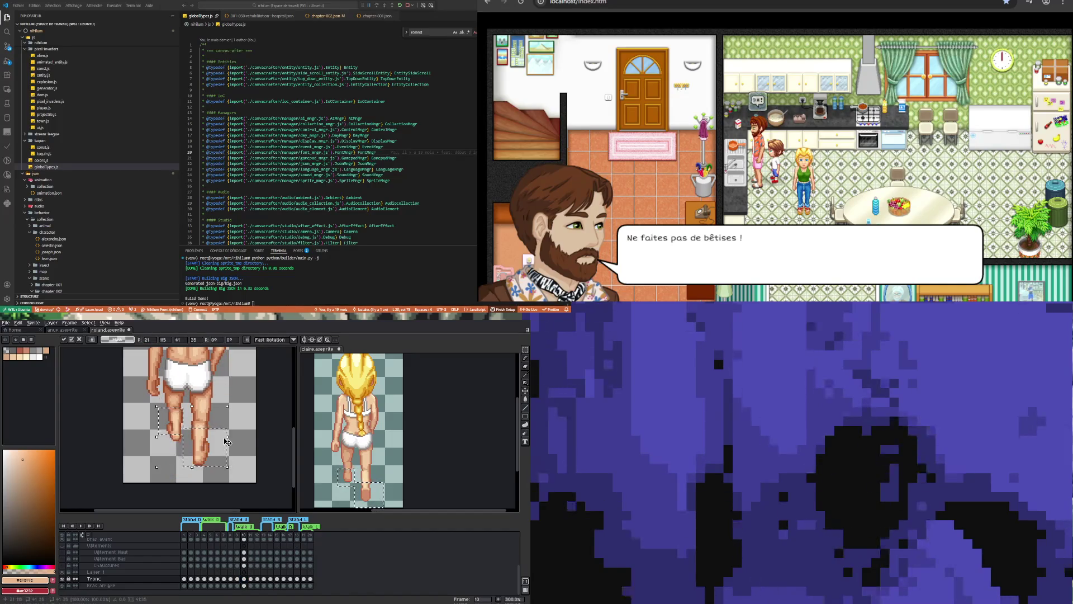
drag(226, 442, 276, 455)
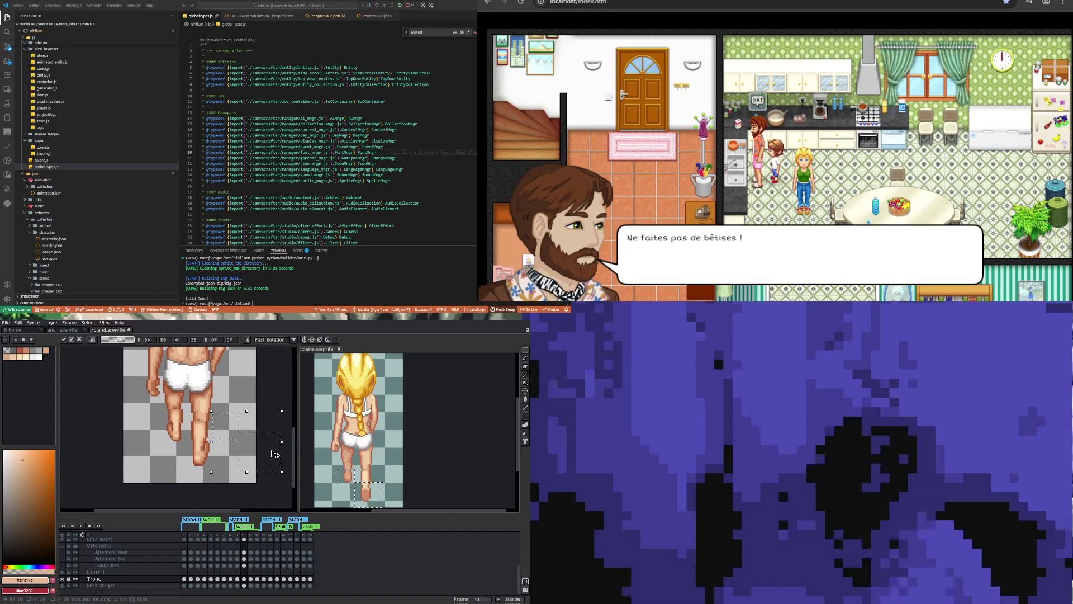
key(Return)
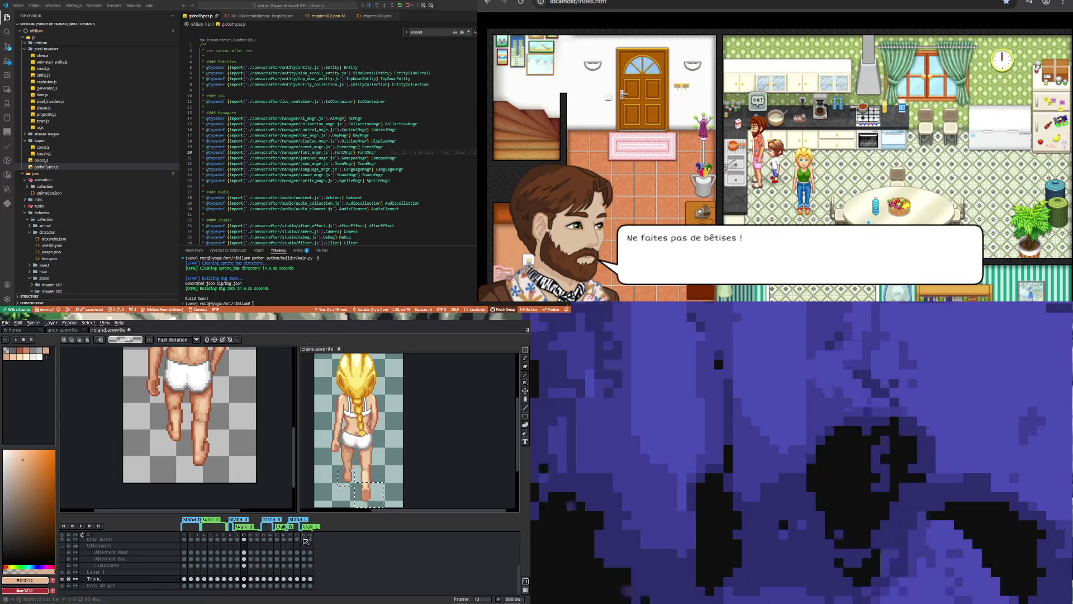
Marquee Claire's feet on the frame-10 Tronc cel and paste them under Roland's legs.
click(336, 498)
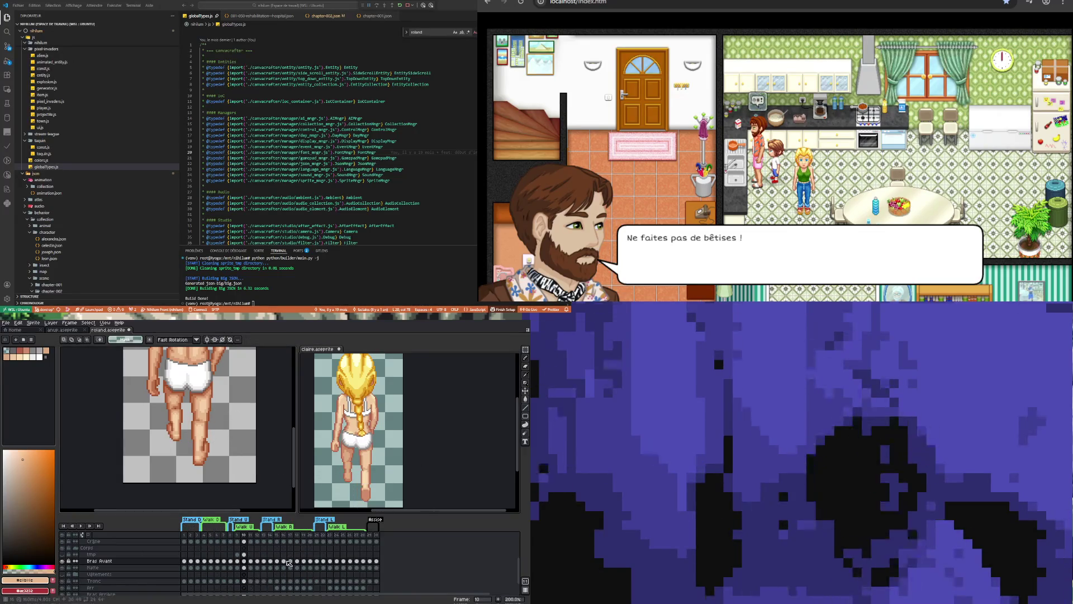
scroll(289, 563, down, 2)
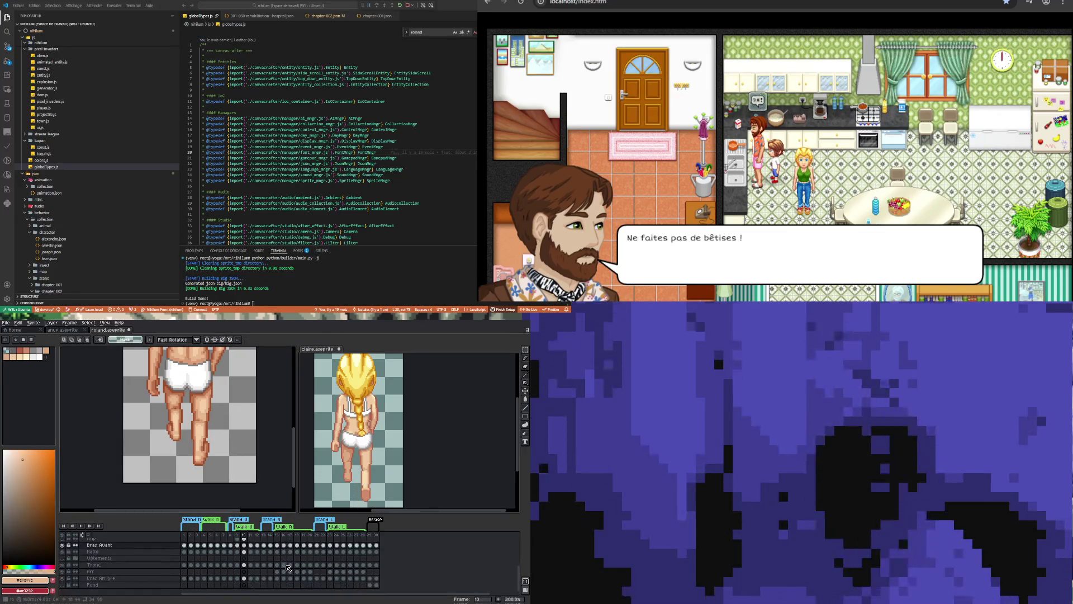
click(245, 564)
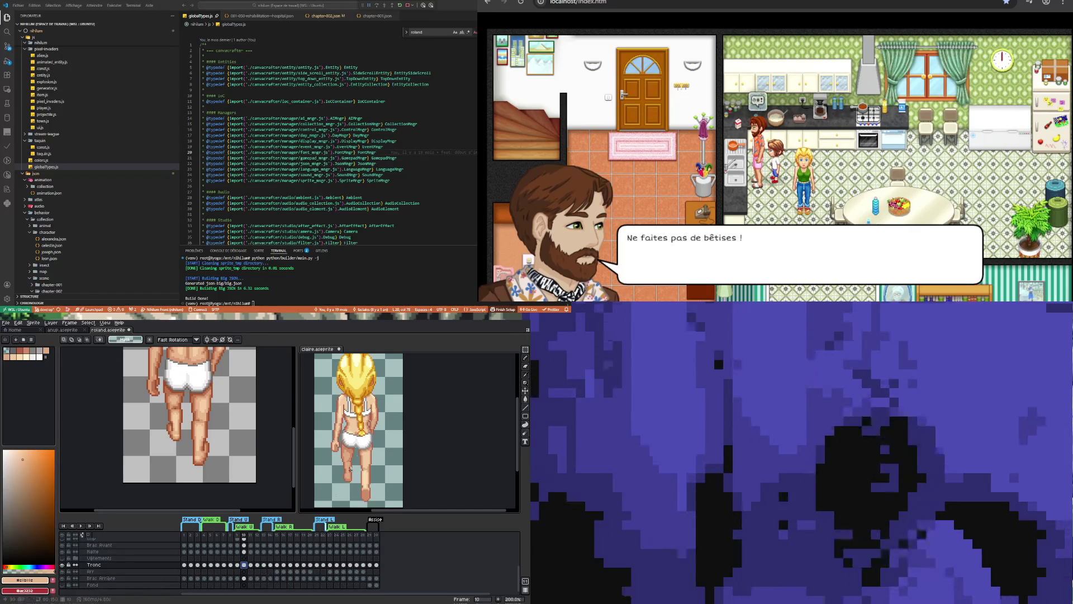
drag(353, 485, 375, 506)
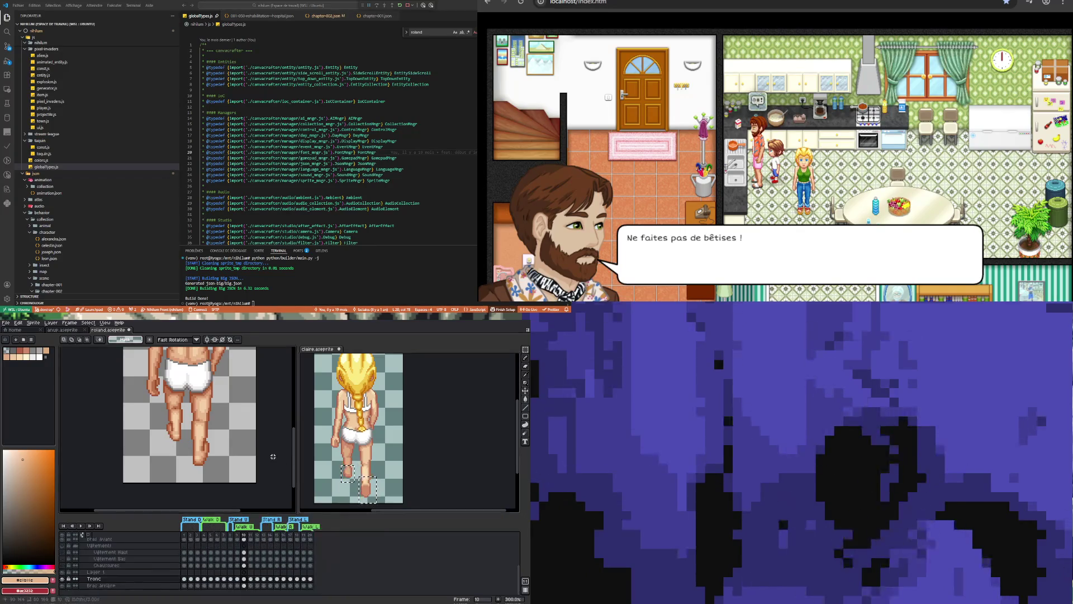
key(ctrl+v)
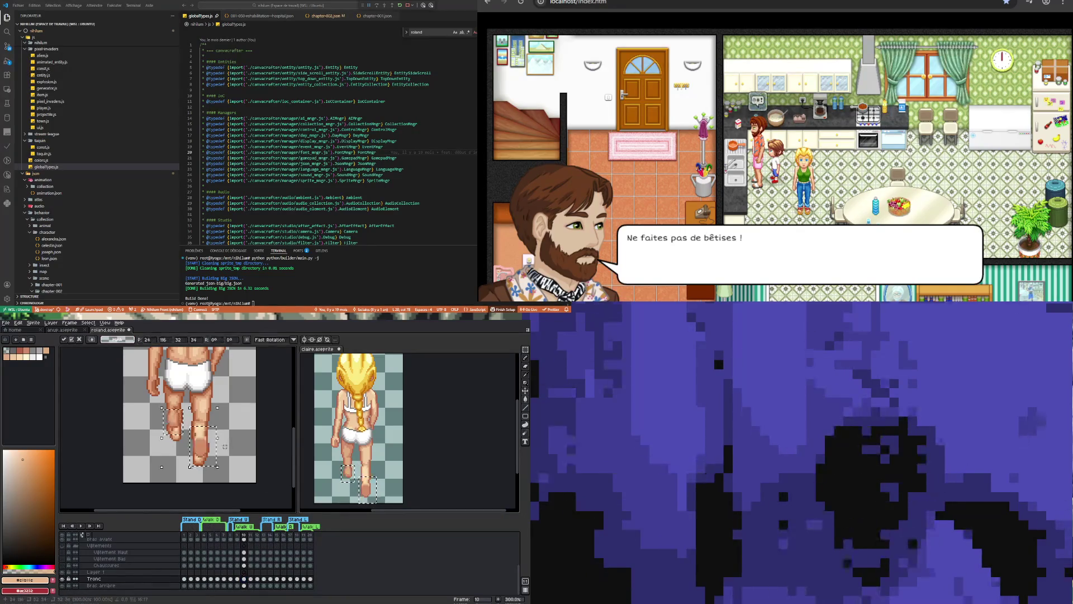
mouse_move(206, 445)
mouse_down()
mouse_move(202, 469)
mouse_move(233, 463)
mouse_move(192, 470)
mouse_move(178, 484)
mouse_move(199, 468)
mouse_up()
click(191, 470)
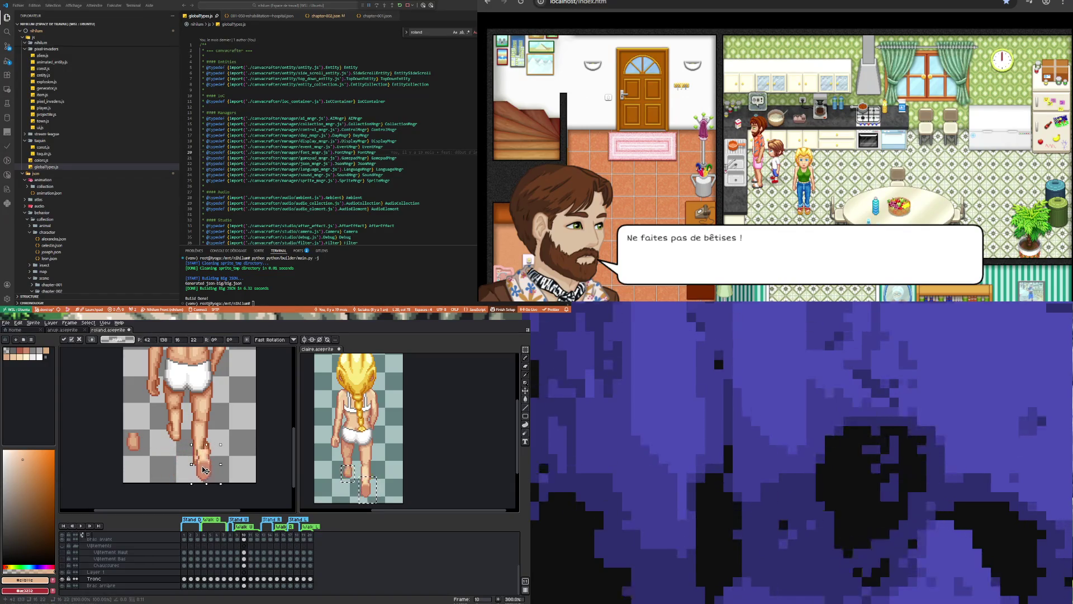
Nudge the right foot about three pixels lower and one pixel left, then commit.
drag(202, 459, 203, 462)
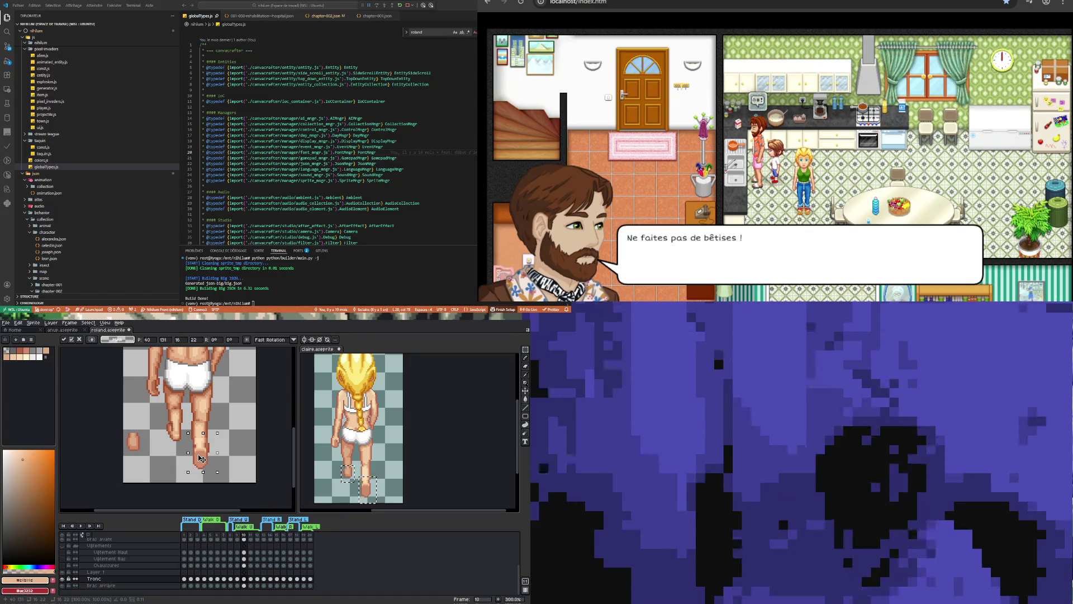
drag(202, 460, 201, 463)
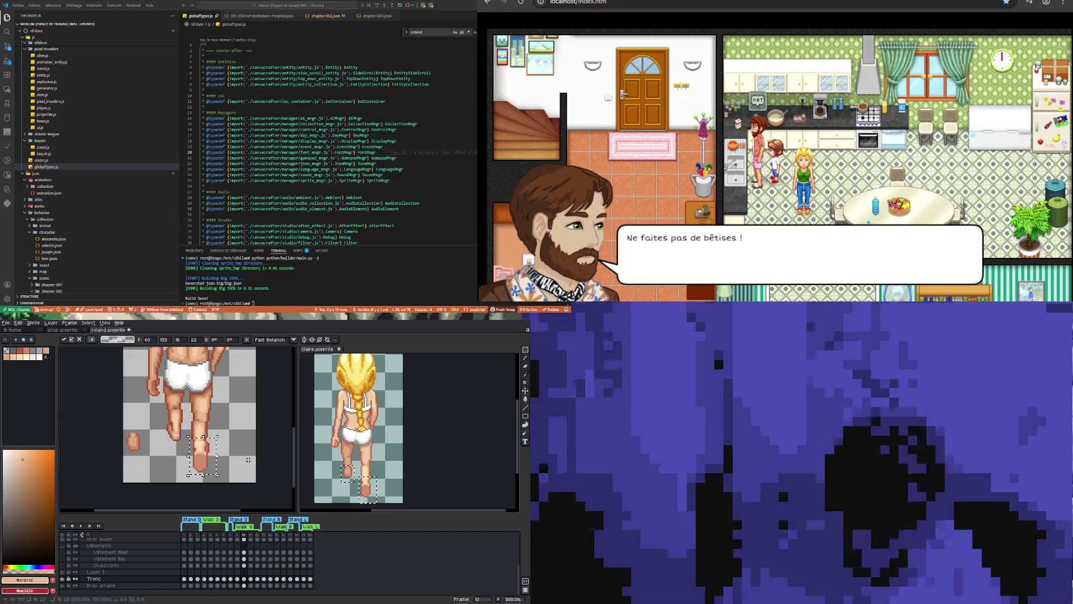
key(Down)
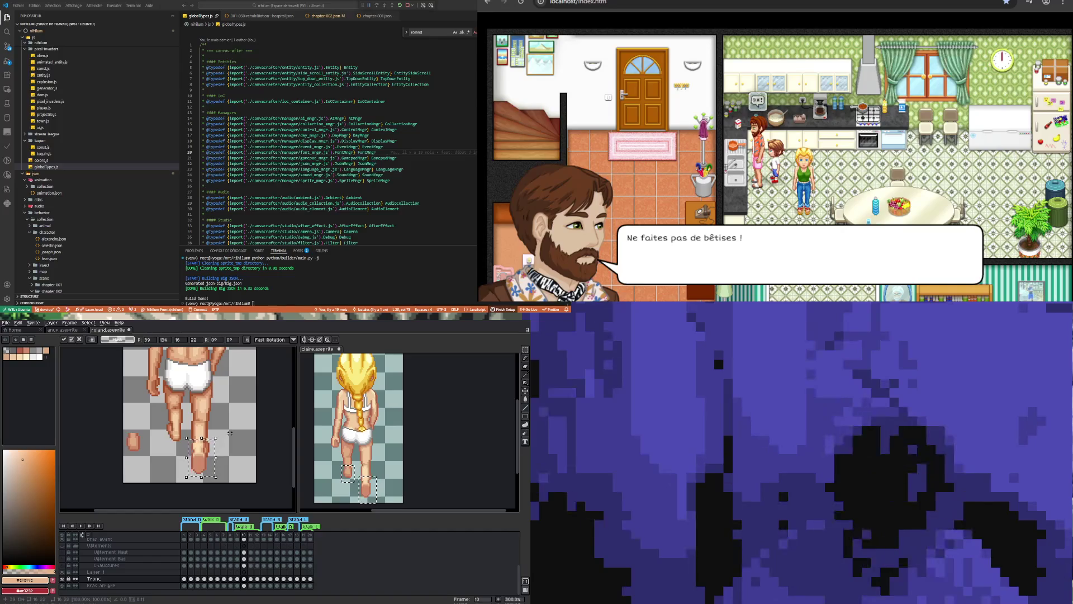
key(Left)
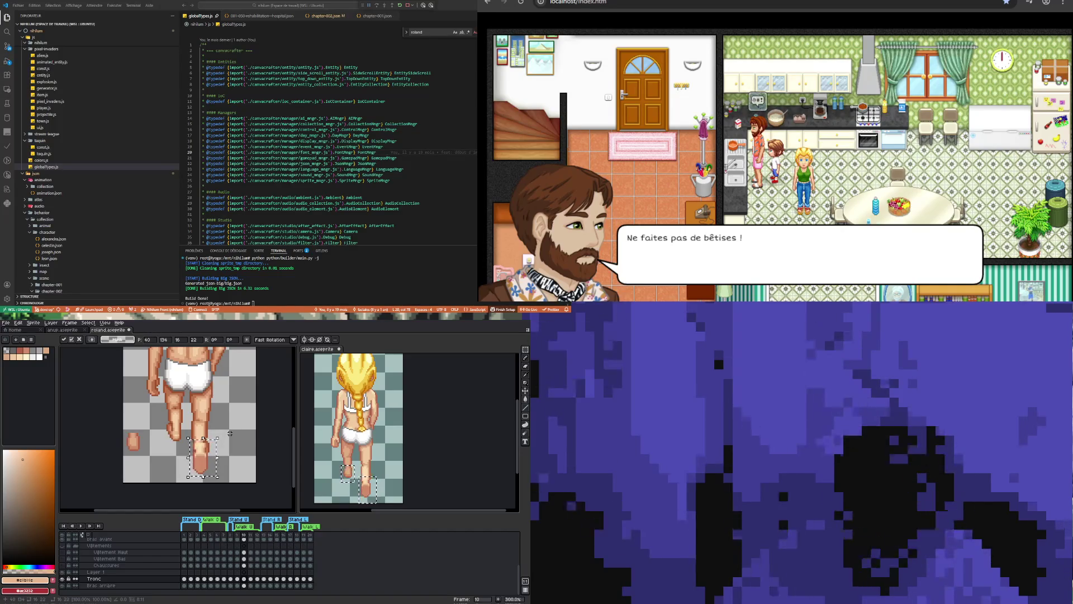
click(229, 434)
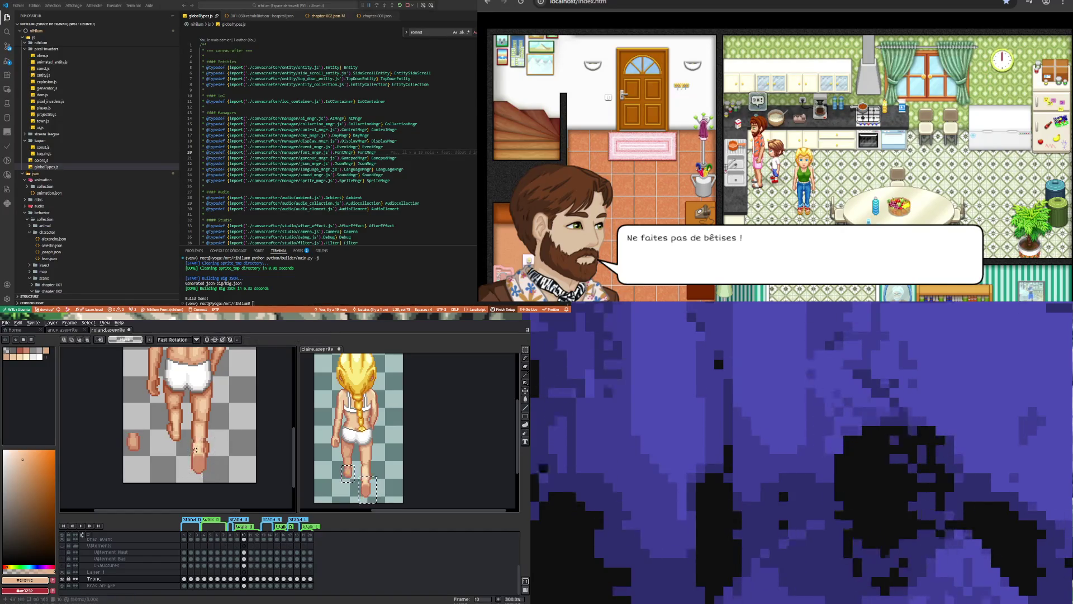
scroll(224, 434, up, 2)
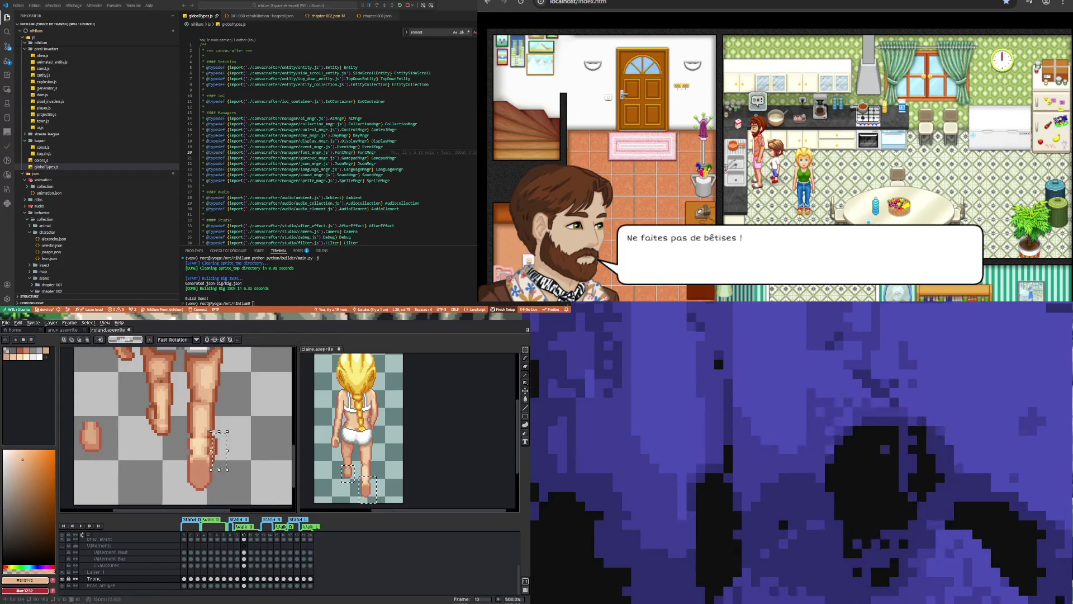
scroll(193, 434, up, 2)
key(i)
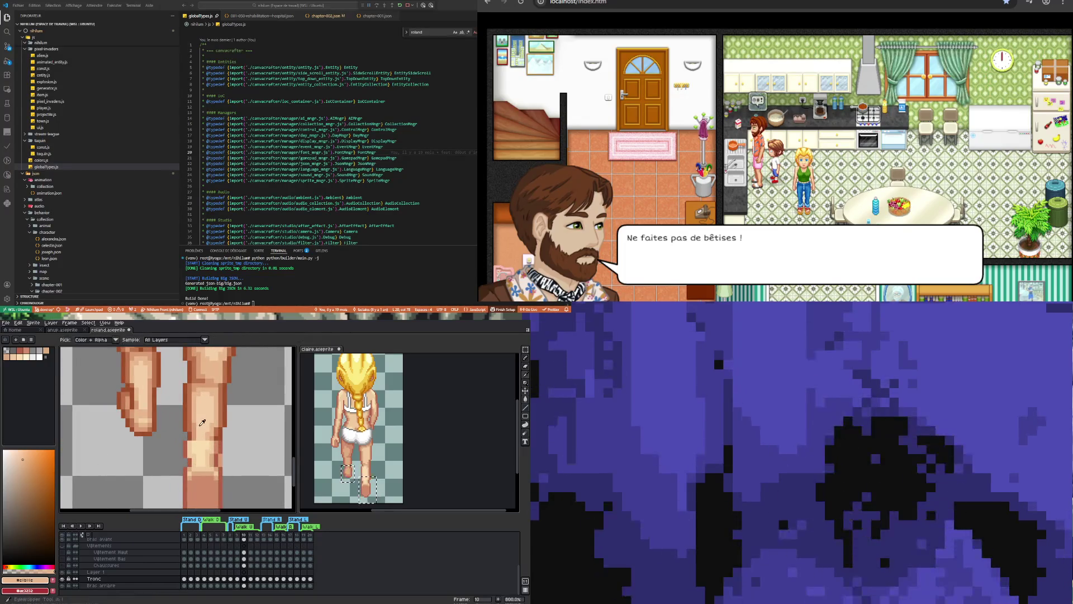
click(193, 433)
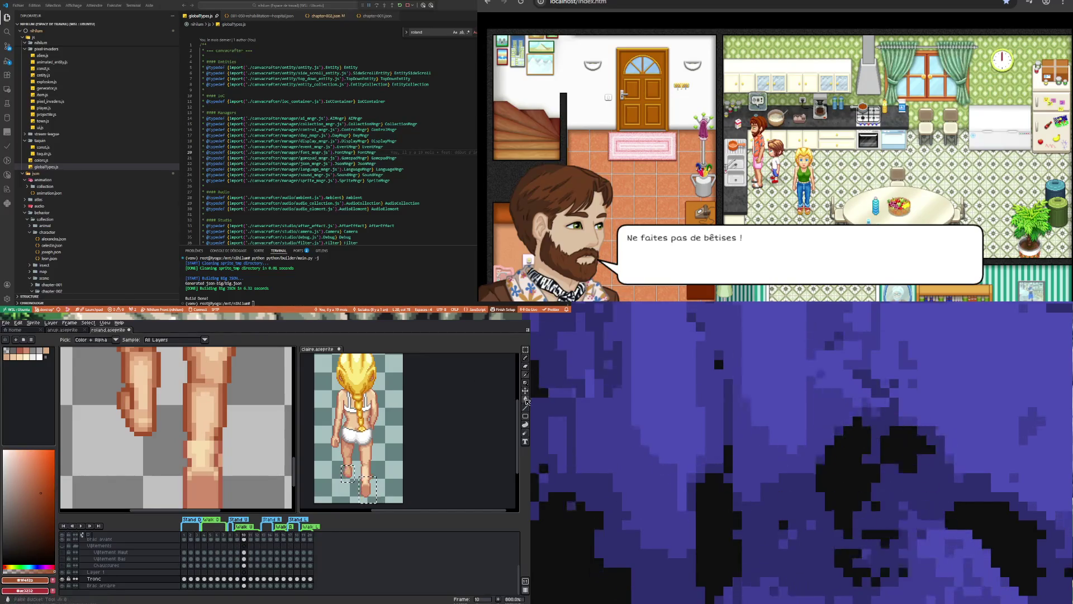
key(g)
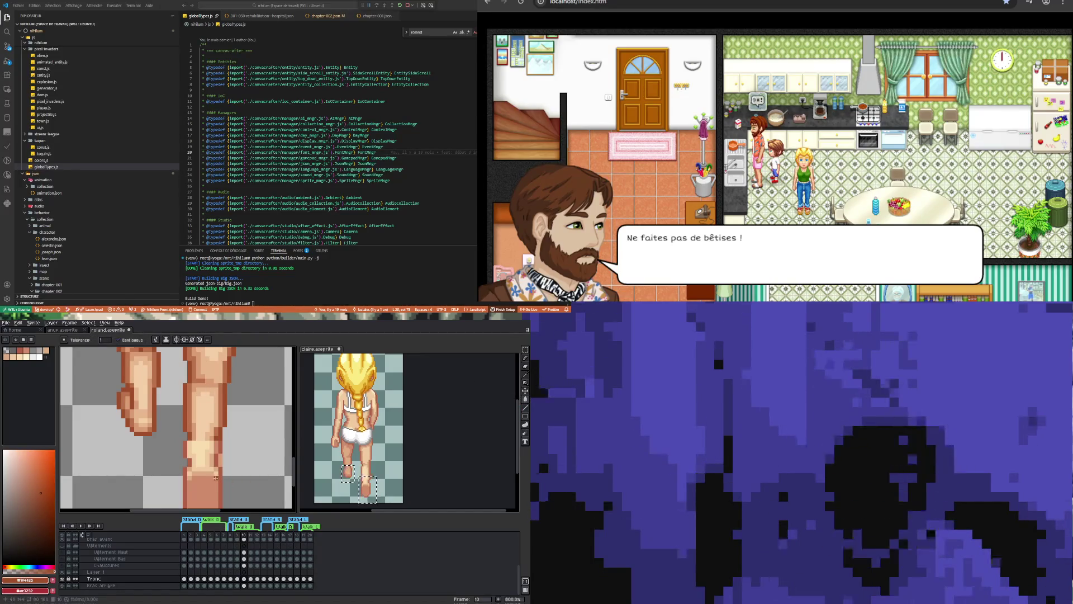
scroll(222, 476, down, 2)
scroll(221, 475, up, 2)
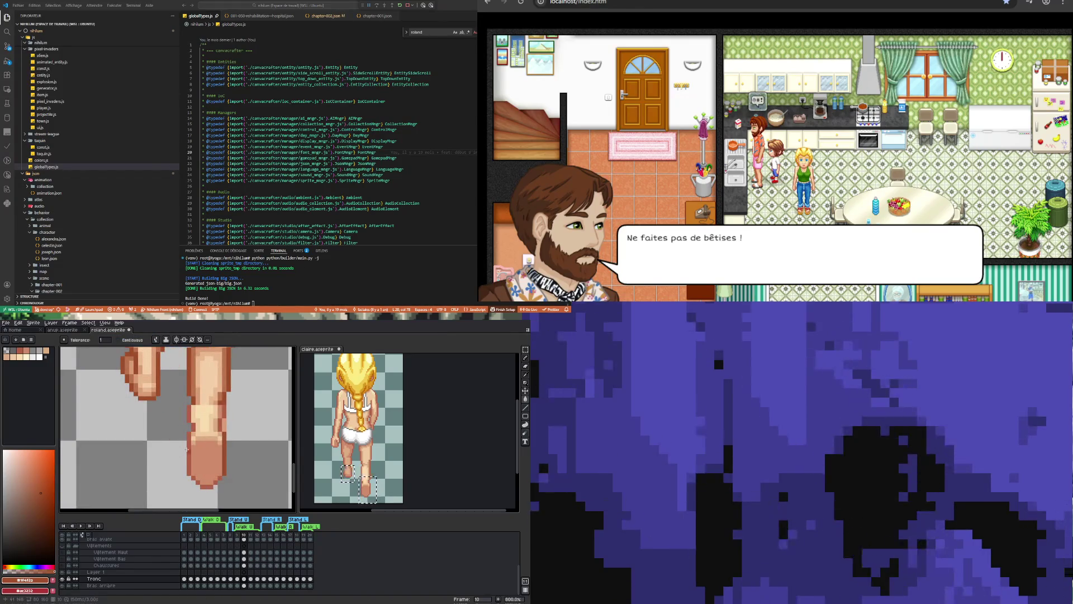
scroll(219, 407, up, 2)
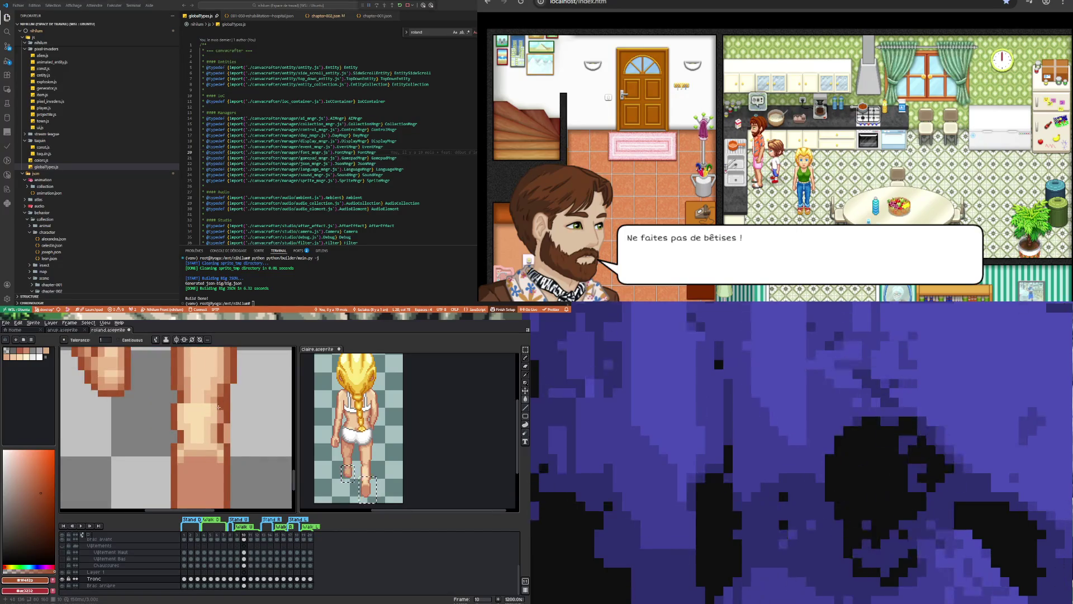
key(i)
scroll(217, 418, up, 1)
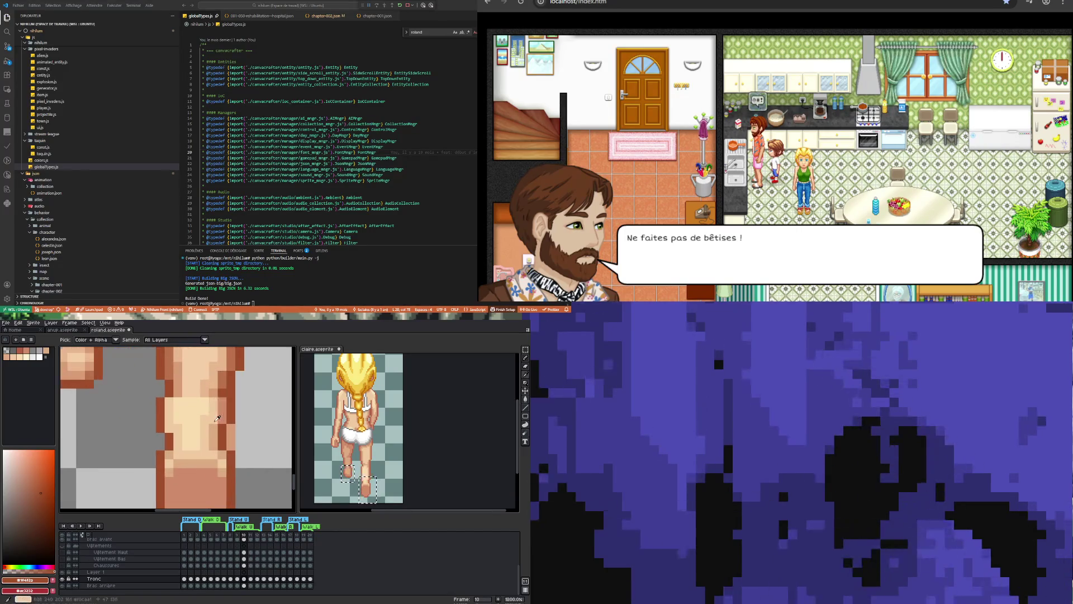
click(218, 419)
click(527, 398)
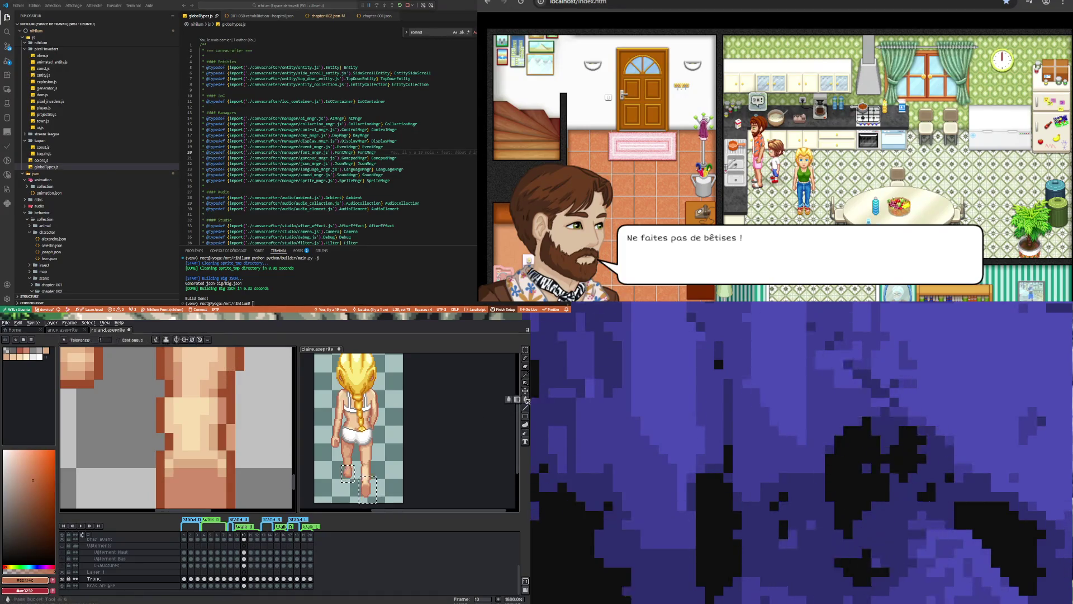
click(225, 415)
scroll(218, 430, down, 2)
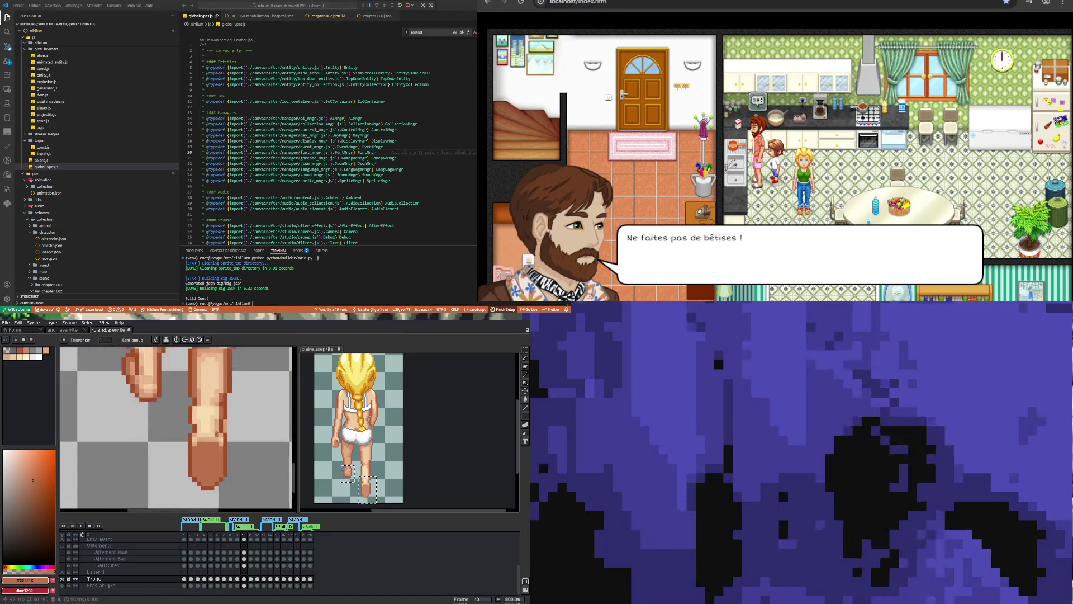
scroll(217, 434, up, 2)
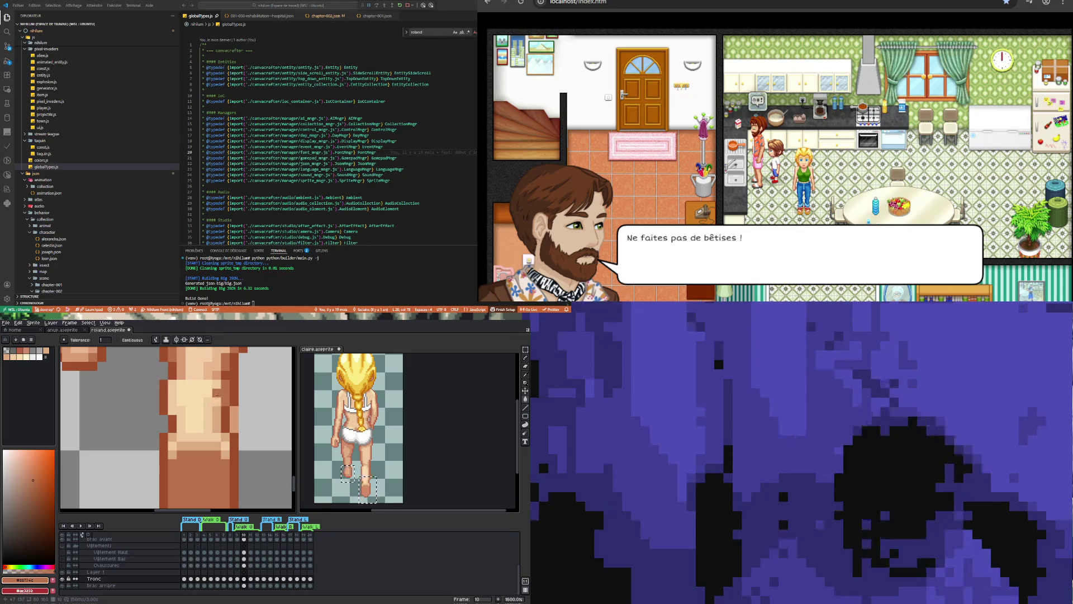
key(i)
click(221, 358)
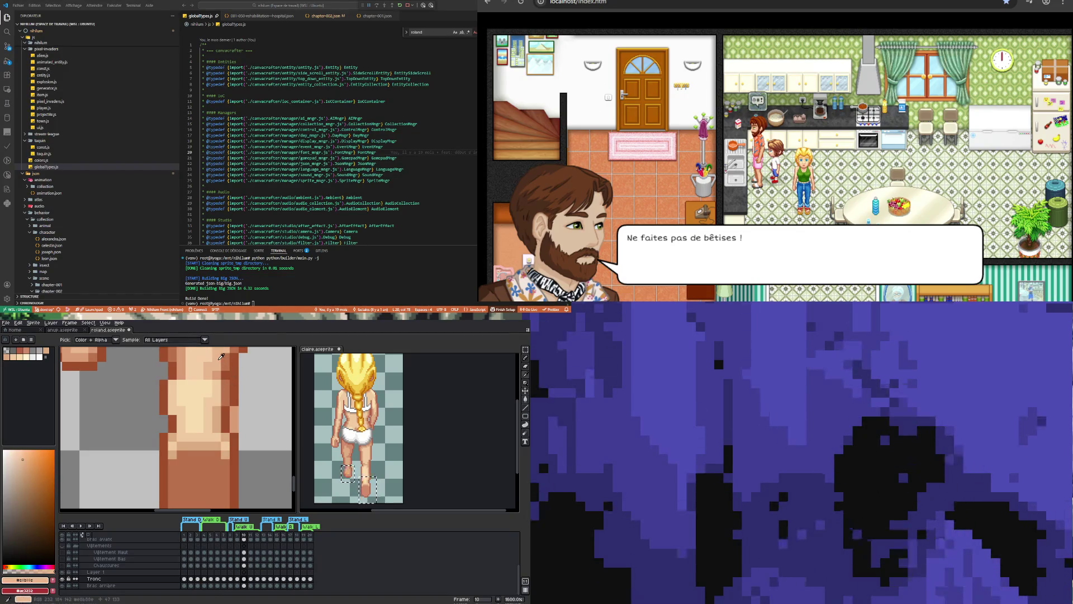
click(524, 400)
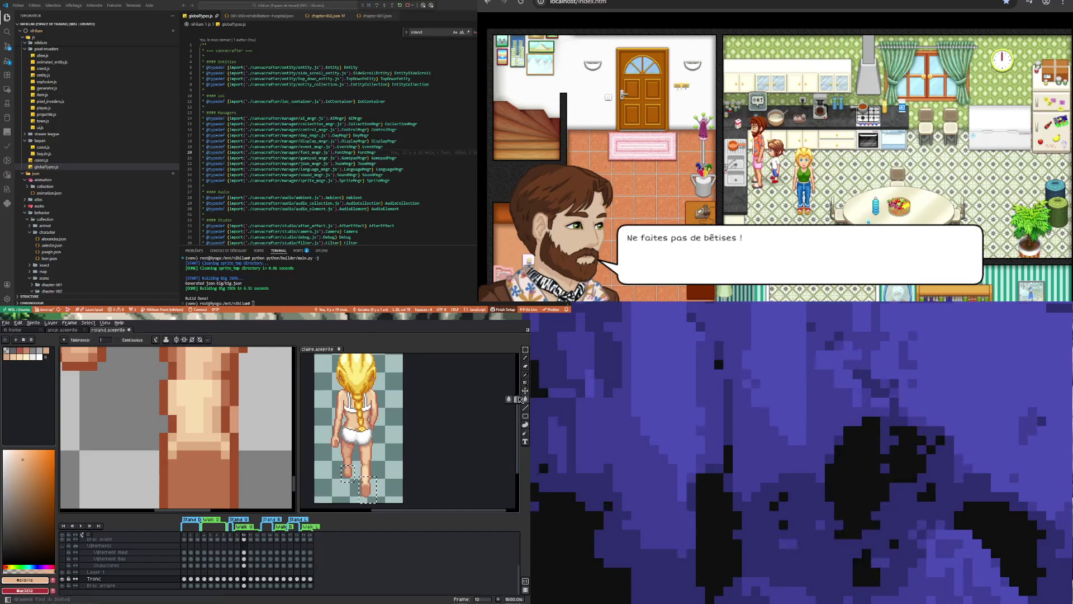
click(219, 413)
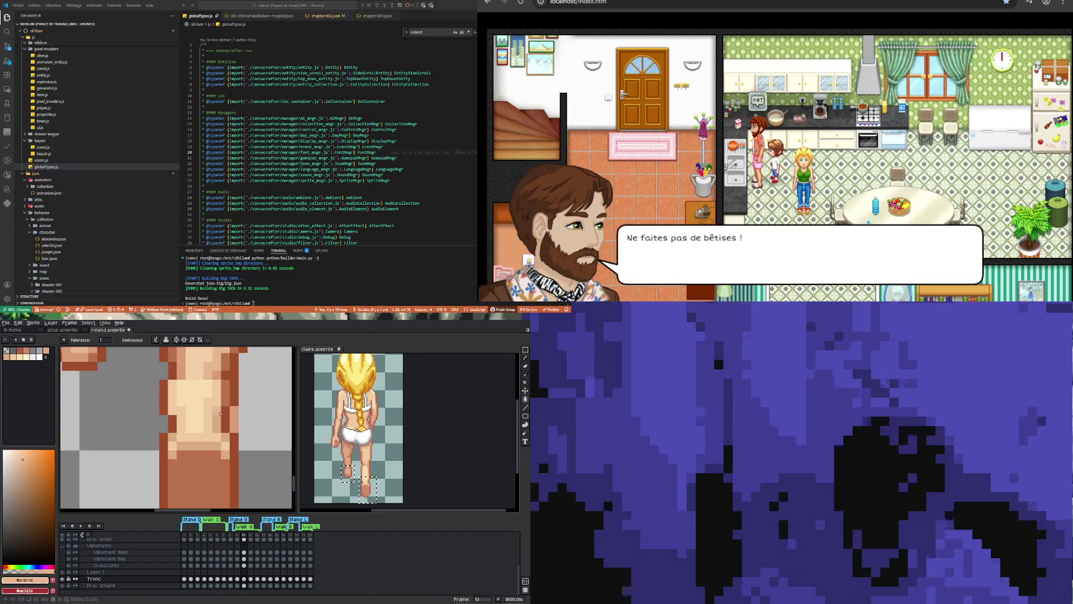
scroll(220, 414, down, 1)
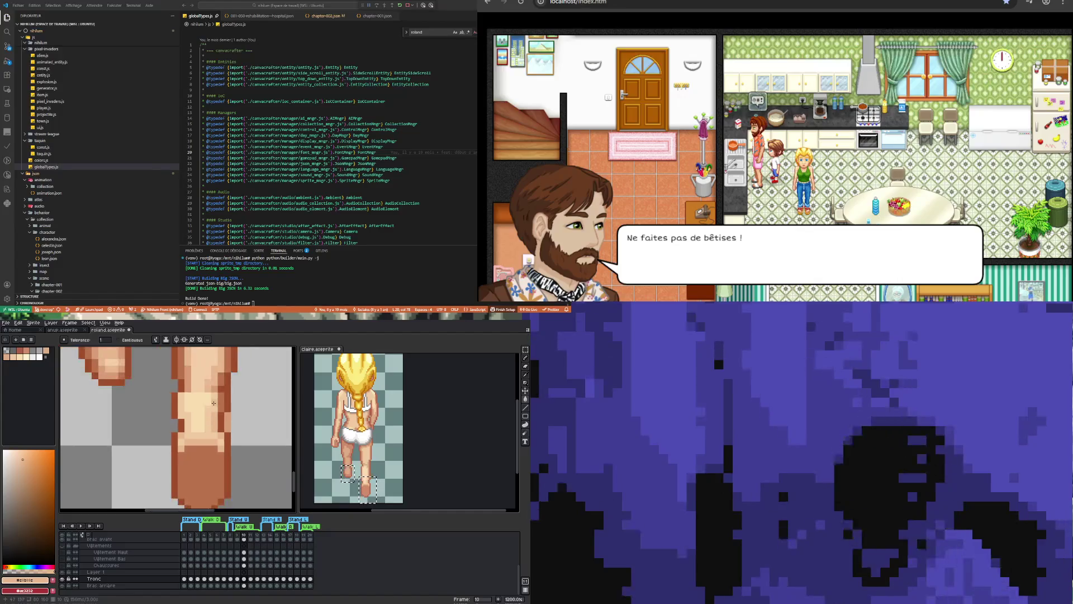
key(i)
click(203, 364)
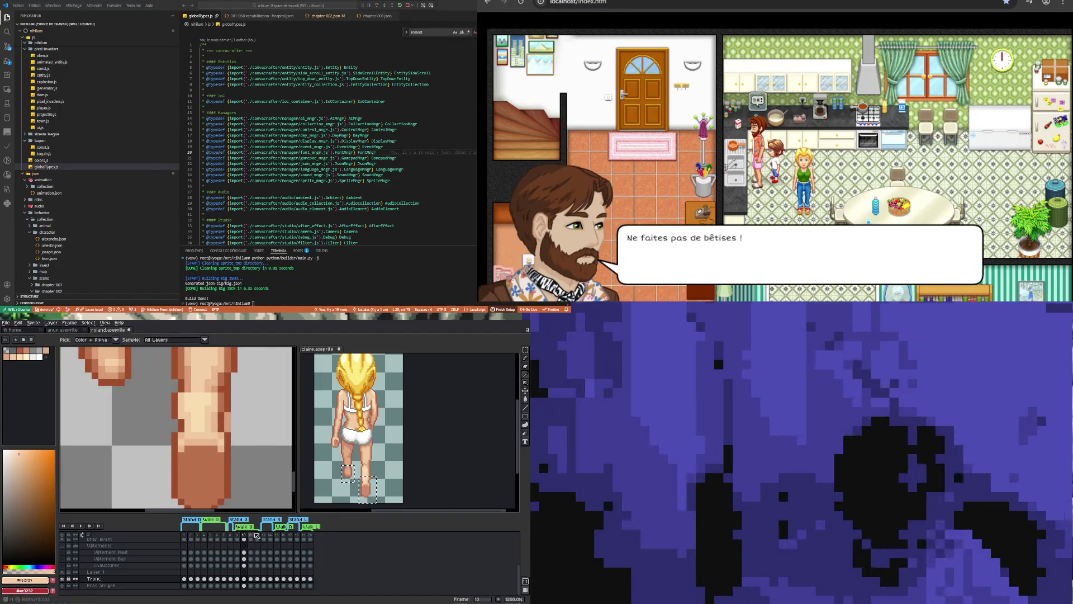
click(526, 399)
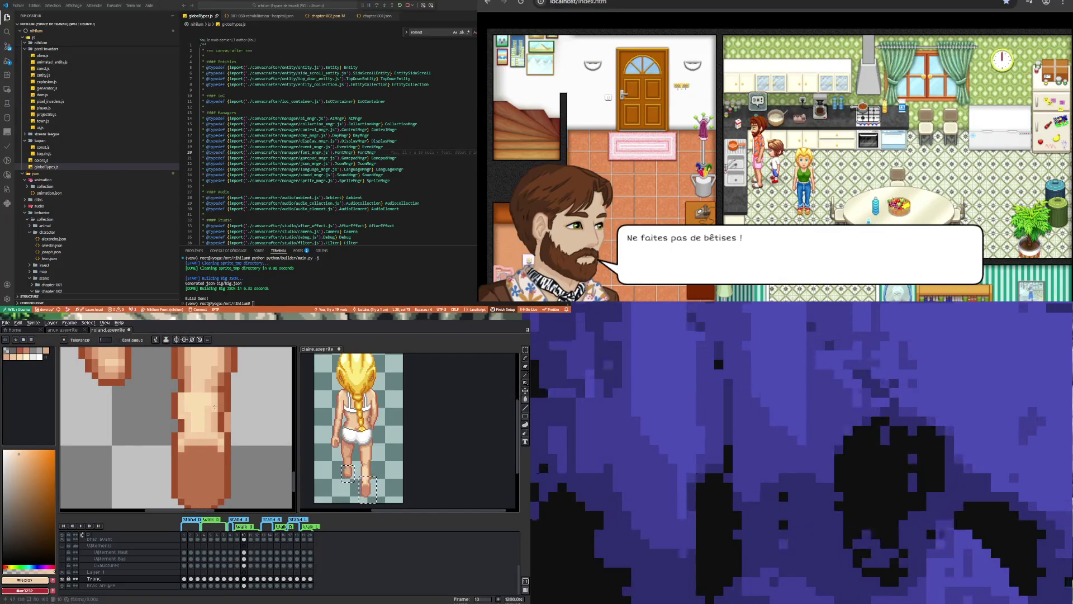
key(i)
scroll(199, 407, down, 4)
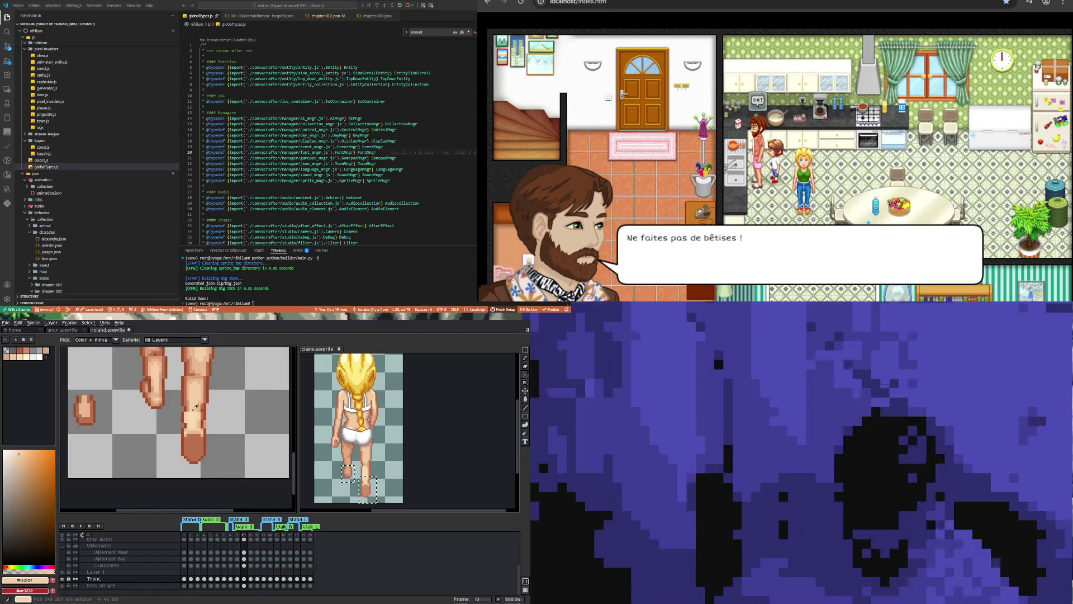
scroll(195, 407, down, 2)
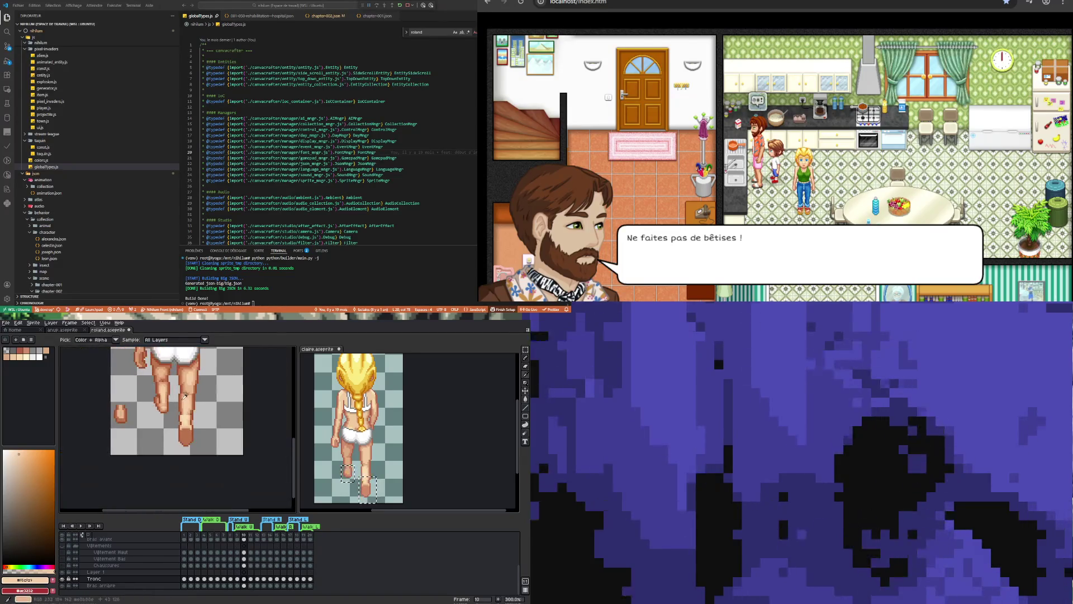
scroll(184, 396, down, 2)
scroll(178, 362, up, 4)
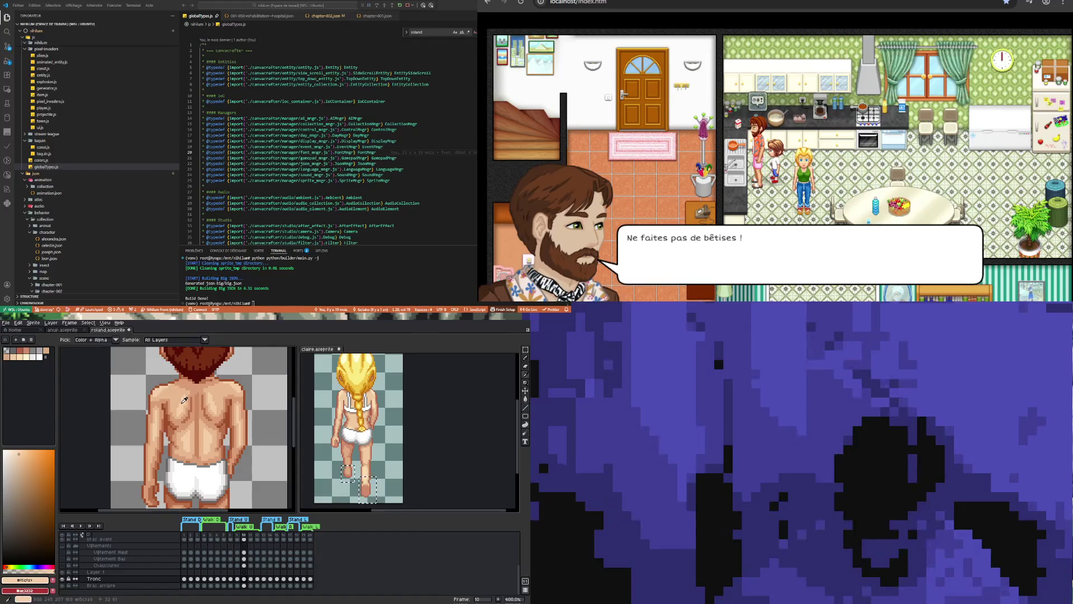
scroll(187, 398, down, 2)
scroll(167, 459, up, 4)
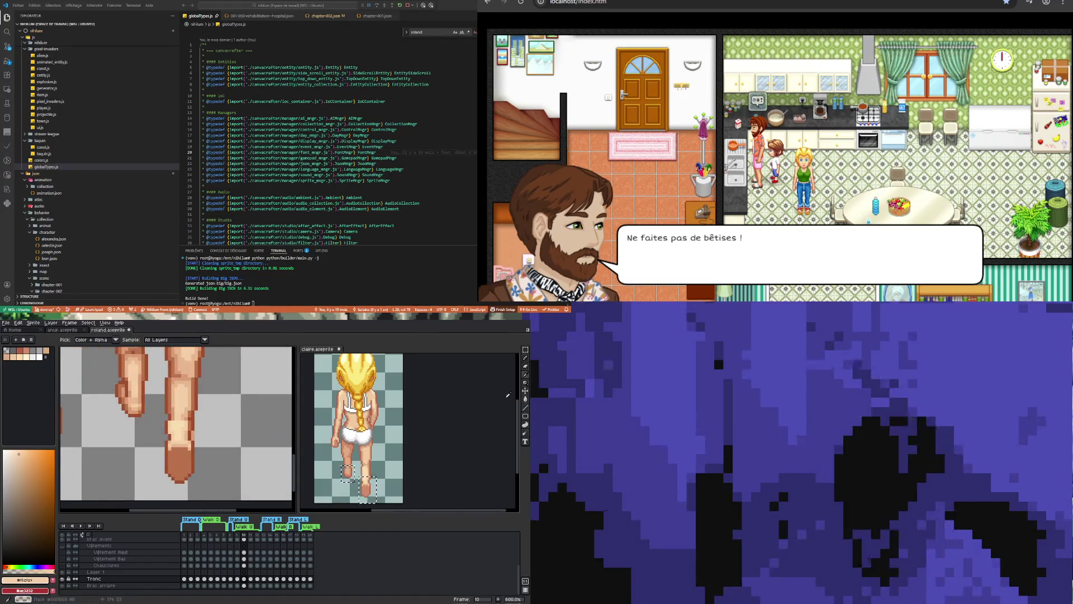
click(526, 399)
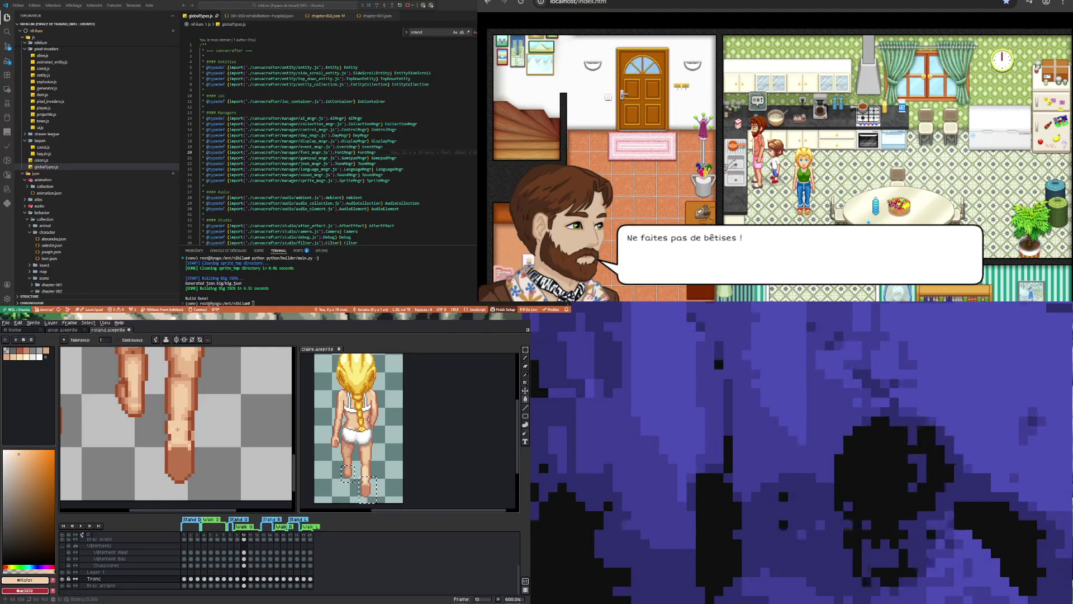
scroll(180, 434, down, 4)
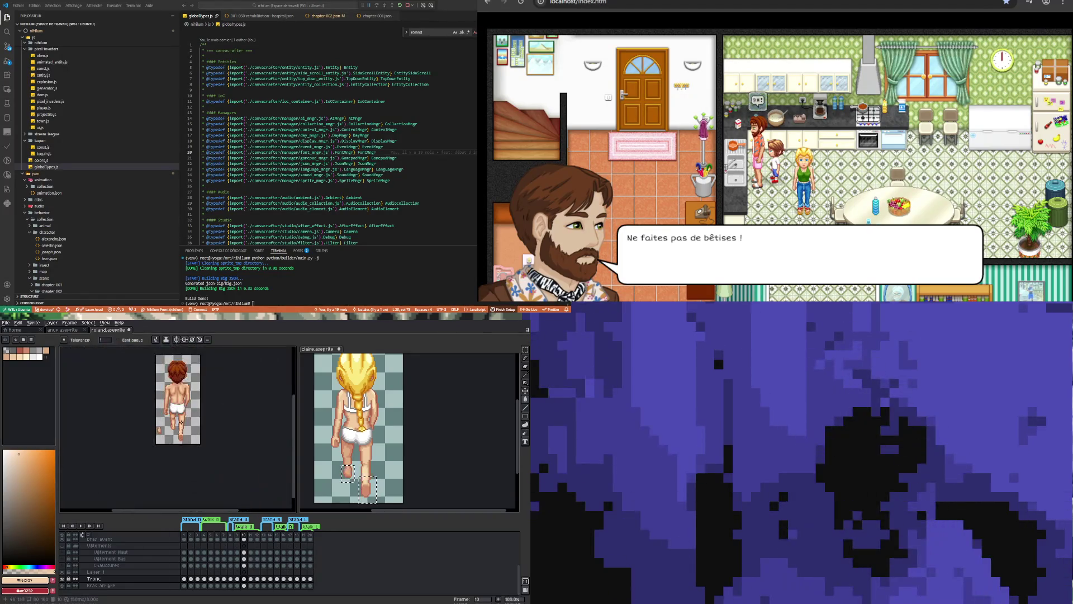
Marquee a thin strip of pixels on the right leg's inner edge and shift it into place.
scroll(180, 397, up, 4)
scroll(182, 395, down, 4)
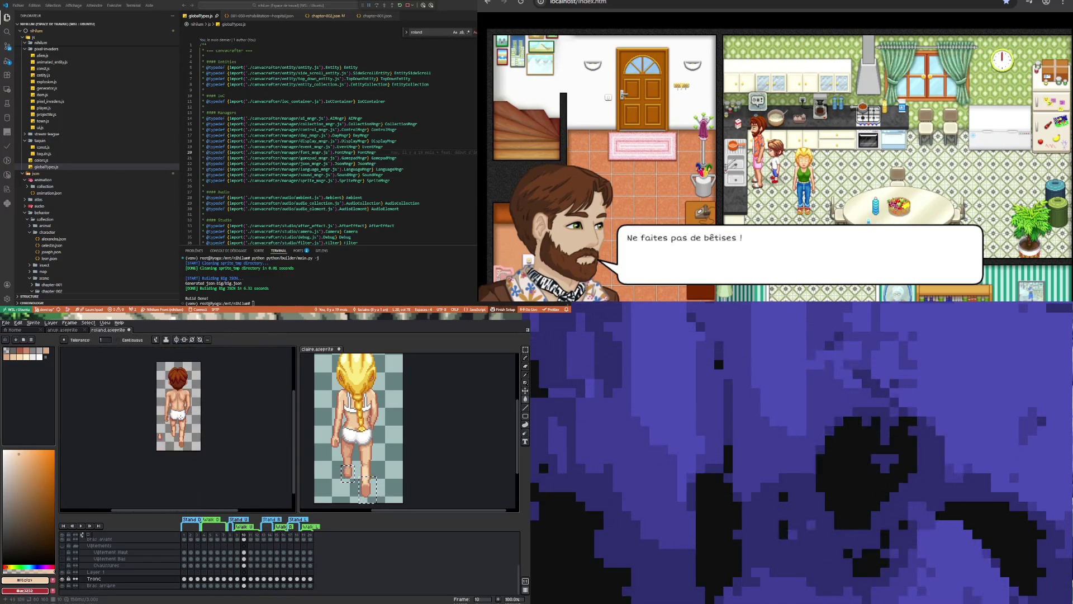
scroll(185, 460, up, 3)
scroll(184, 460, up, 2)
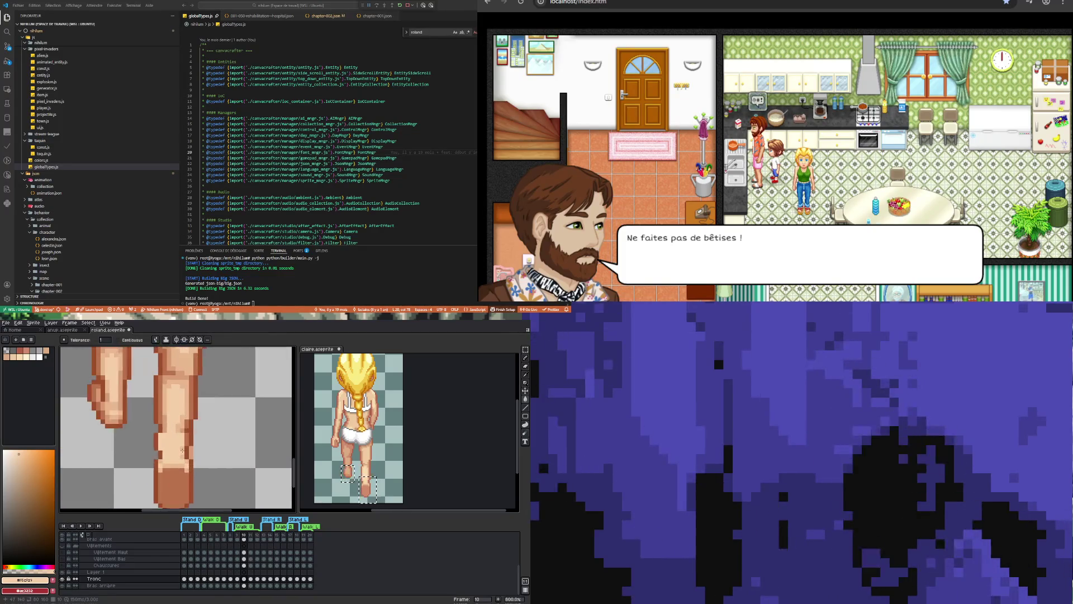
scroll(182, 450, up, 2)
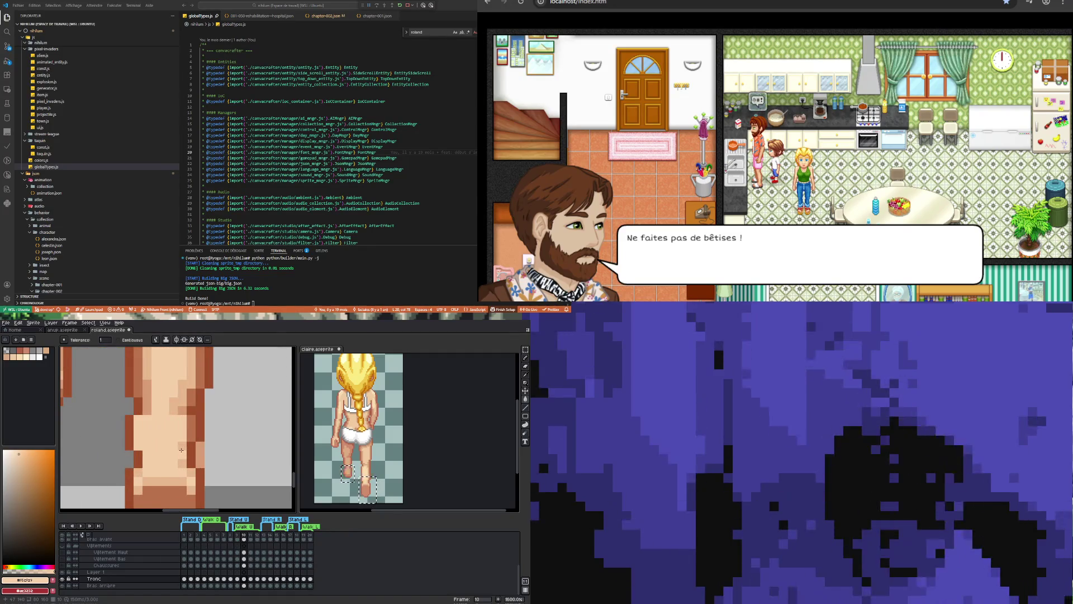
click(525, 349)
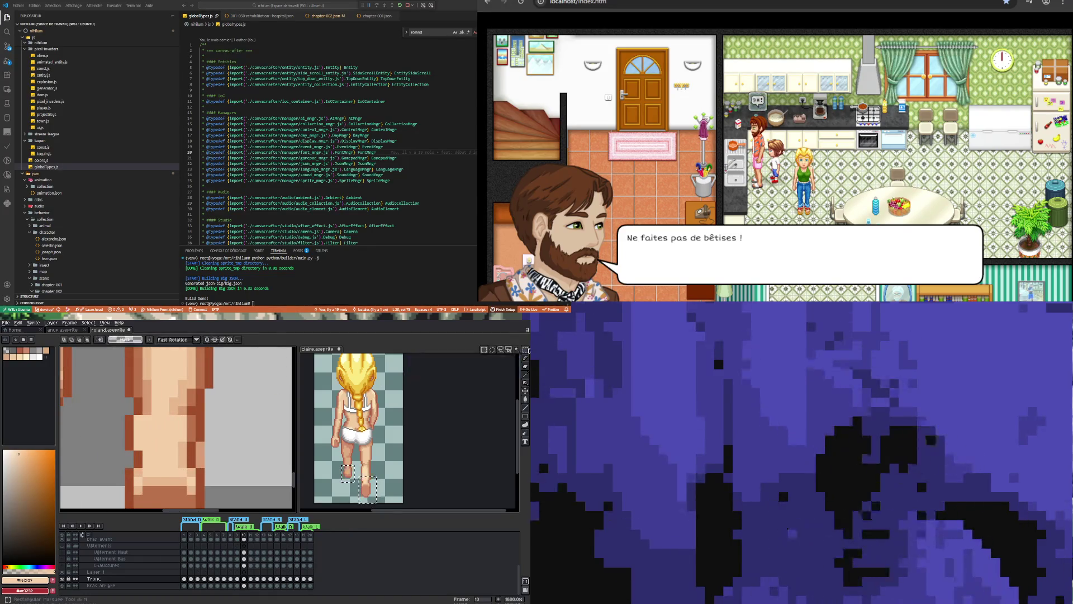
click(495, 350)
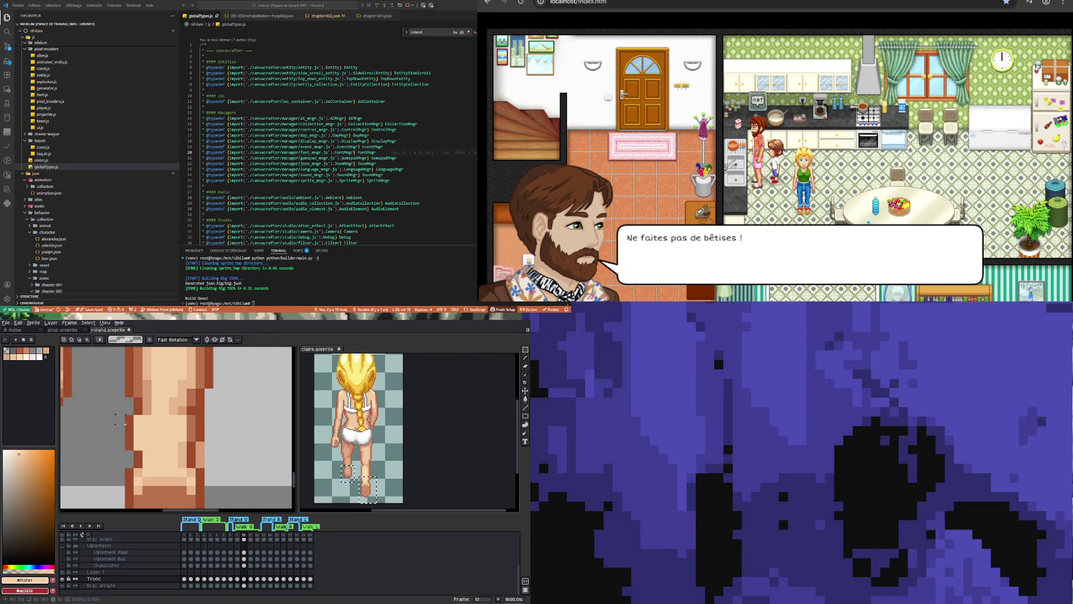
drag(147, 419, 161, 416)
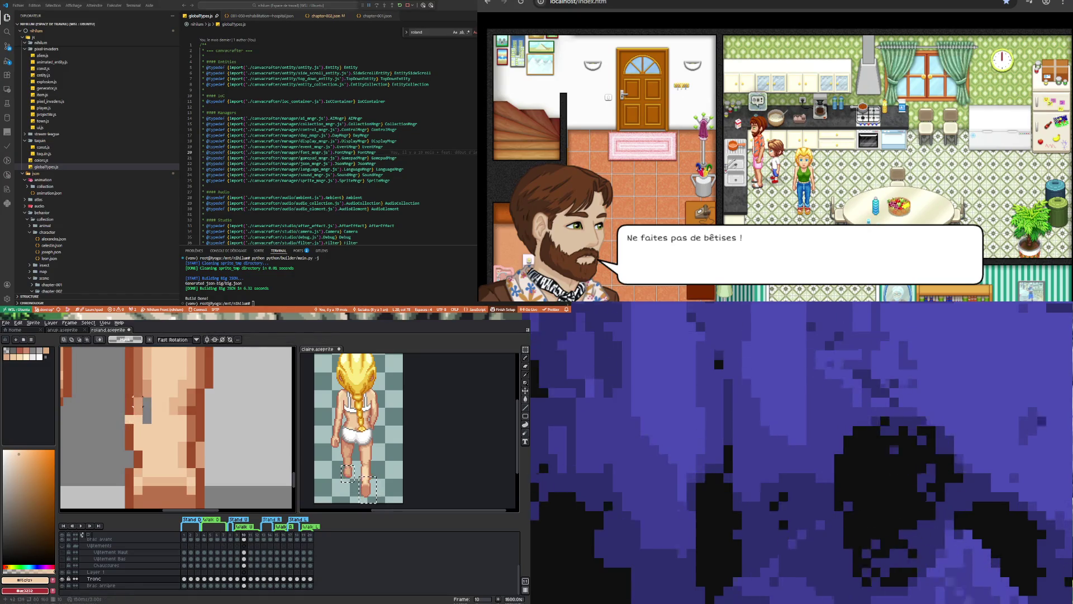
drag(129, 406, 133, 428)
click(155, 428)
scroll(156, 431, down, 4)
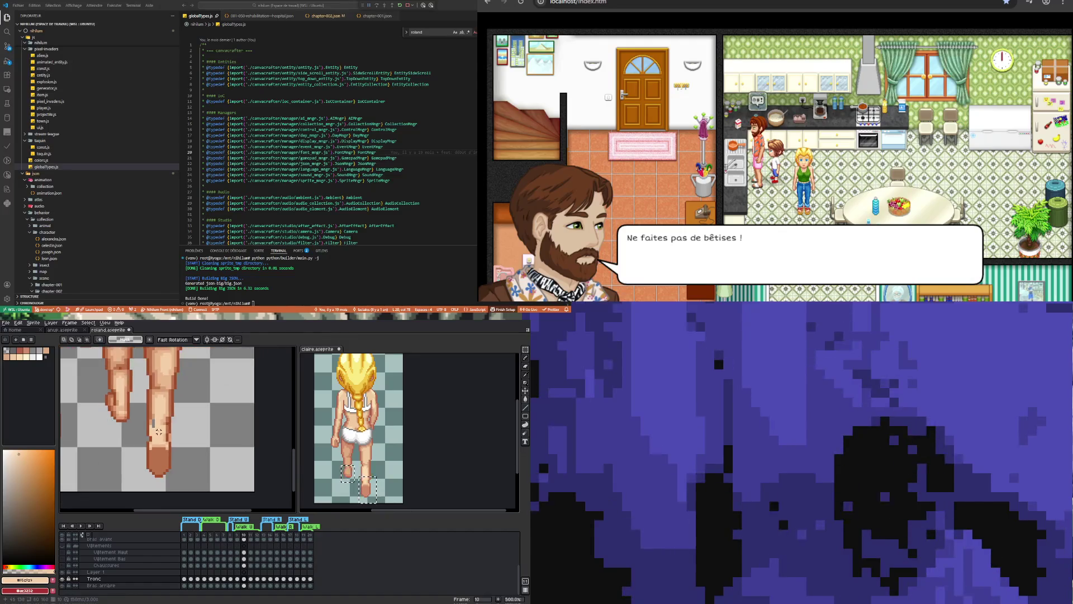
scroll(146, 423, up, 4)
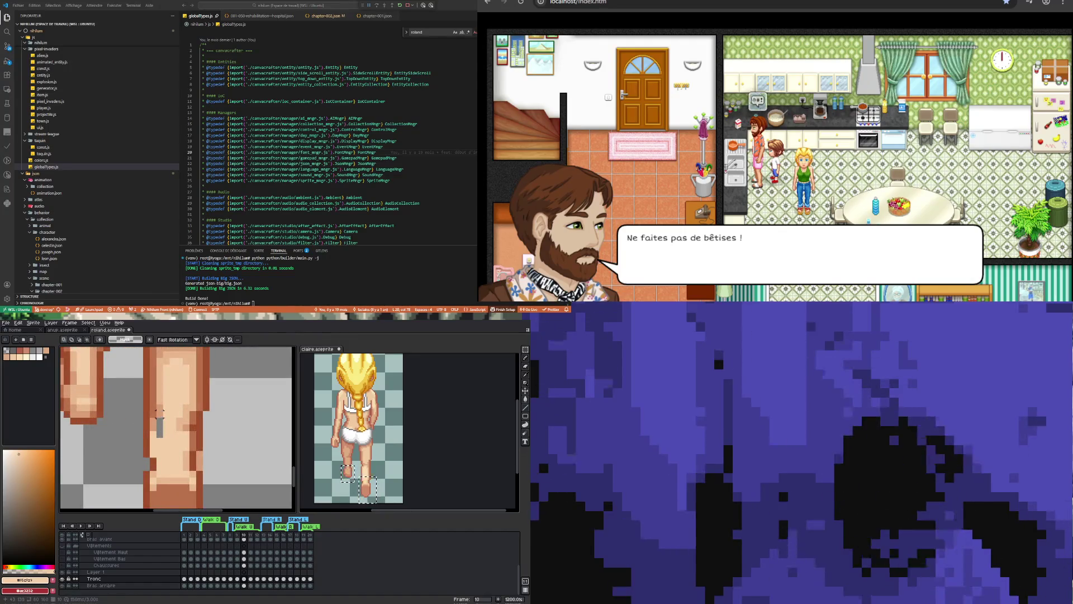
Sample the dark brown outline and lighter skin tone, then redraw inner right-leg pixels.
key(i)
click(158, 383)
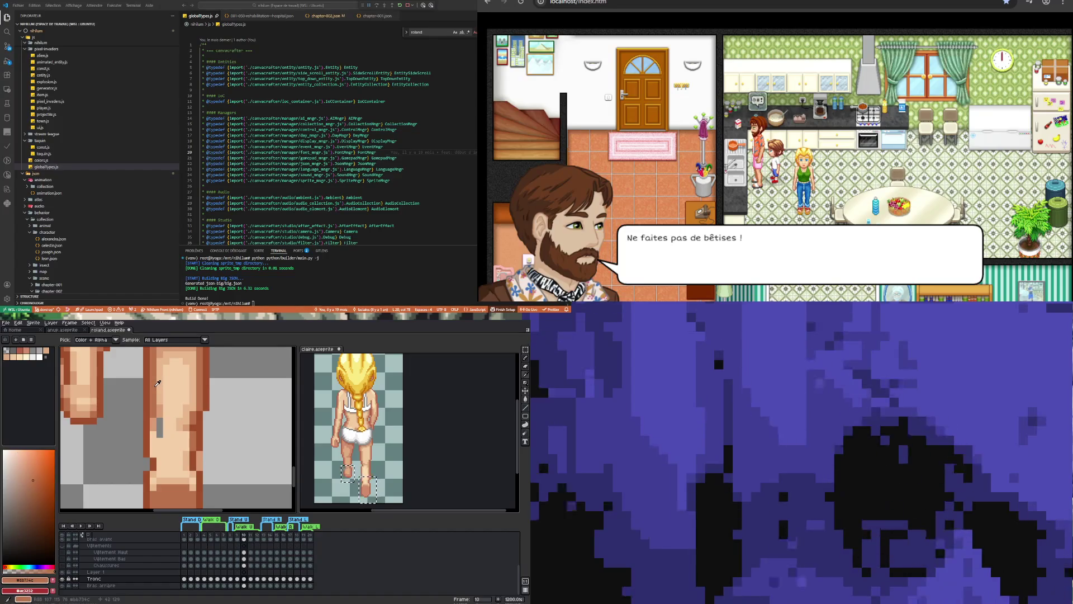
click(163, 387)
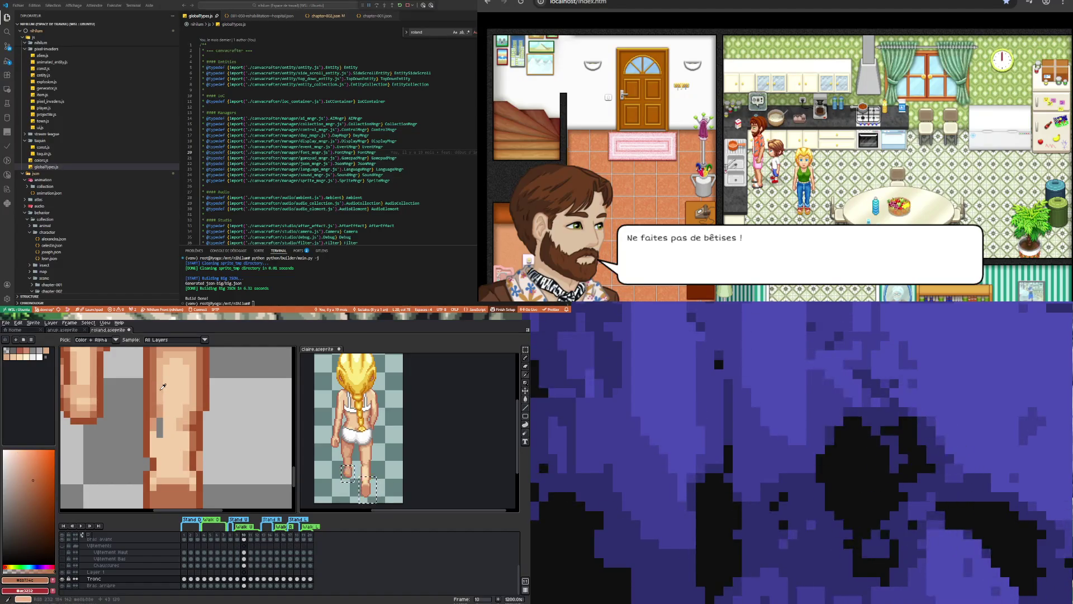
key(b)
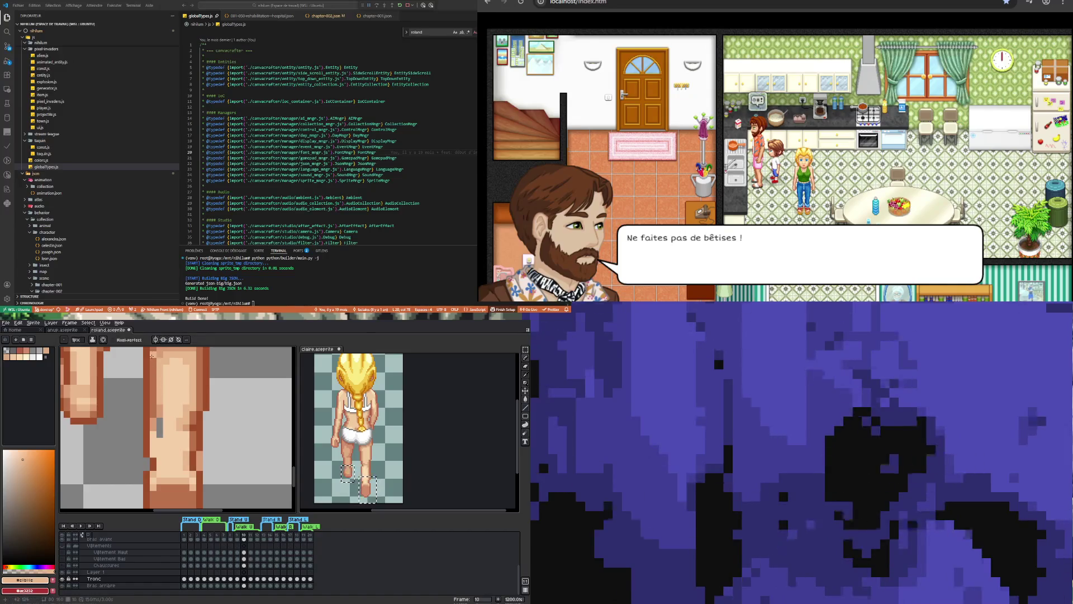
scroll(151, 356, down, 3)
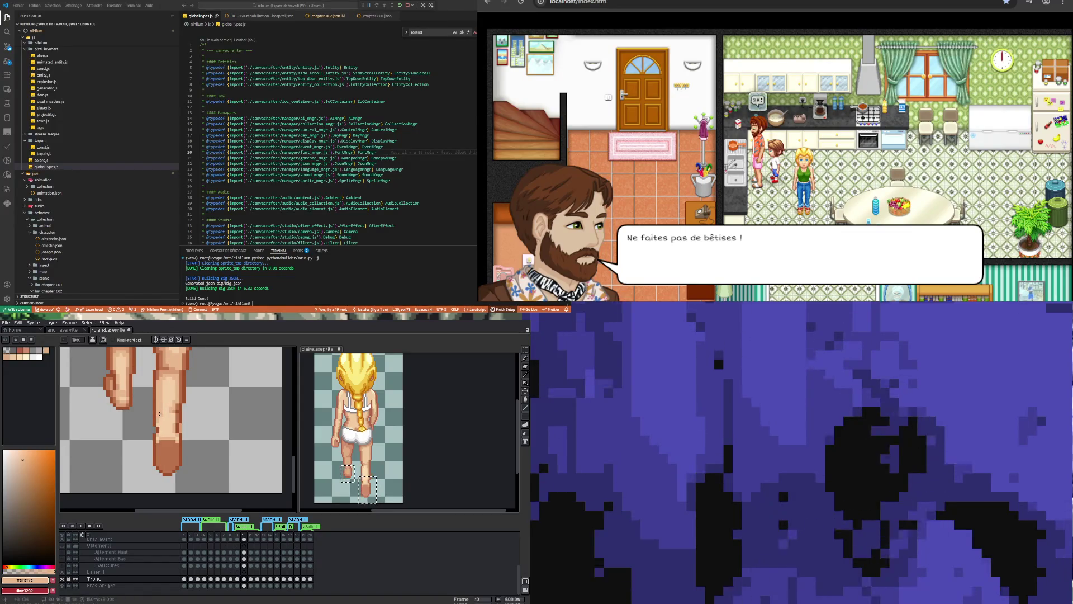
scroll(159, 413, up, 3)
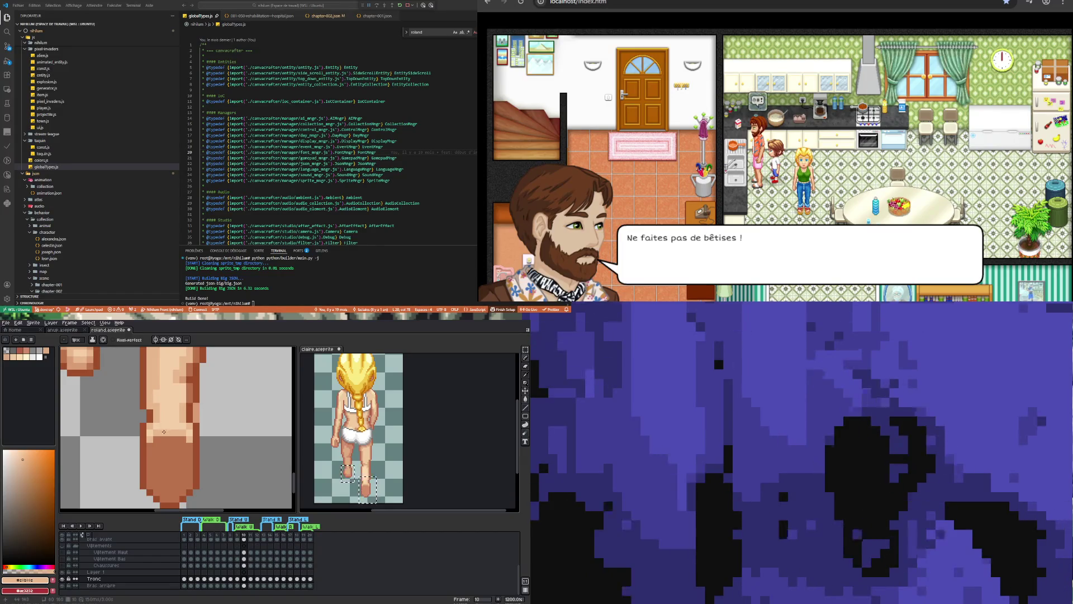
scroll(186, 400, down, 4)
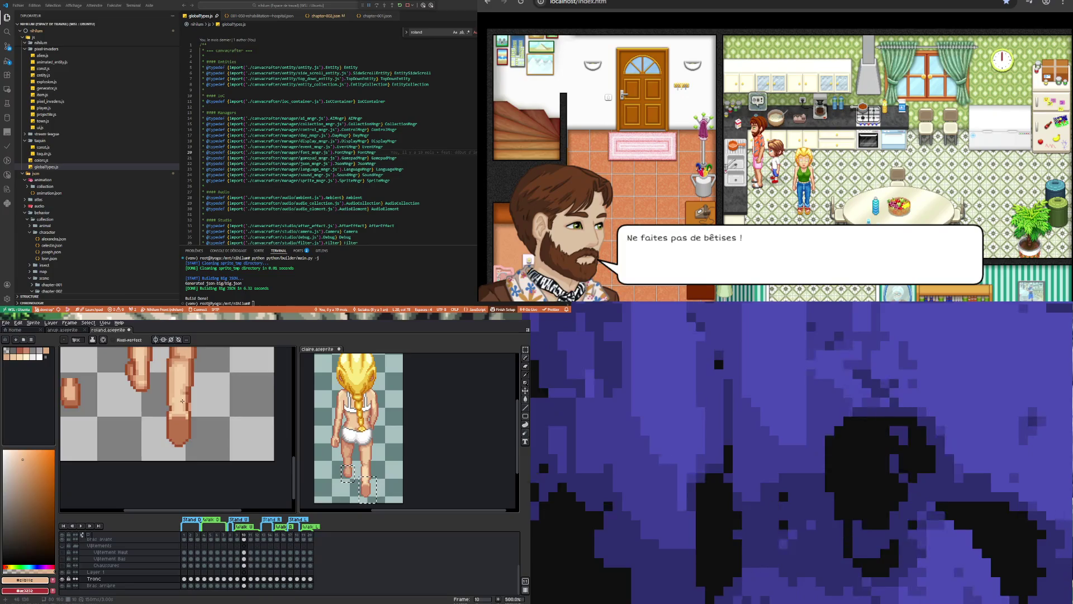
scroll(185, 409, up, 3)
Resample the brown outline colour and repaint the right leg's outline pixels.
key(i)
click(200, 414)
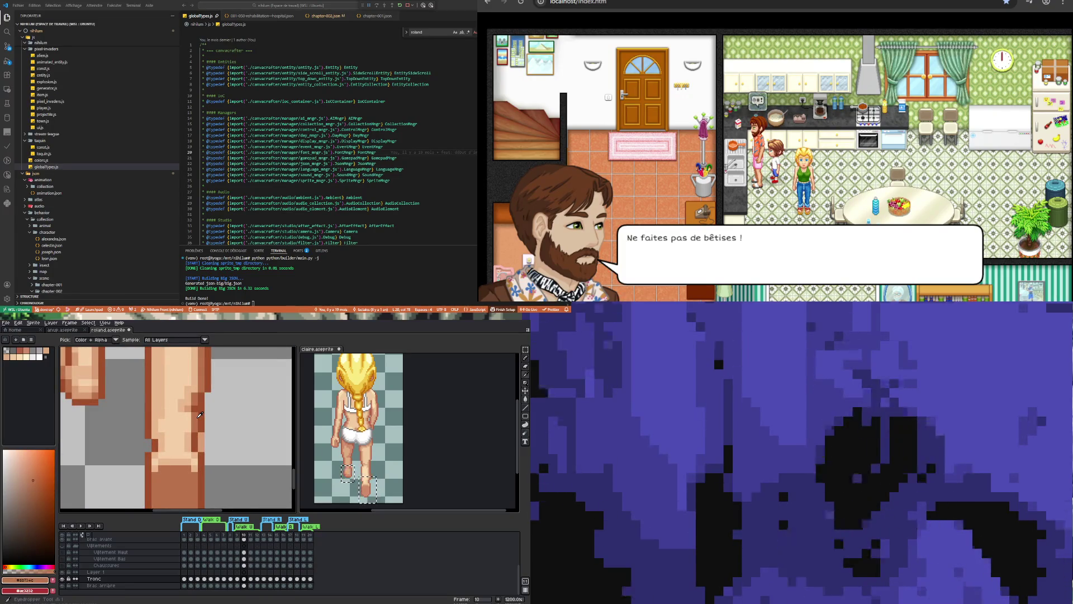
key(b)
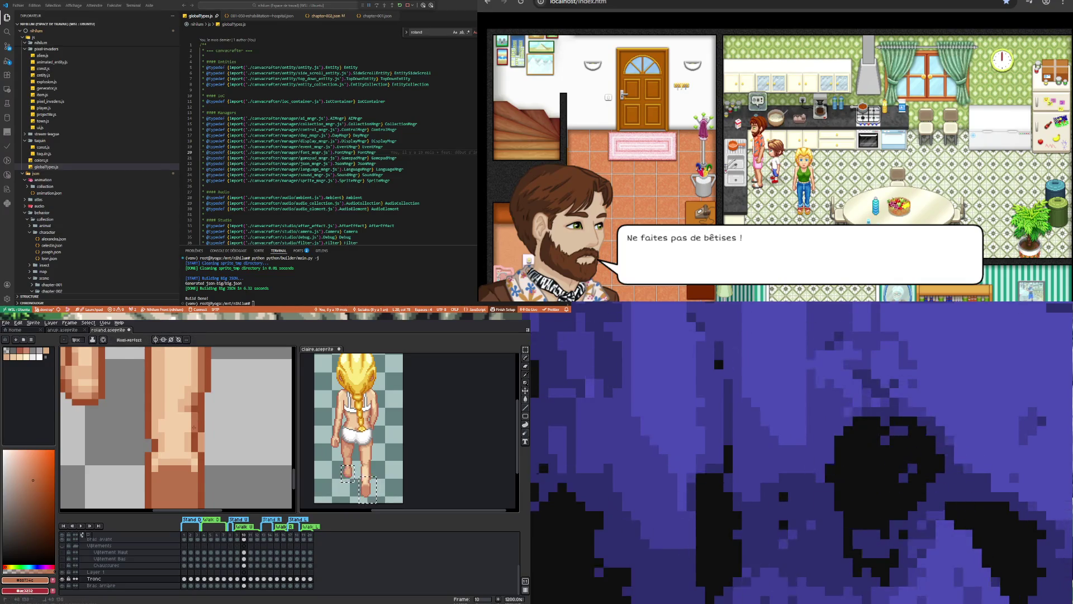
scroll(194, 403, down, 6)
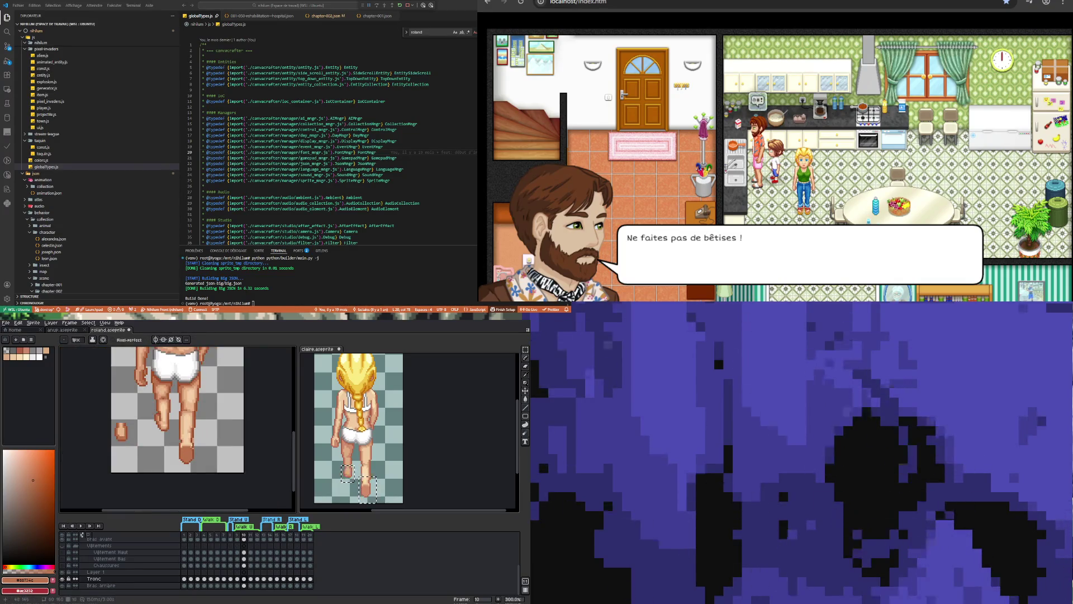
scroll(182, 432, up, 2)
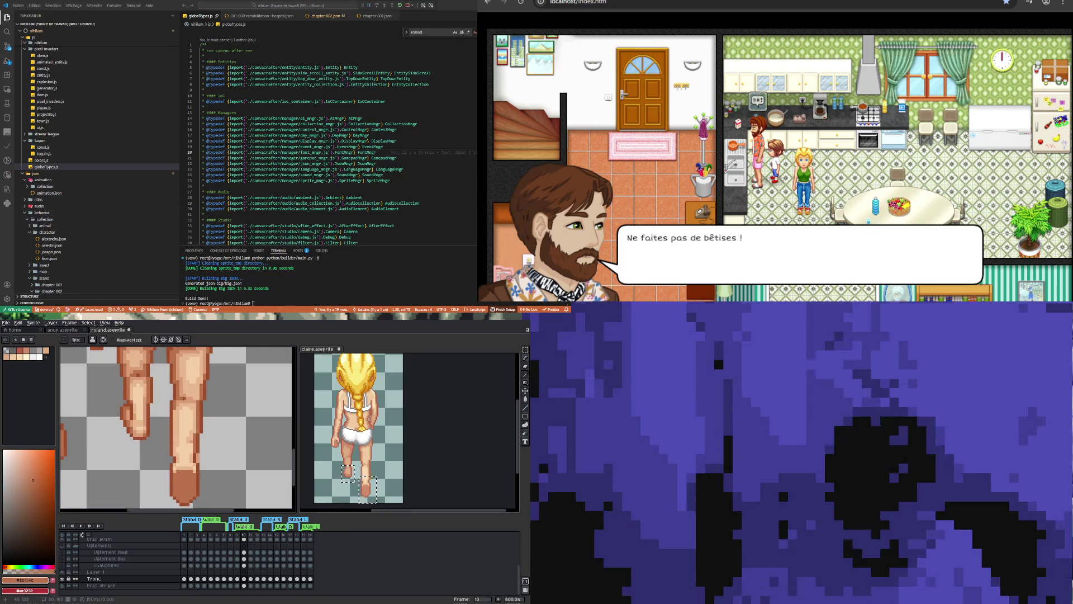
scroll(180, 414, down, 2)
scroll(182, 408, up, 3)
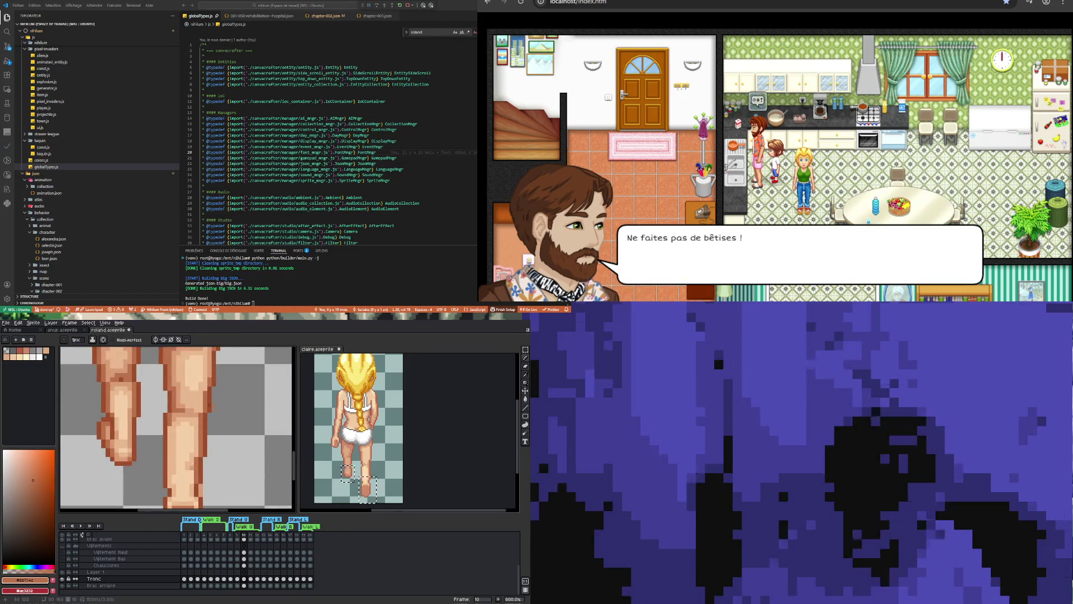
key(m)
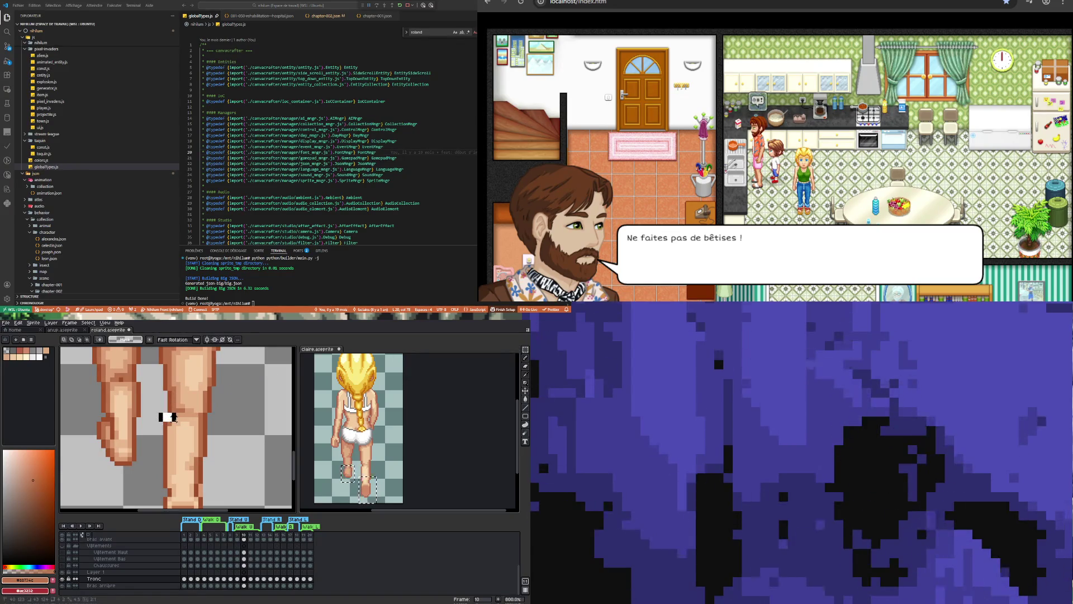
Shift the small shading strip on Roland's right calf one pixel left and stretch it taller on frame 10.
drag(173, 418, 189, 428)
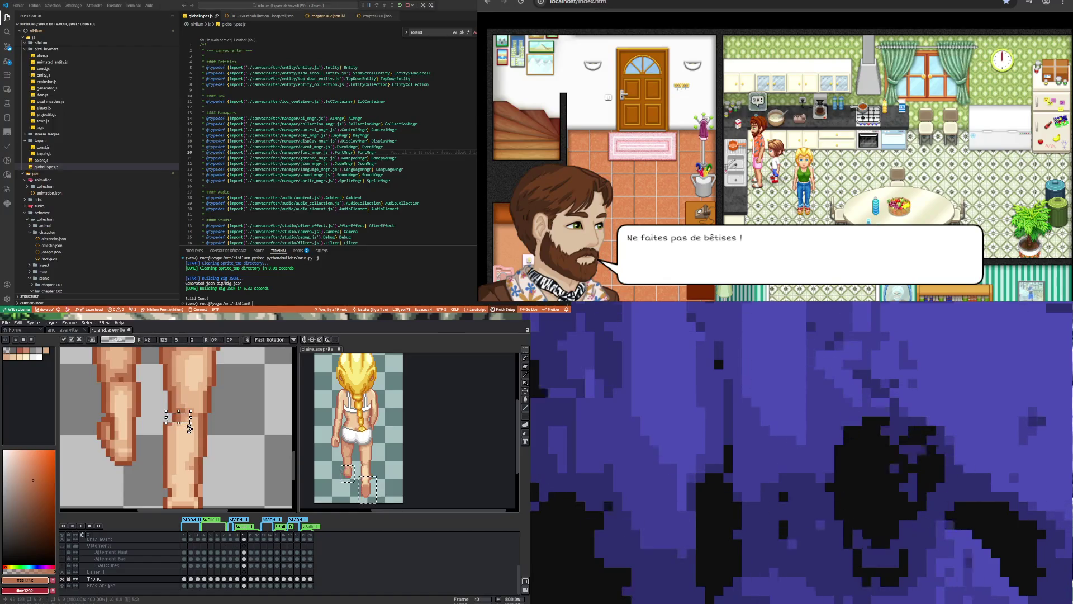
key(Left)
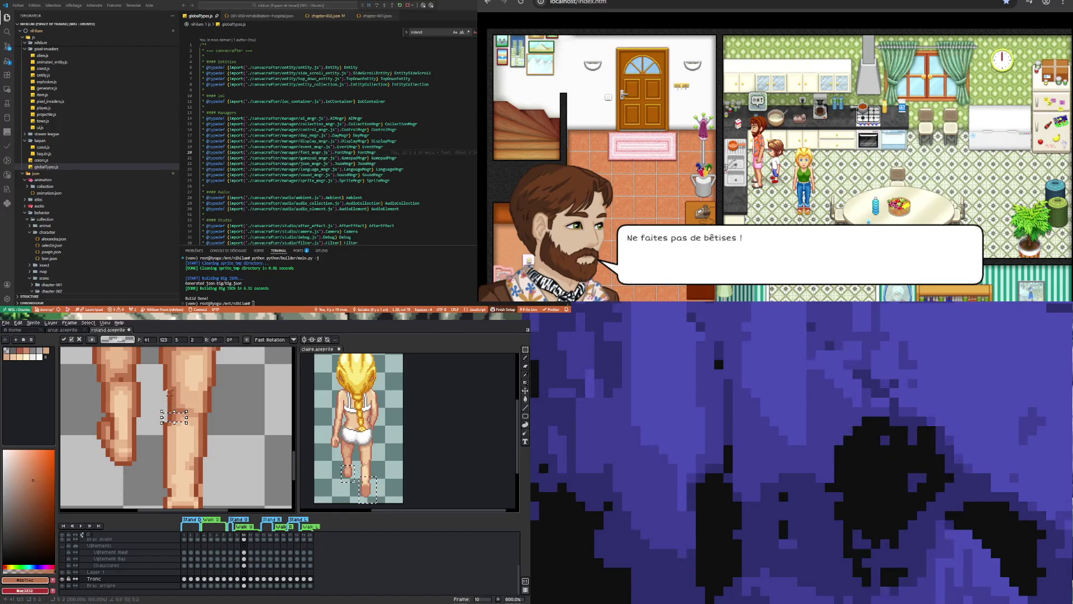
click(168, 393)
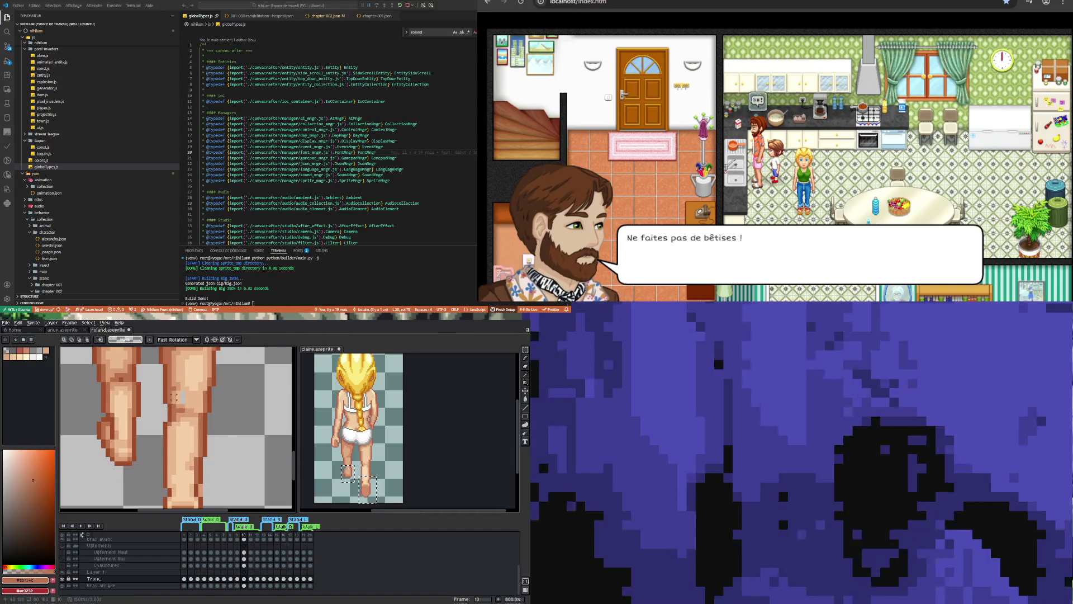
drag(182, 391, 183, 401)
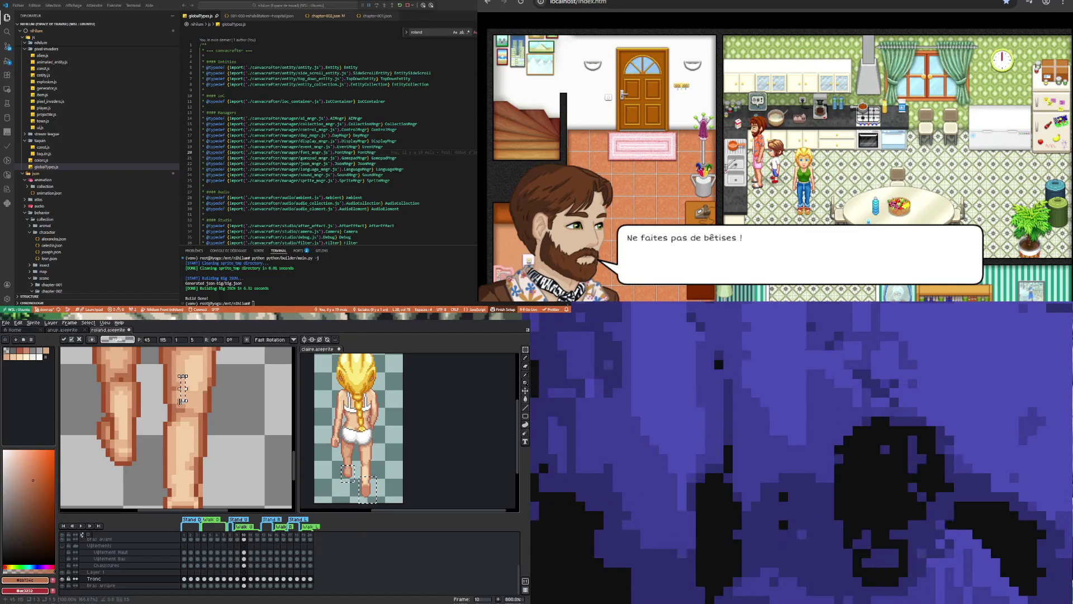
click(182, 366)
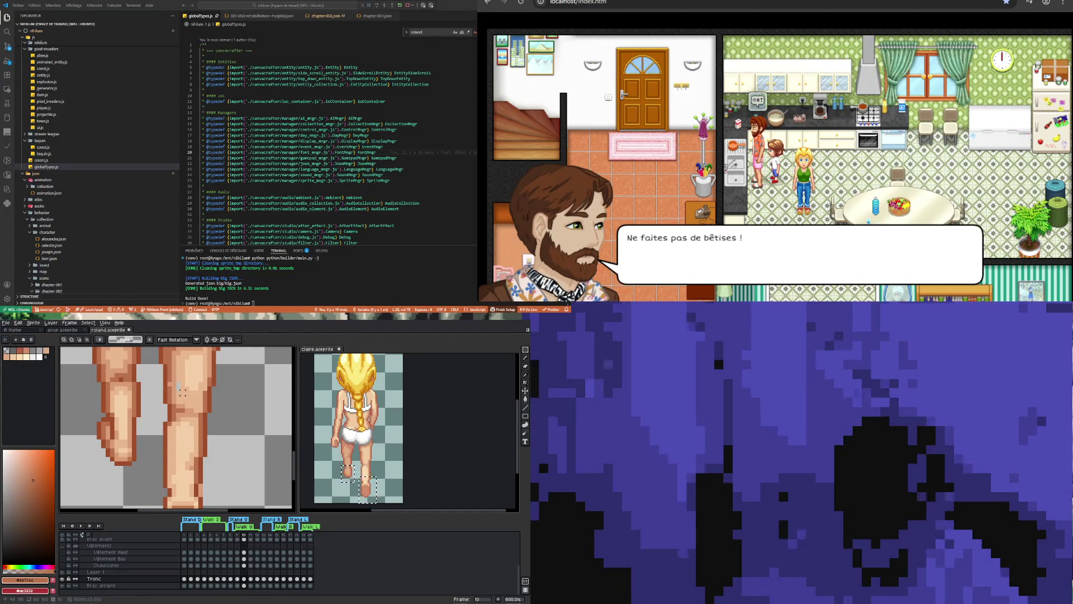
mouse_move(177, 391)
mouse_down()
mouse_move(179, 401)
mouse_move(179, 377)
mouse_move(174, 393)
mouse_up()
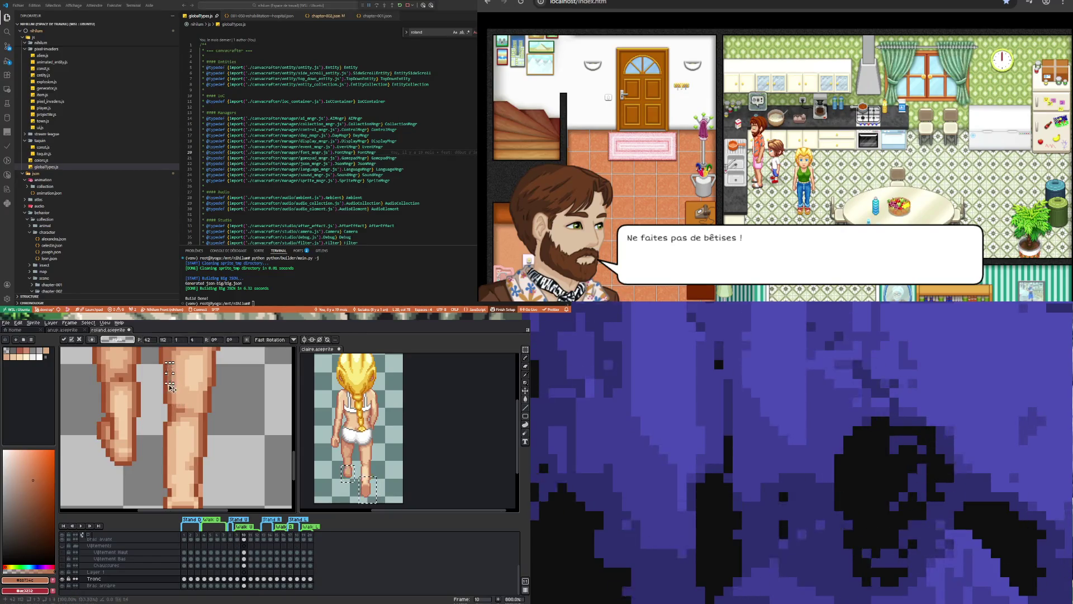
key(Return)
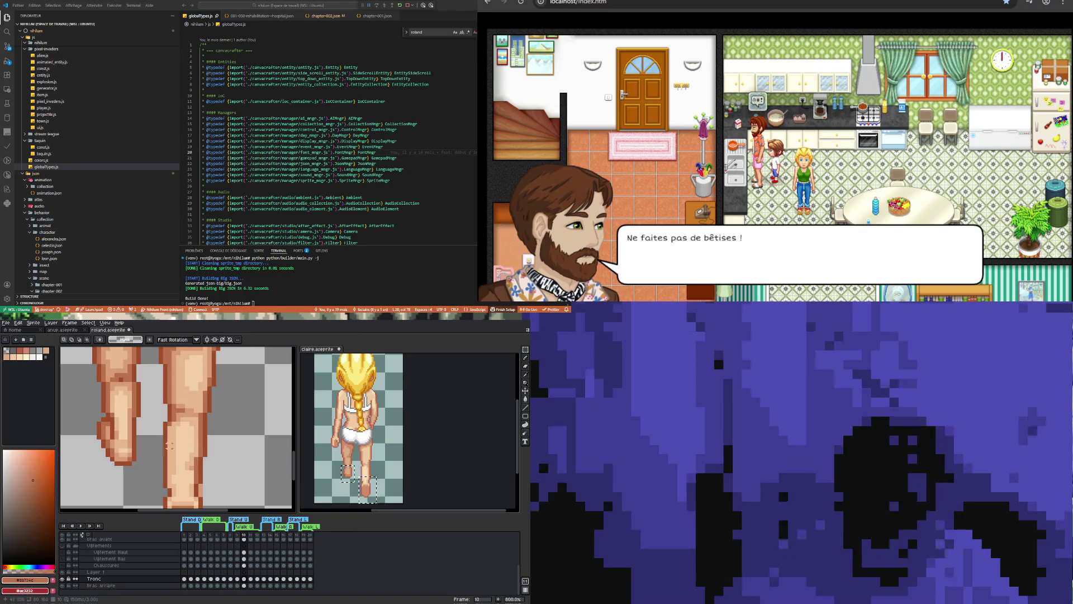
Sample the light skin colour from Roland's leg for the Pencil.
scroll(173, 433, up, 3)
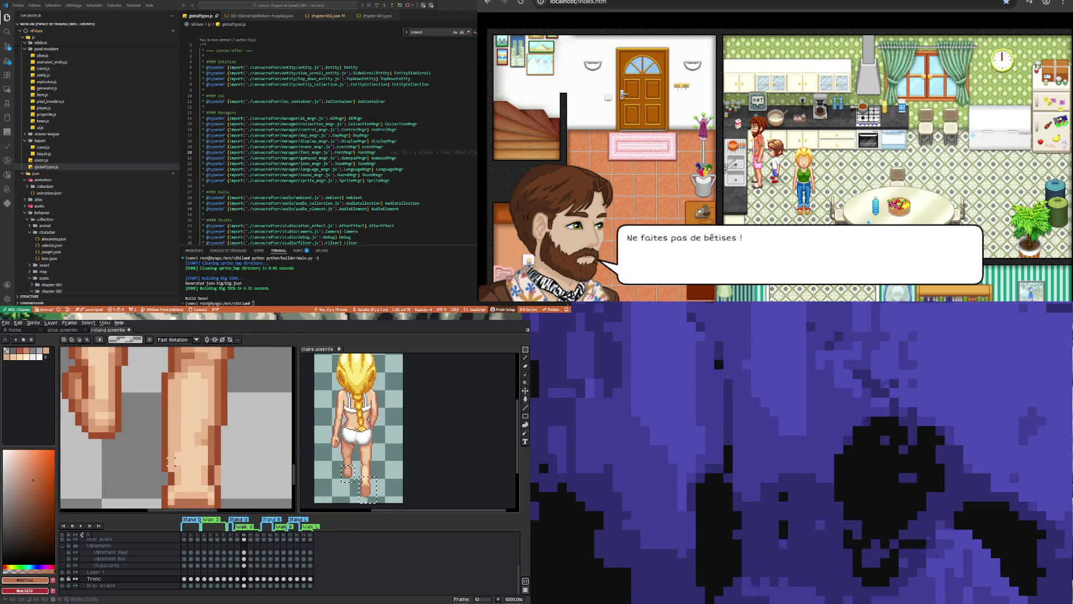
scroll(177, 475, up, 3)
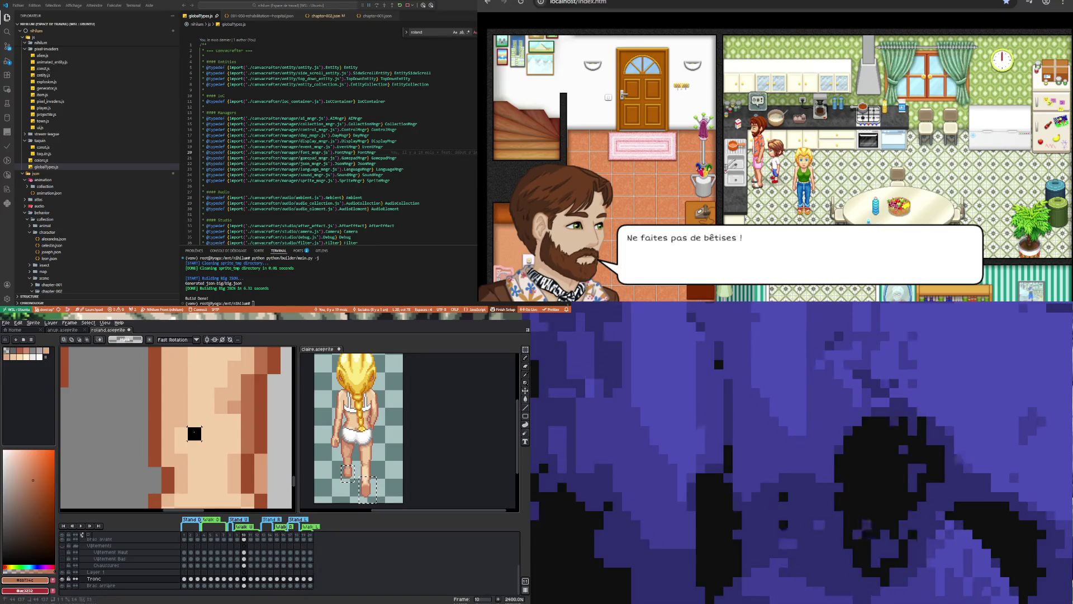
key(i)
click(205, 414)
key(b)
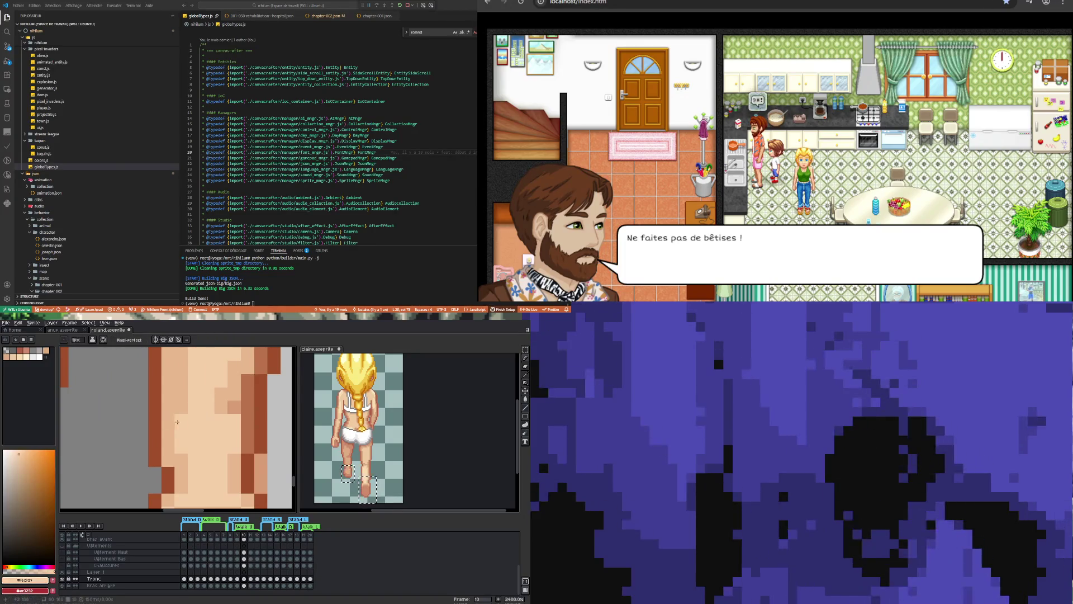
scroll(178, 442, down, 3)
scroll(189, 449, up, 1)
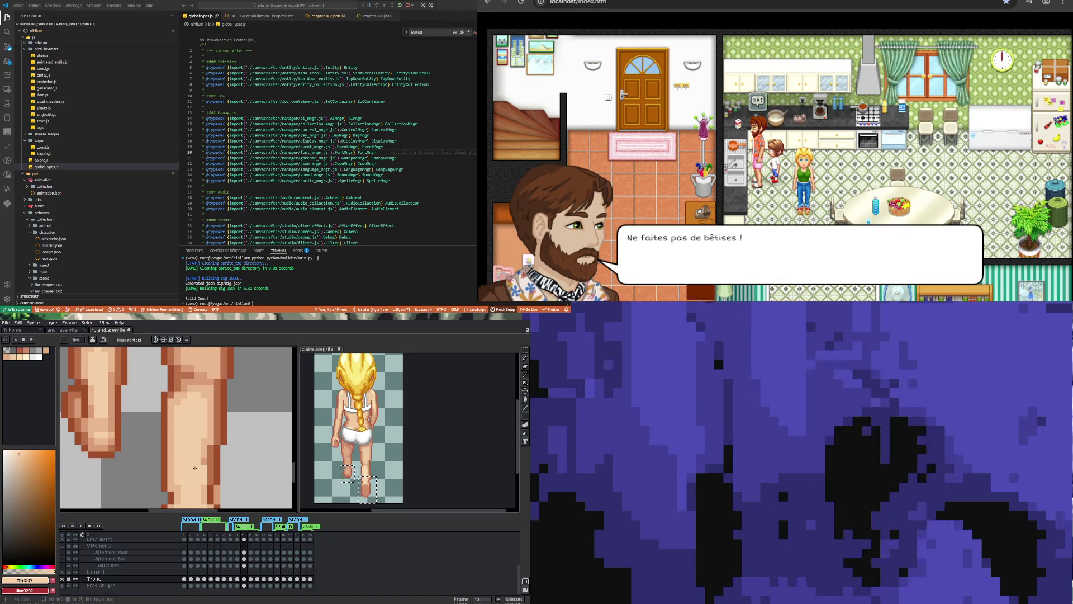
scroll(192, 435, down, 3)
scroll(191, 433, up, 1)
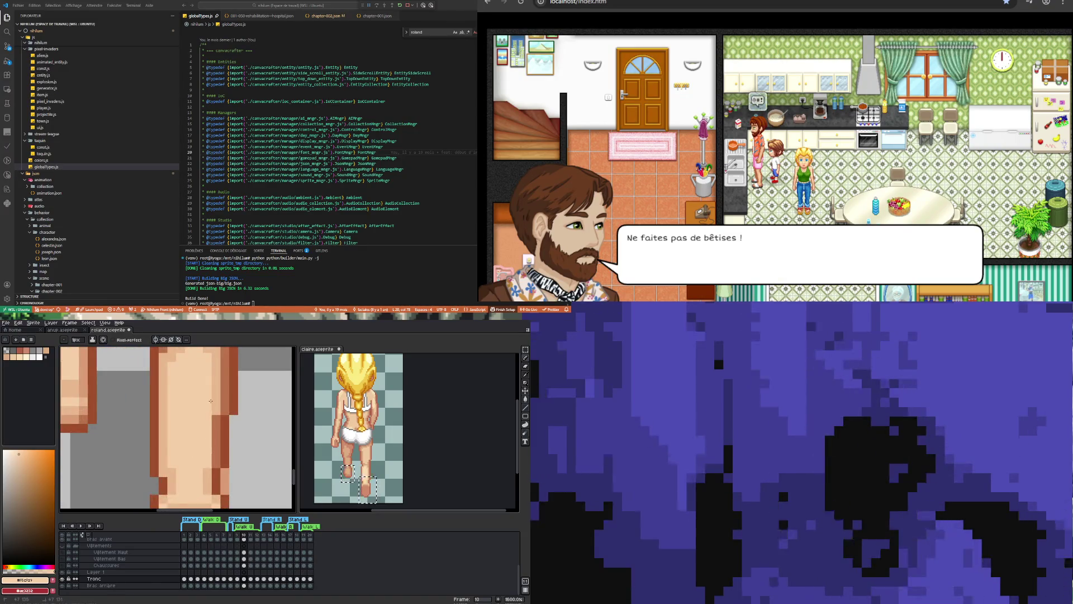
scroll(179, 431, down, 1)
scroll(178, 430, down, 1)
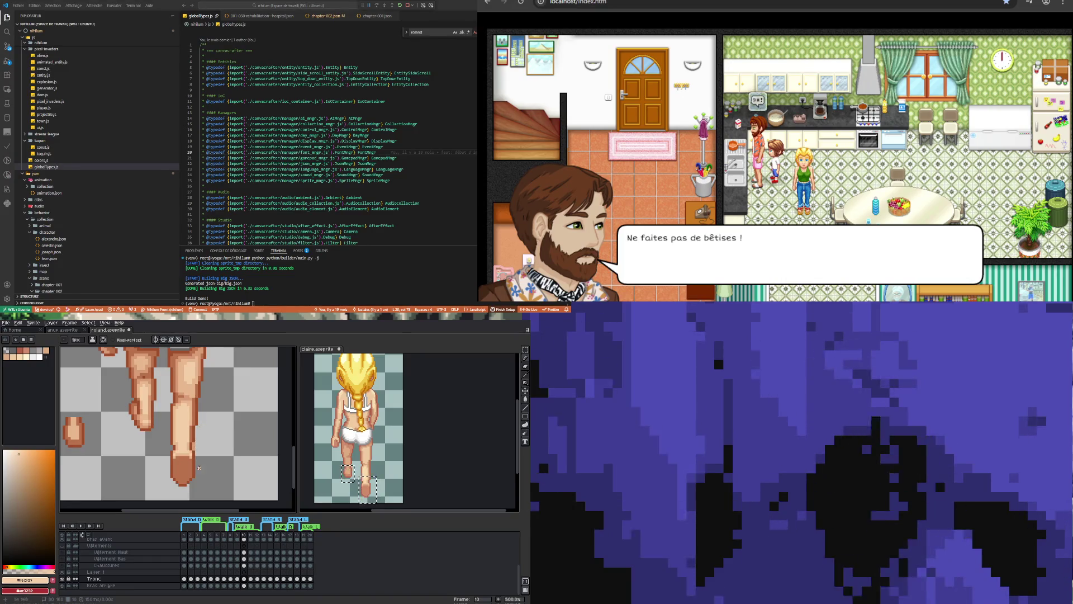
scroll(190, 441, up, 2)
Re-sample the leg's skin tone and draw a vertical skin-coloured strip down the leg.
key(e)
scroll(183, 435, up, 2)
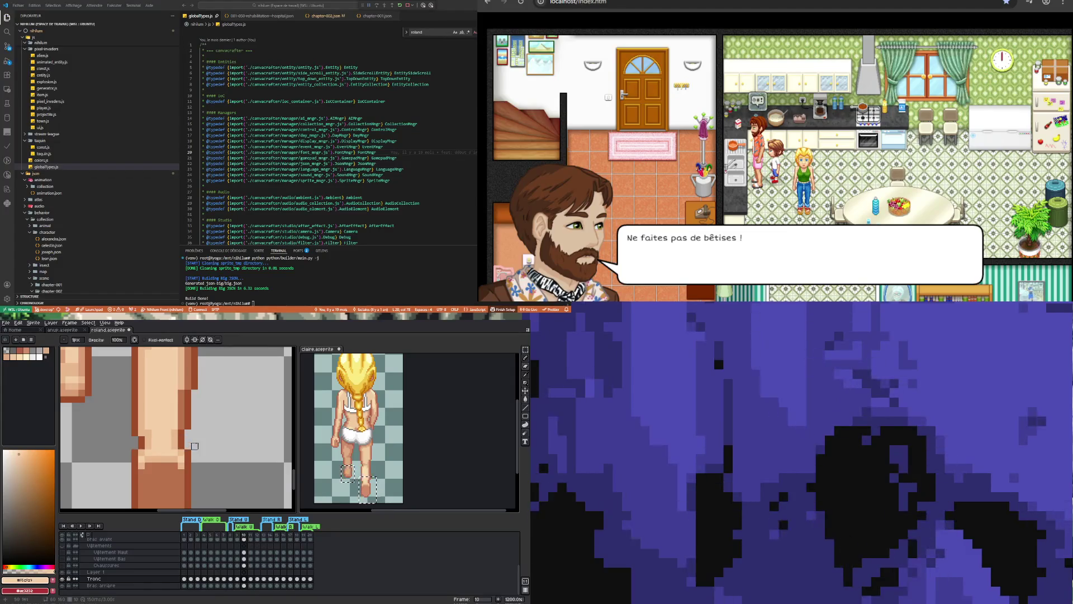
scroll(190, 436, down, 4)
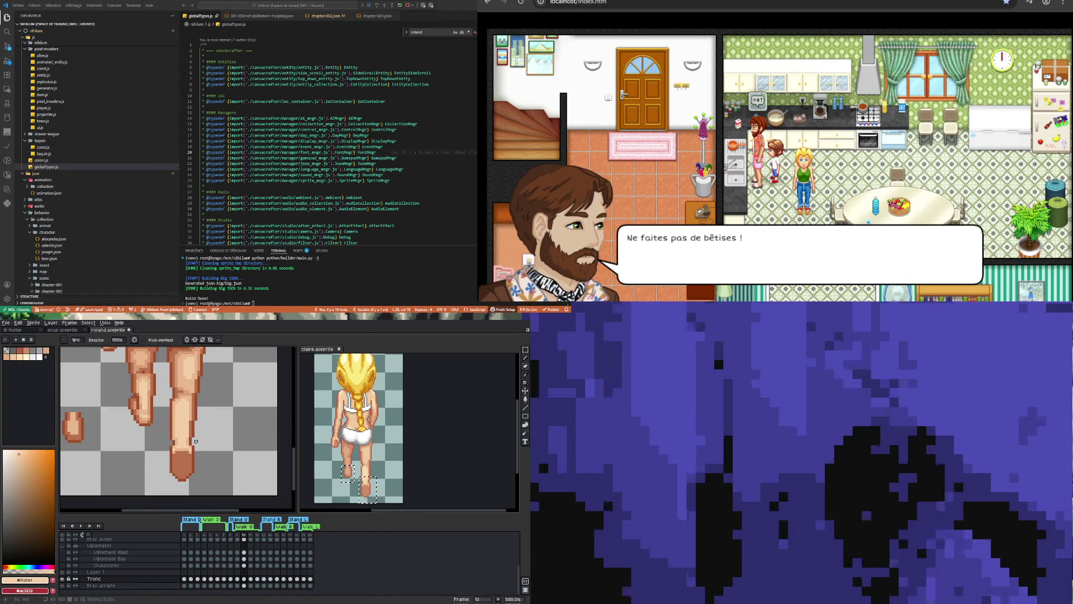
scroll(191, 411, up, 5)
key(i)
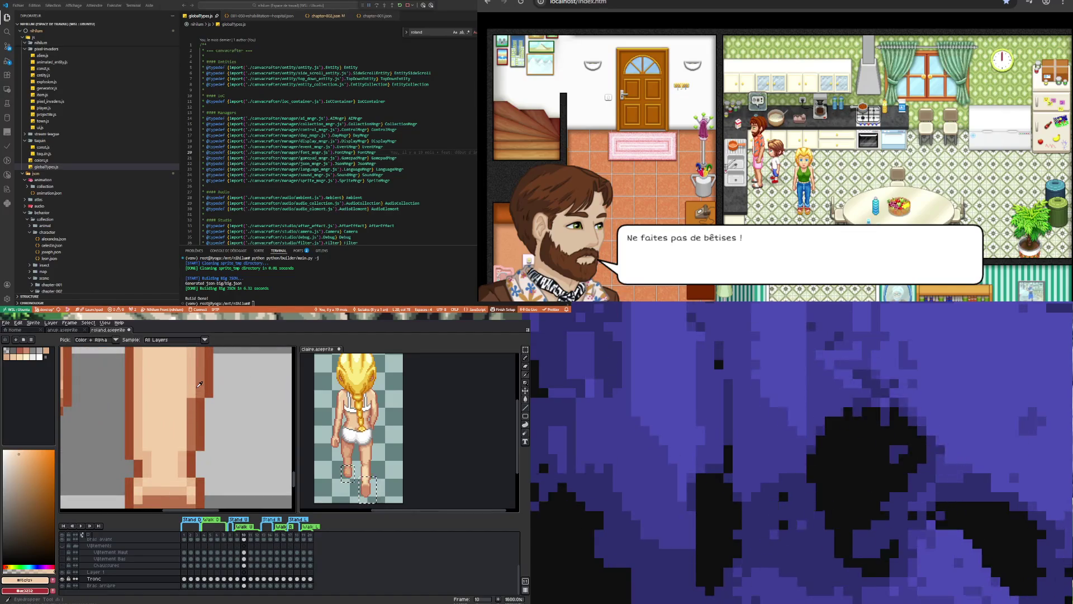
click(195, 381)
key(b)
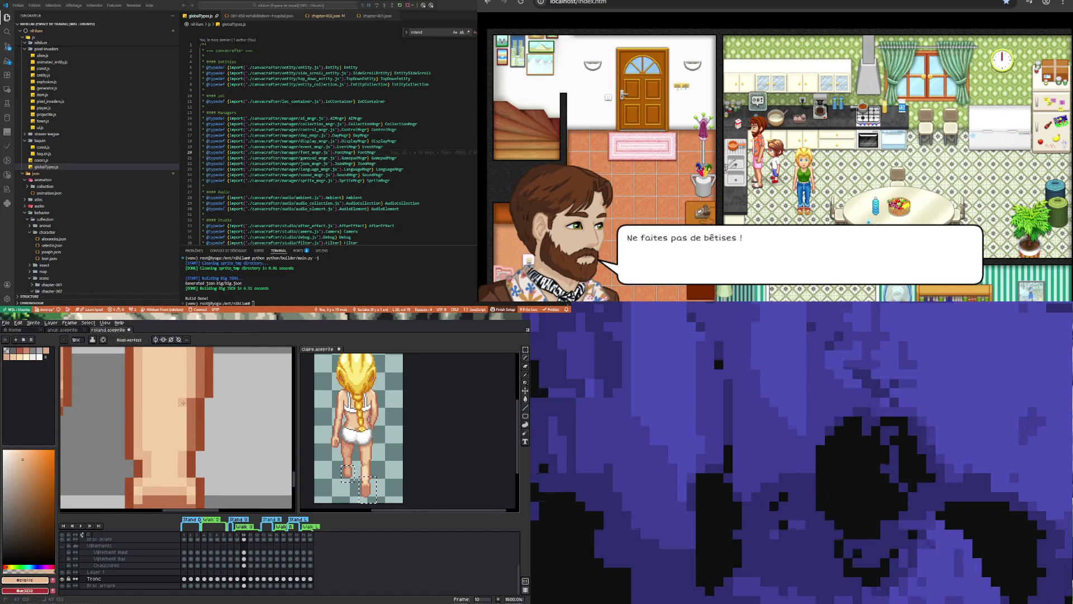
drag(183, 402, 182, 458)
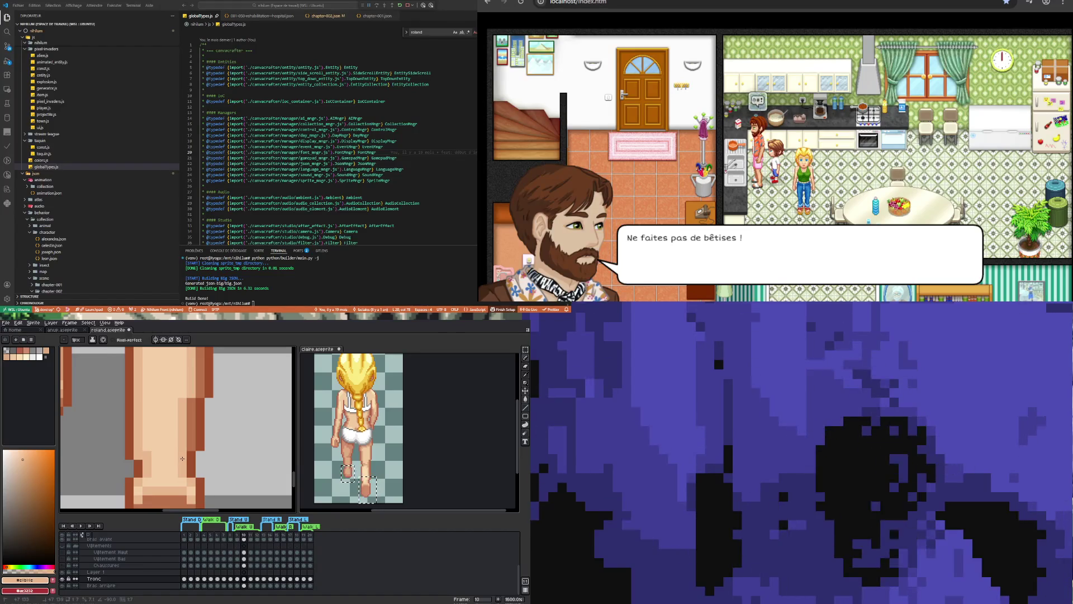
scroll(182, 458, down, 3)
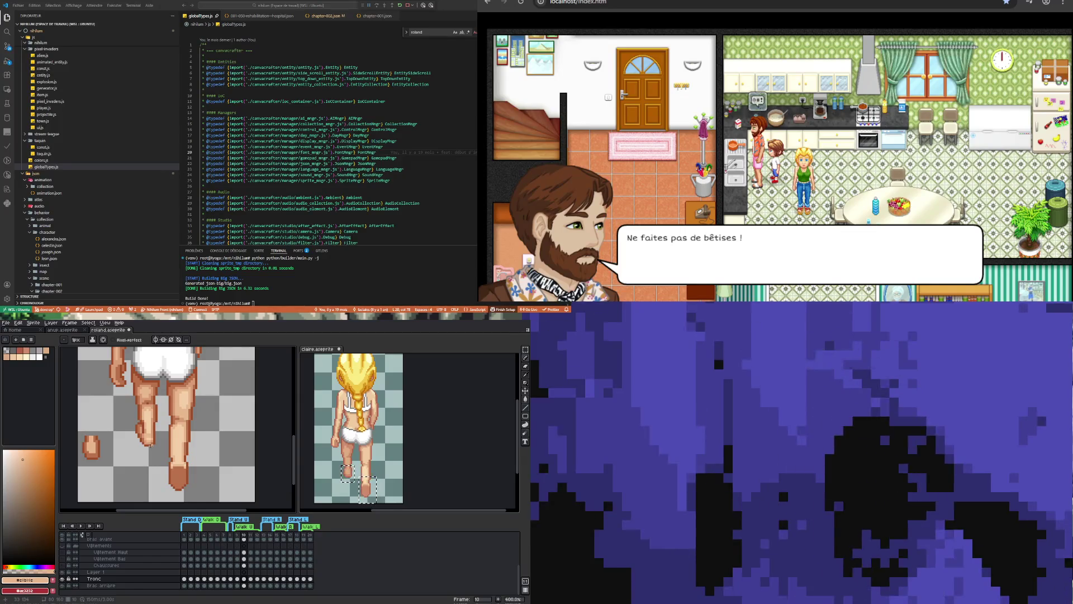
scroll(151, 444, down, 1)
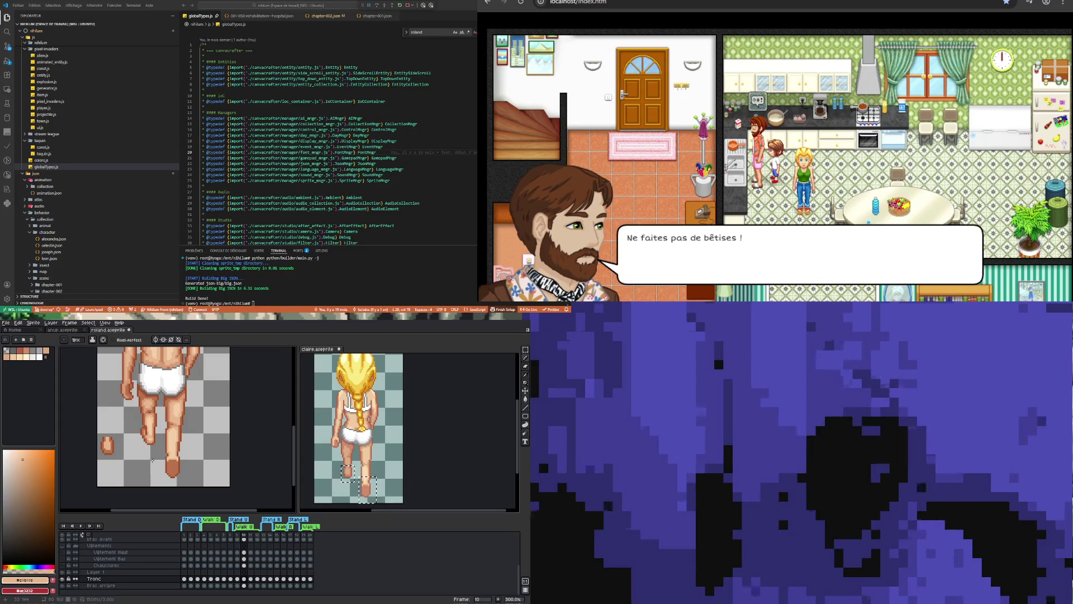
key(m)
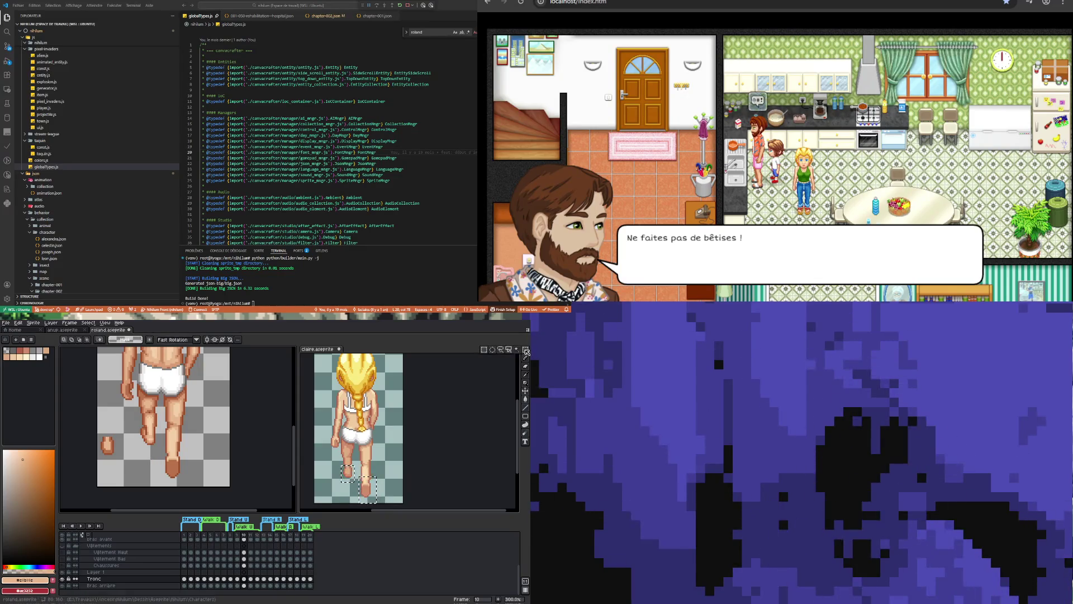
Move the first detached foot up onto its leg and deselect, undoing a stray dark stroke.
mouse_move(101, 434)
mouse_down()
mouse_move(127, 464)
mouse_move(153, 446)
mouse_up()
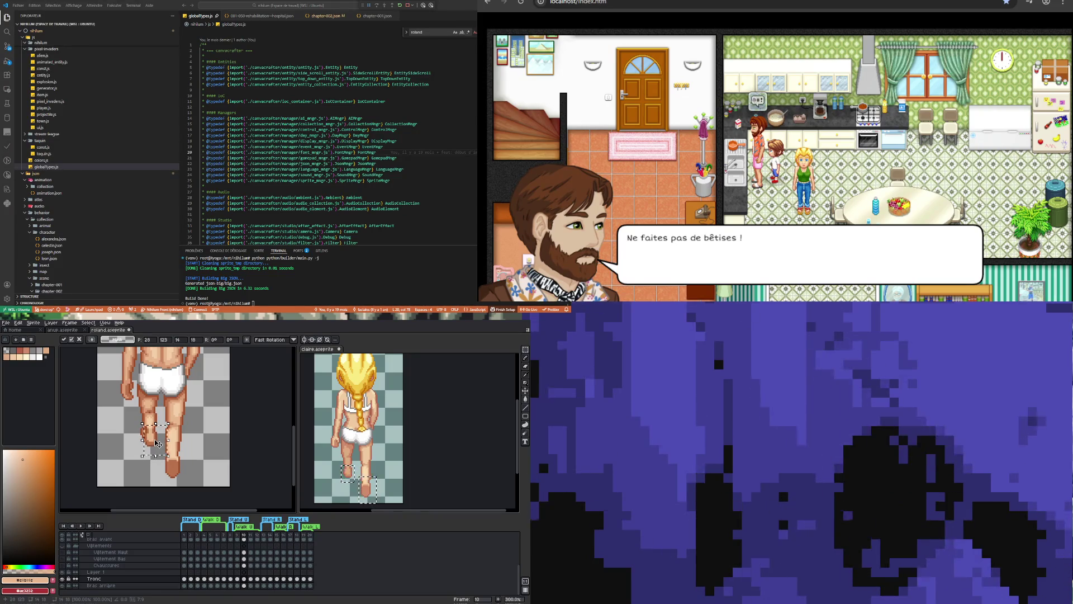
key(ctrl+d)
scroll(140, 433, up, 2)
drag(140, 419, 142, 446)
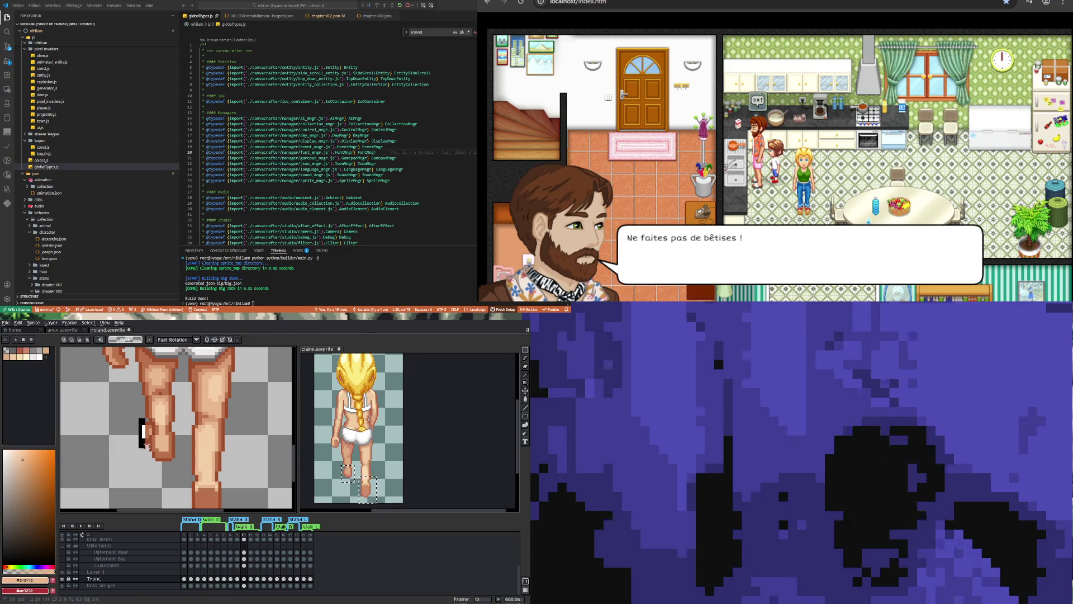
key(ctrl+z)
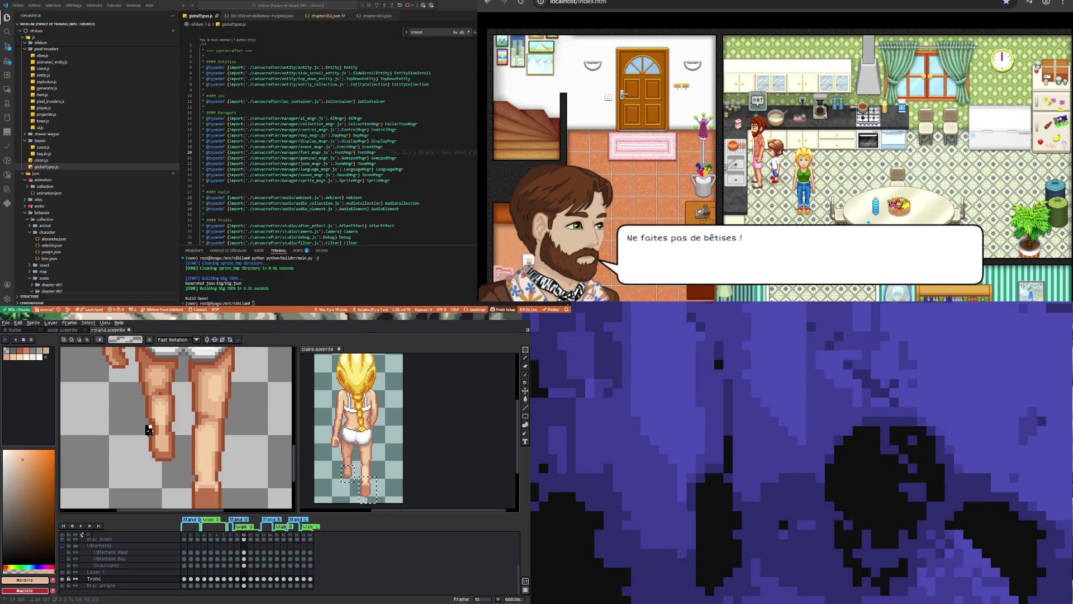
scroll(116, 432, down, 4)
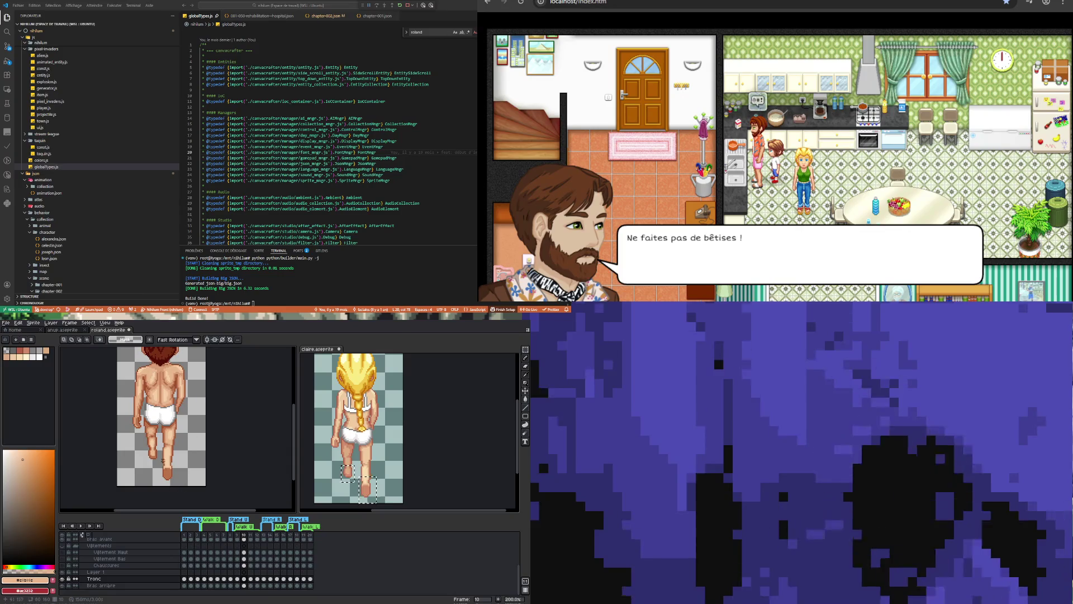
scroll(177, 437, down, 1)
scroll(175, 476, up, 2)
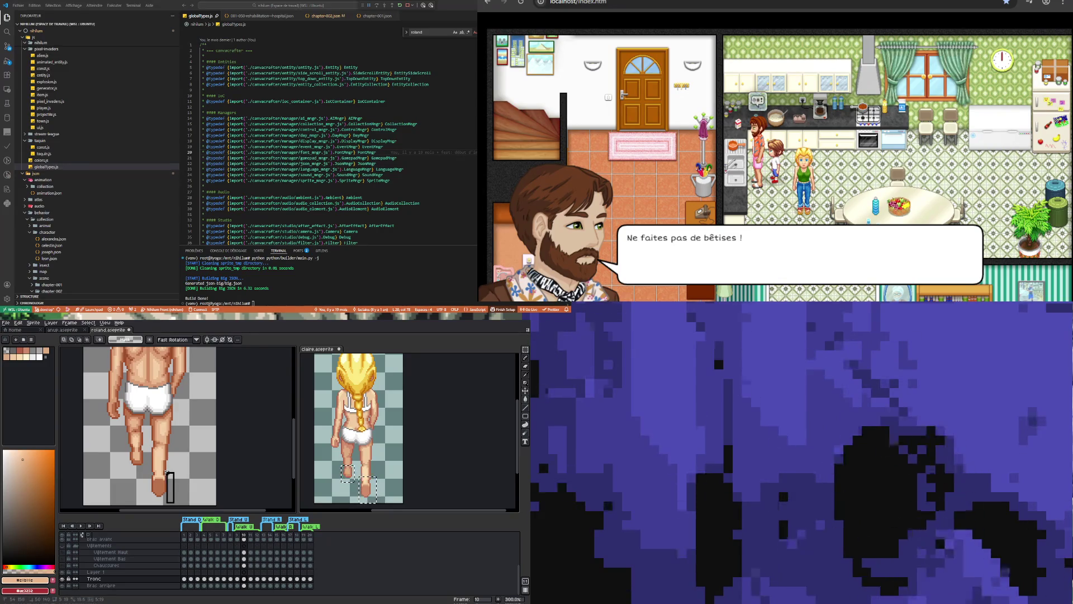
Select the right foot, move it up to join the leg bottom, and commit.
drag(163, 460, 174, 503)
key(ctrl+t)
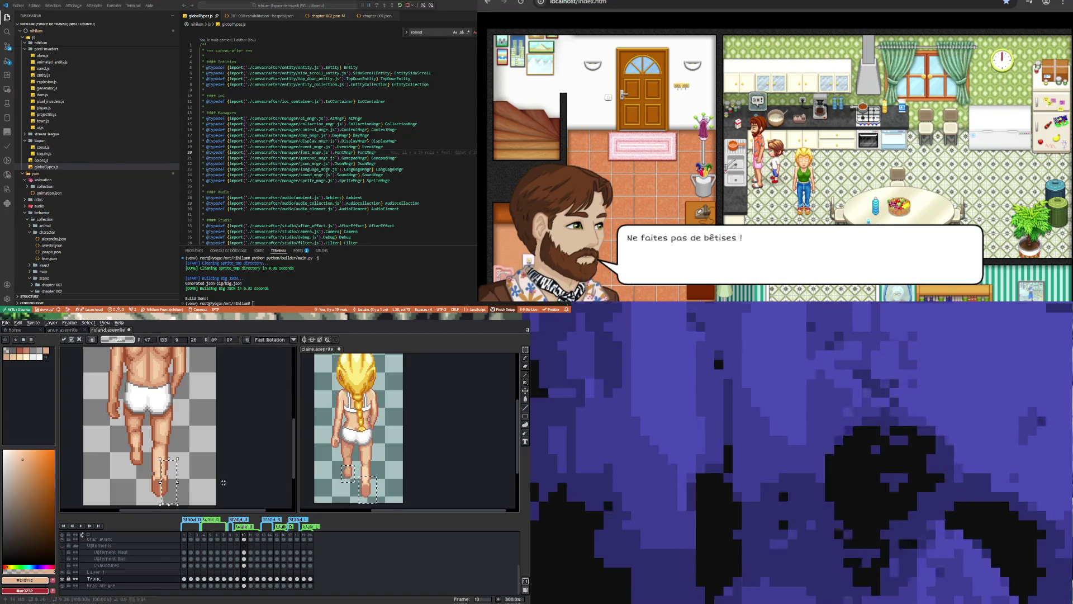
scroll(167, 498, up, 2)
mouse_move(148, 436)
mouse_down()
mouse_move(150, 489)
mouse_move(159, 474)
mouse_up()
key(Return)
scroll(179, 486, down, 4)
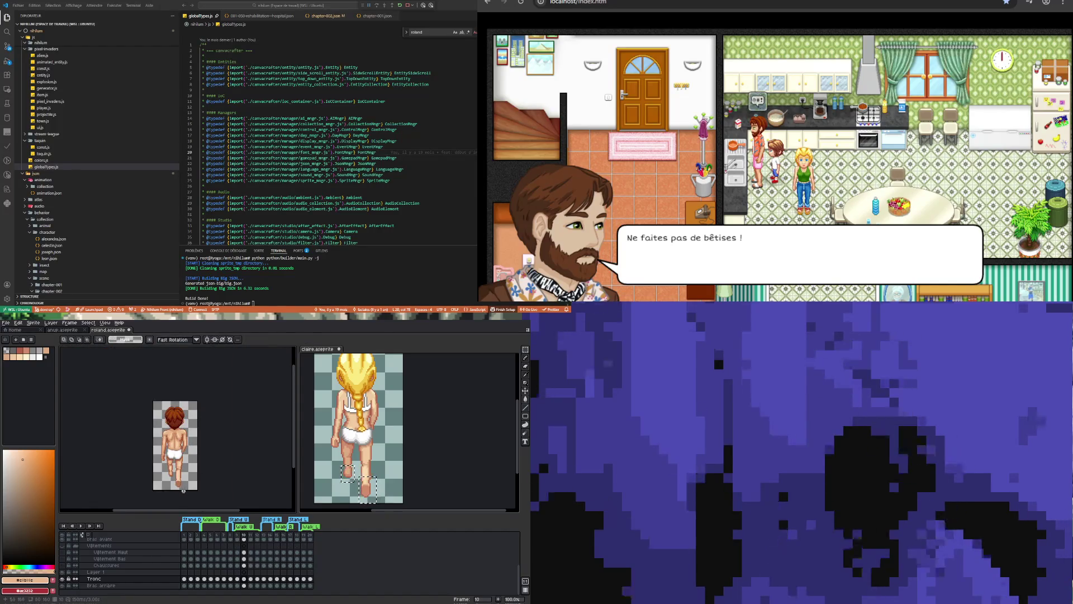
scroll(181, 486, up, 2)
scroll(182, 487, up, 3)
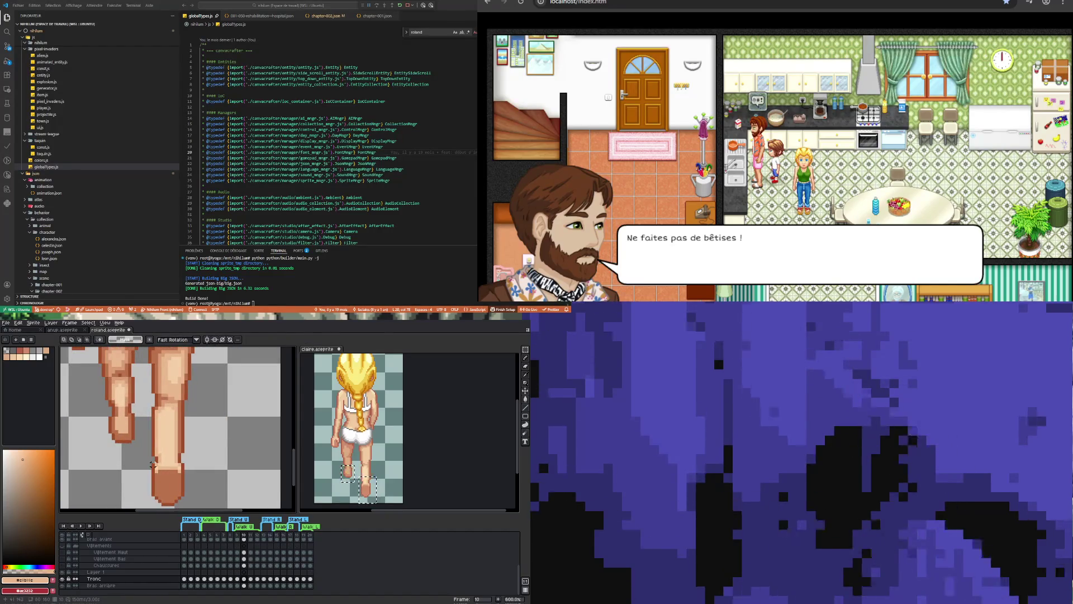
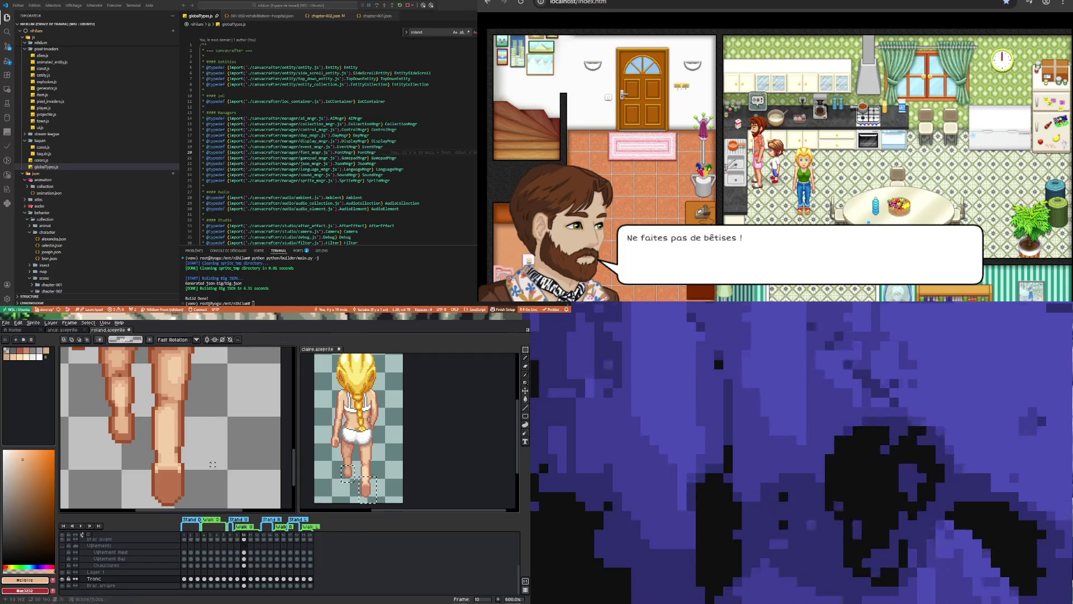
Zoom in on the character's lower leg, switching between the eyedropper and Pencil tools.
scroll(184, 459, down, 4)
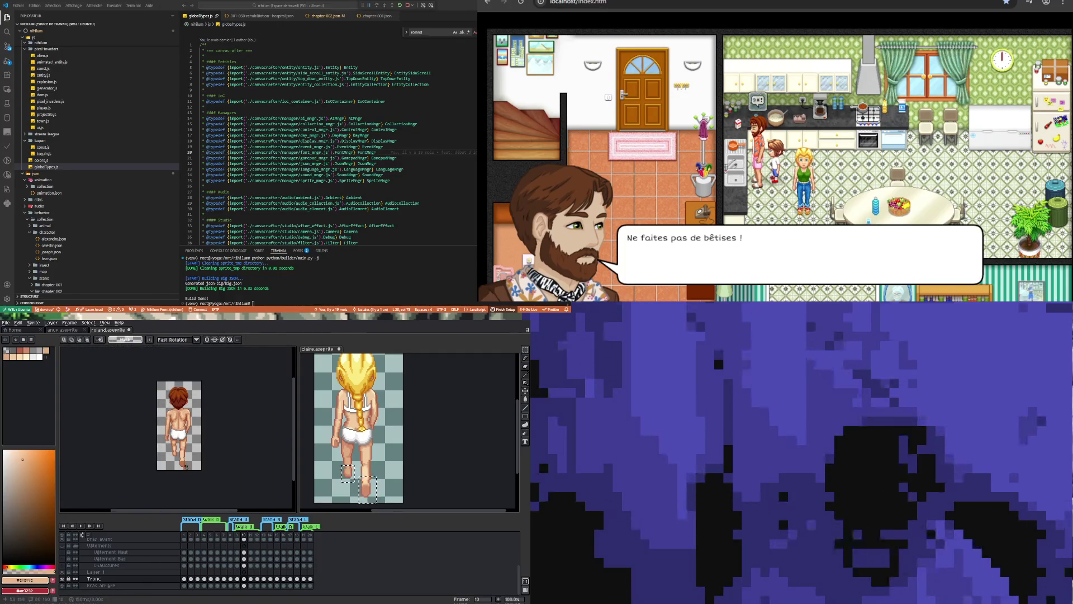
scroll(186, 457, up, 3)
scroll(186, 457, up, 4)
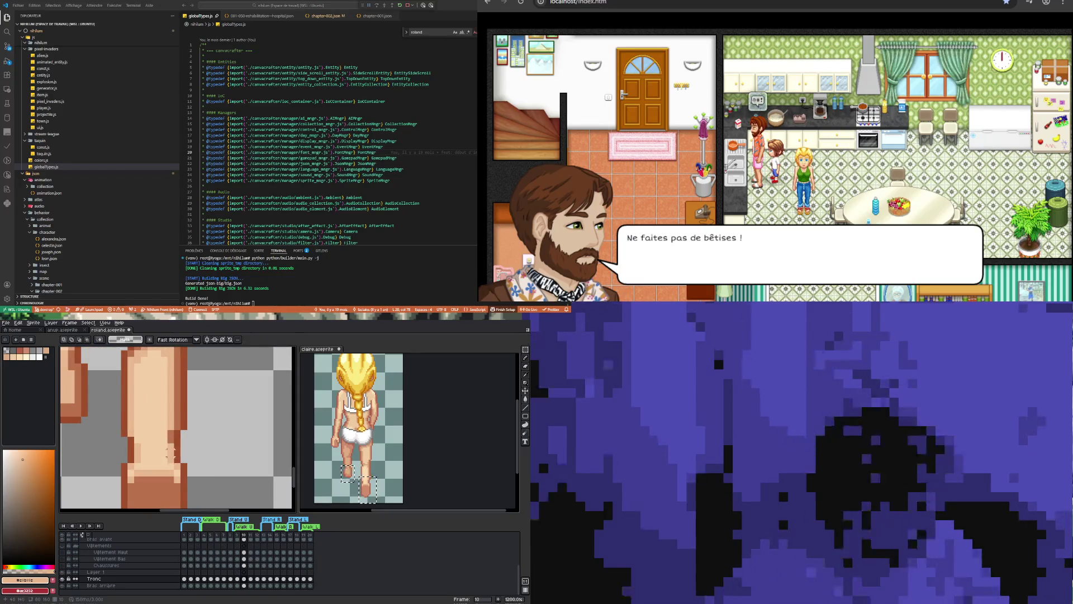
key(i)
scroll(184, 446, down, 4)
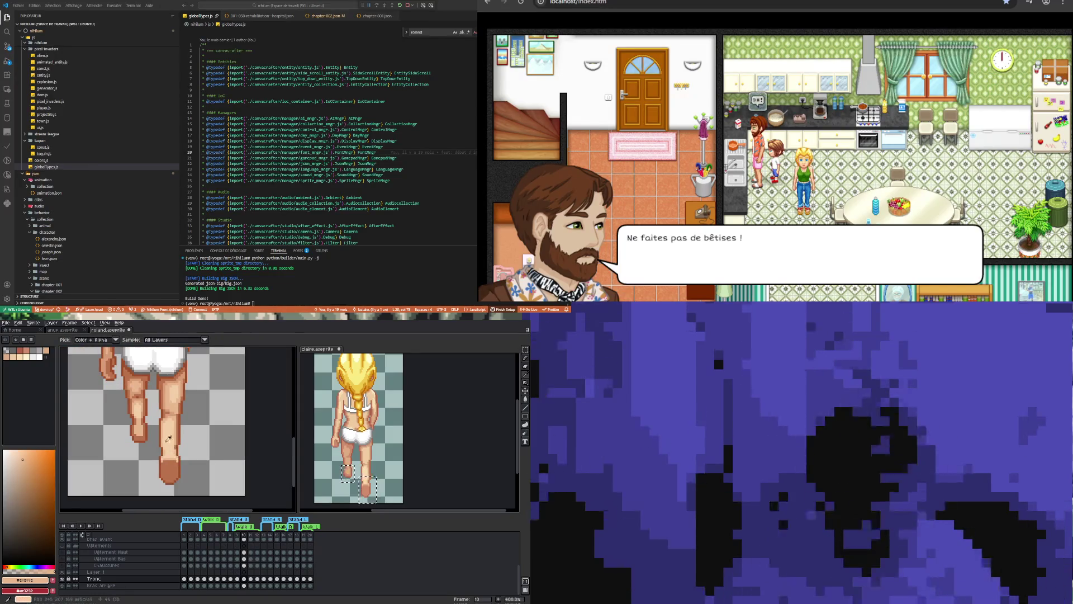
scroll(169, 438, up, 3)
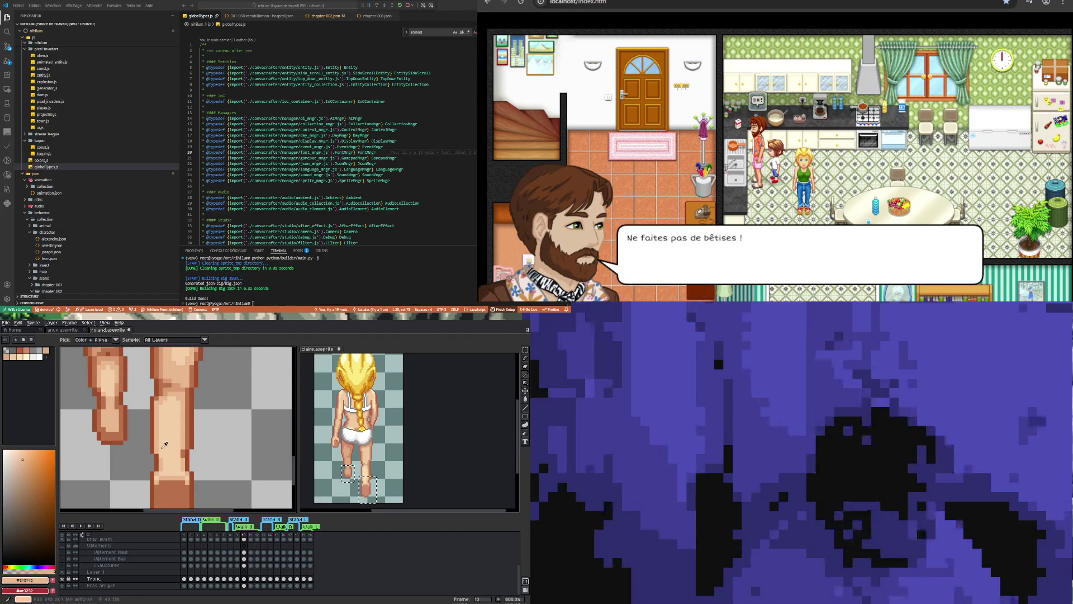
key(b)
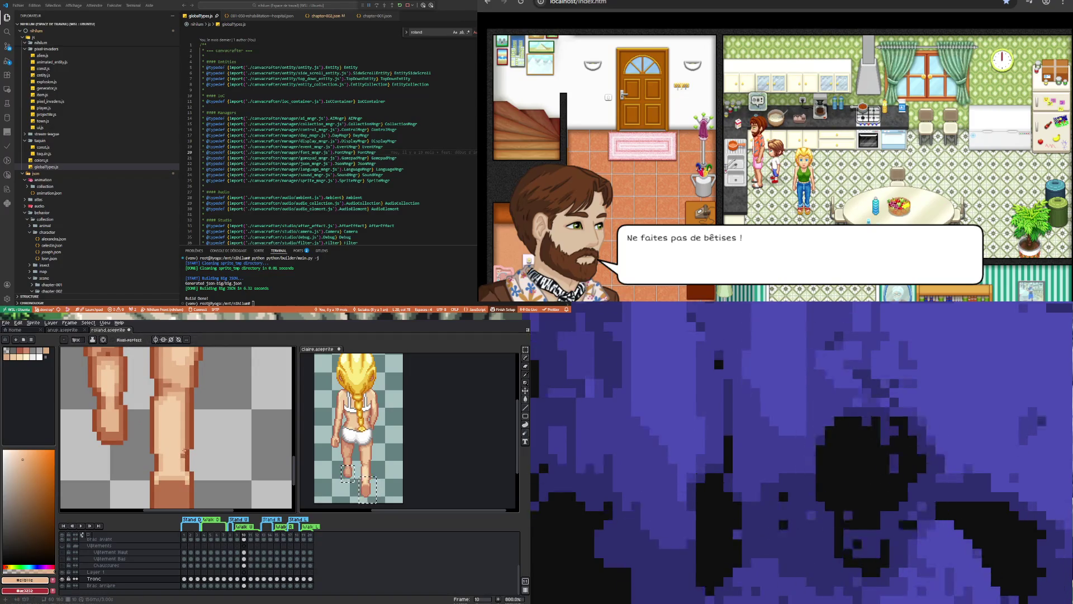
scroll(188, 481, down, 2)
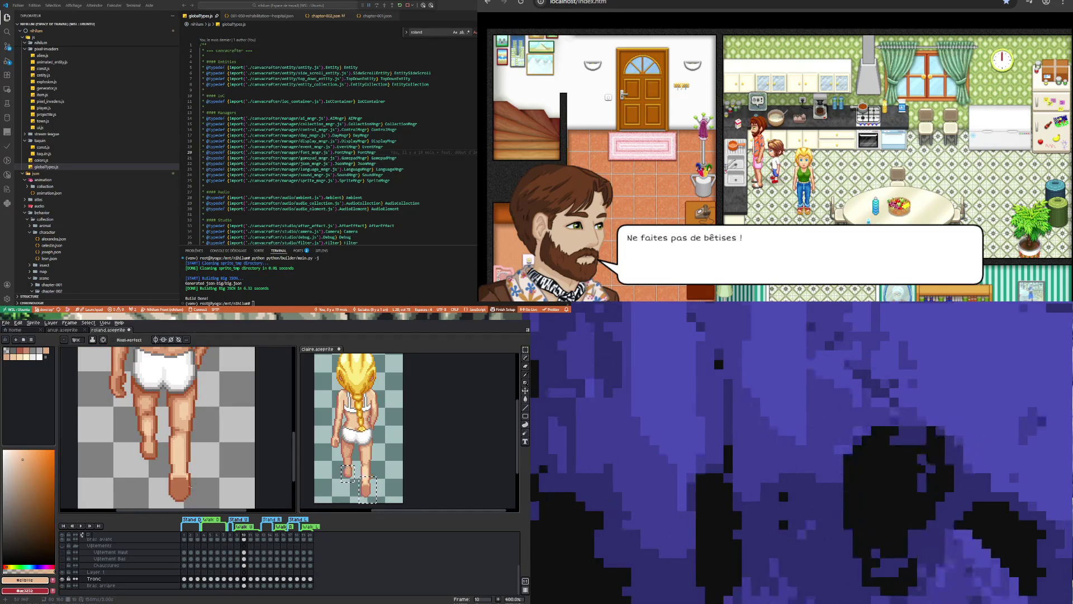
scroll(190, 486, up, 2)
scroll(184, 485, down, 2)
scroll(172, 482, up, 1)
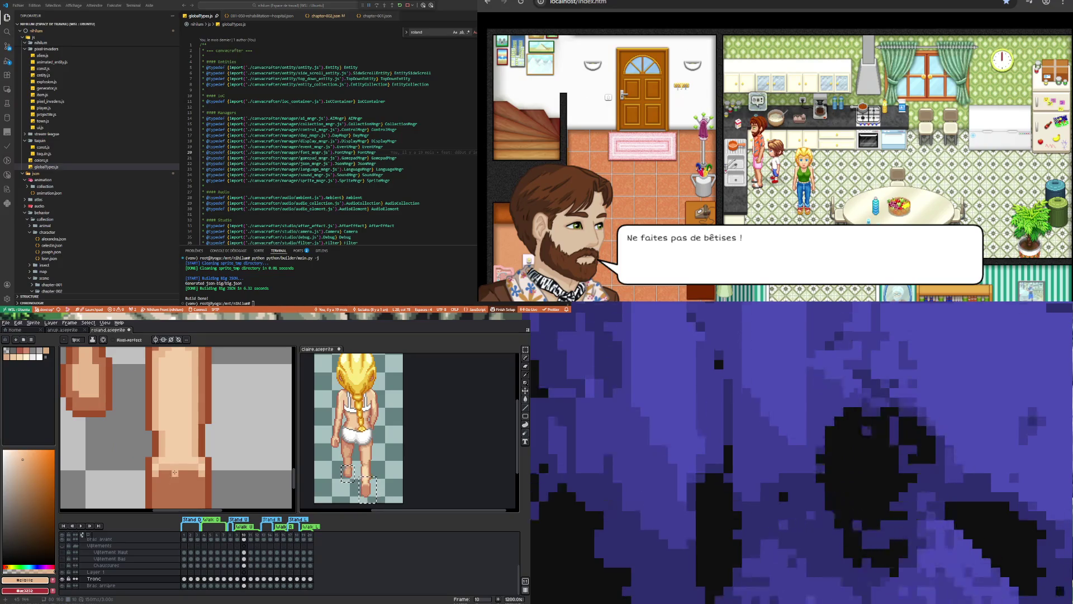
Sample the brown and light peach skin tones and paint peach pixels over the lower-leg heel.
alt+click(175, 483)
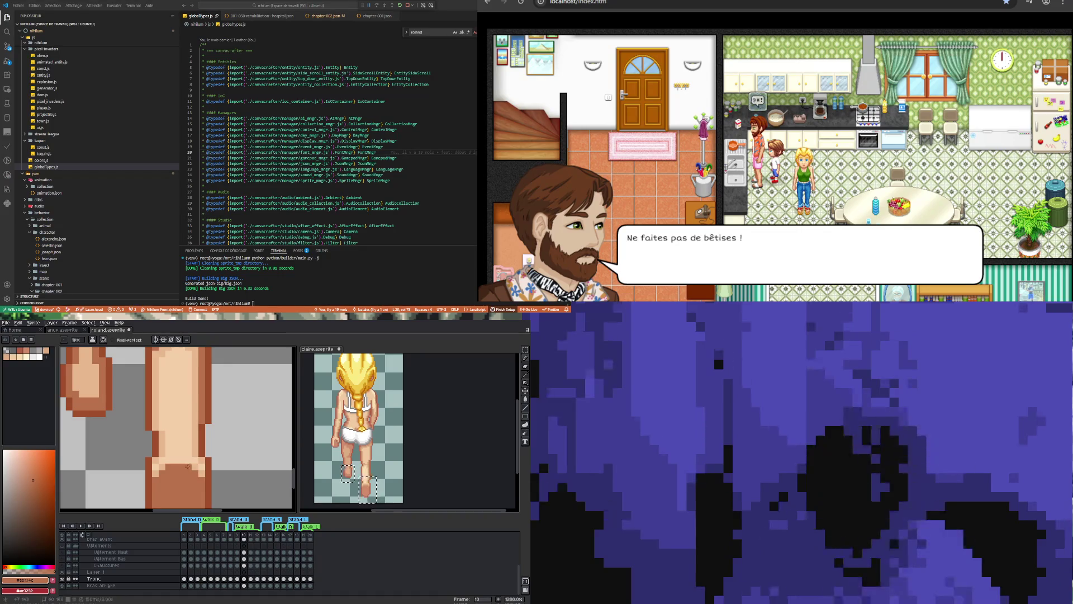
alt+click(188, 466)
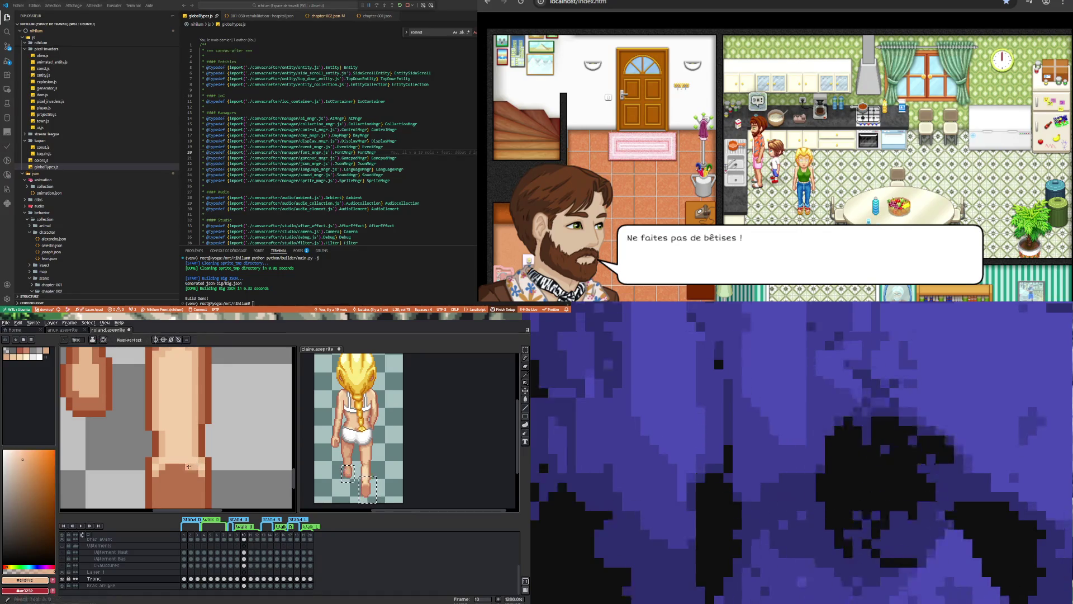
drag(186, 462, 175, 458)
scroll(199, 472, down, 5)
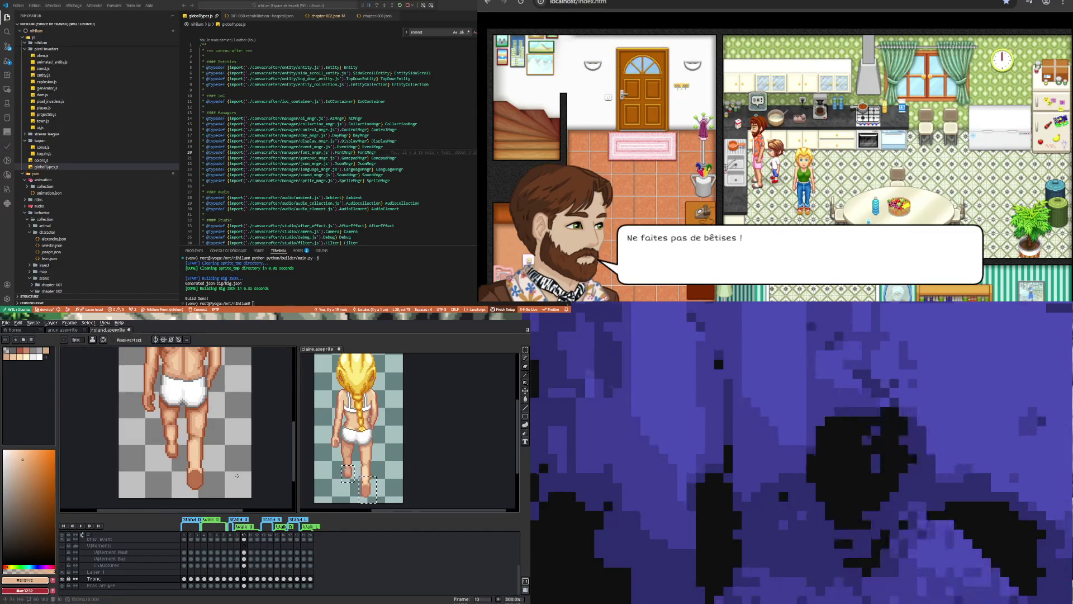
Eyedropper the #d99d76 skin tone and draw a darker vertical shading line down the thigh.
scroll(232, 475, down, 1)
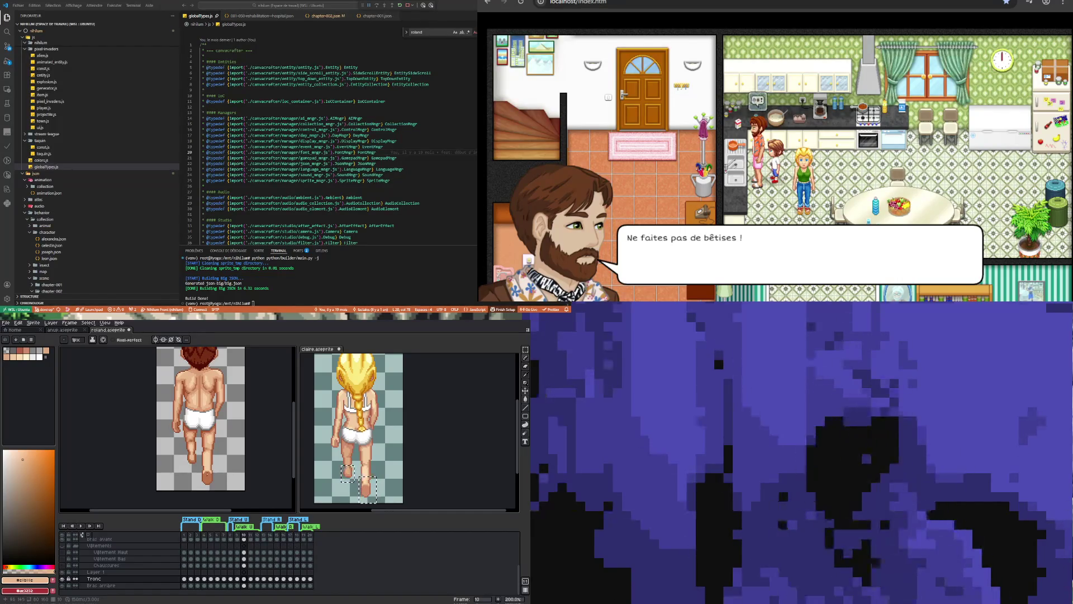
scroll(202, 464, up, 2)
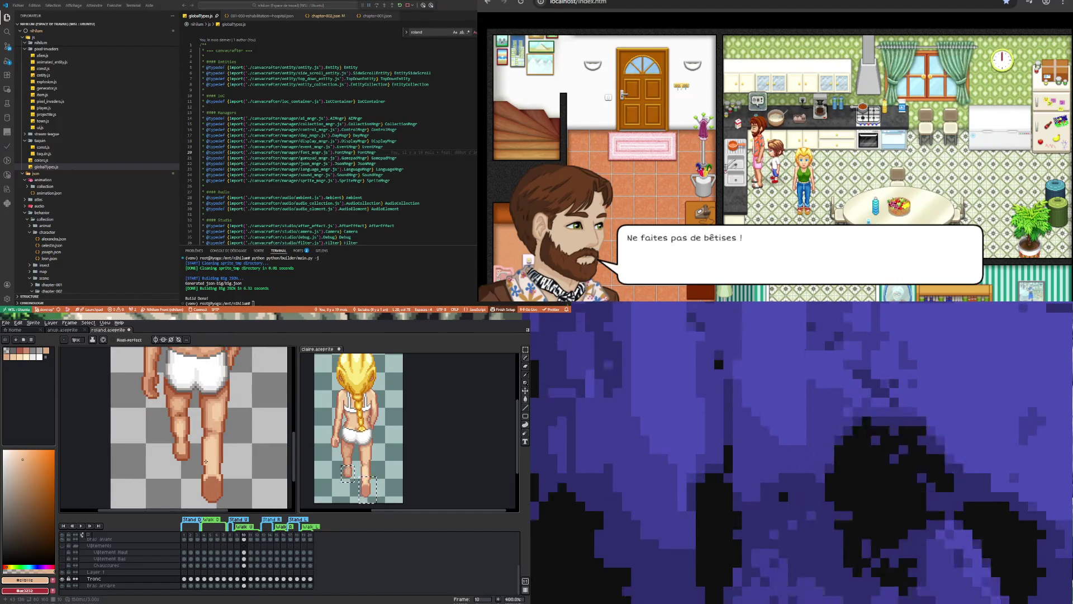
scroll(235, 412, up, 2)
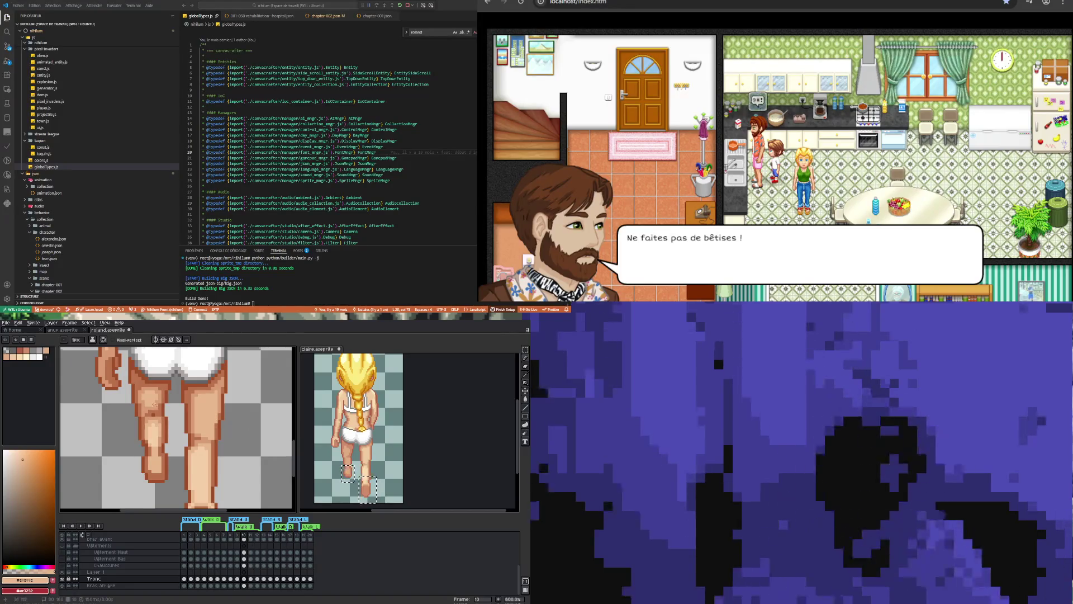
scroll(154, 404, up, 3)
key(i)
click(160, 380)
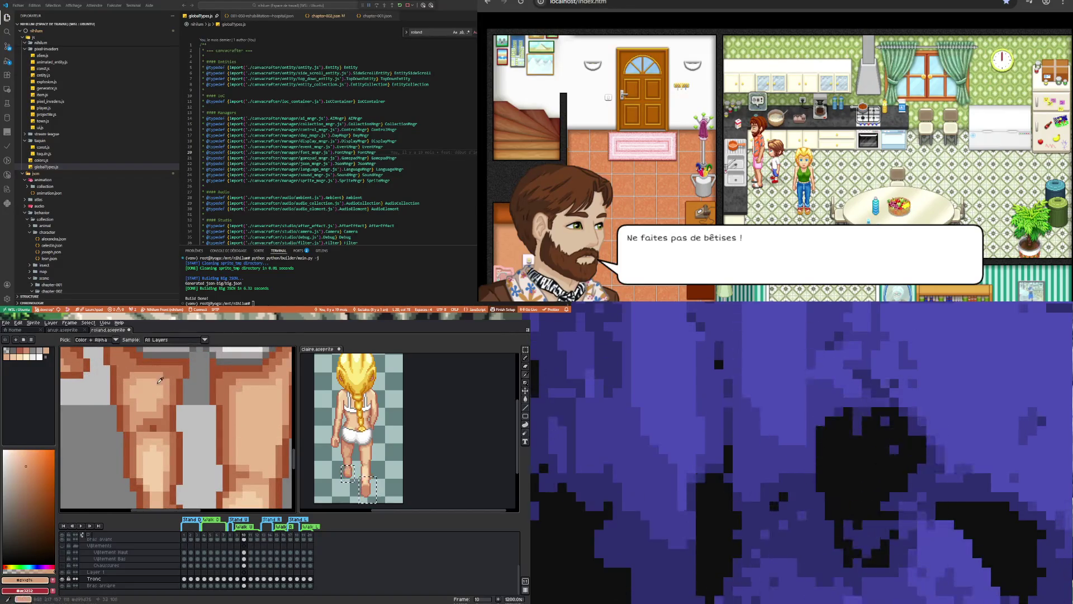
key(b)
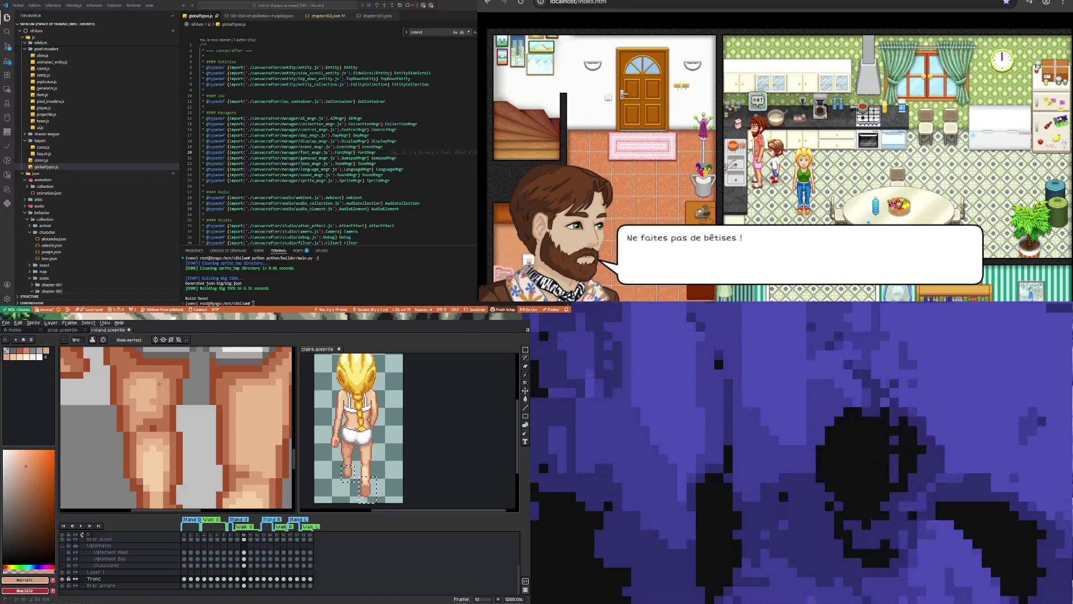
drag(151, 403, 148, 382)
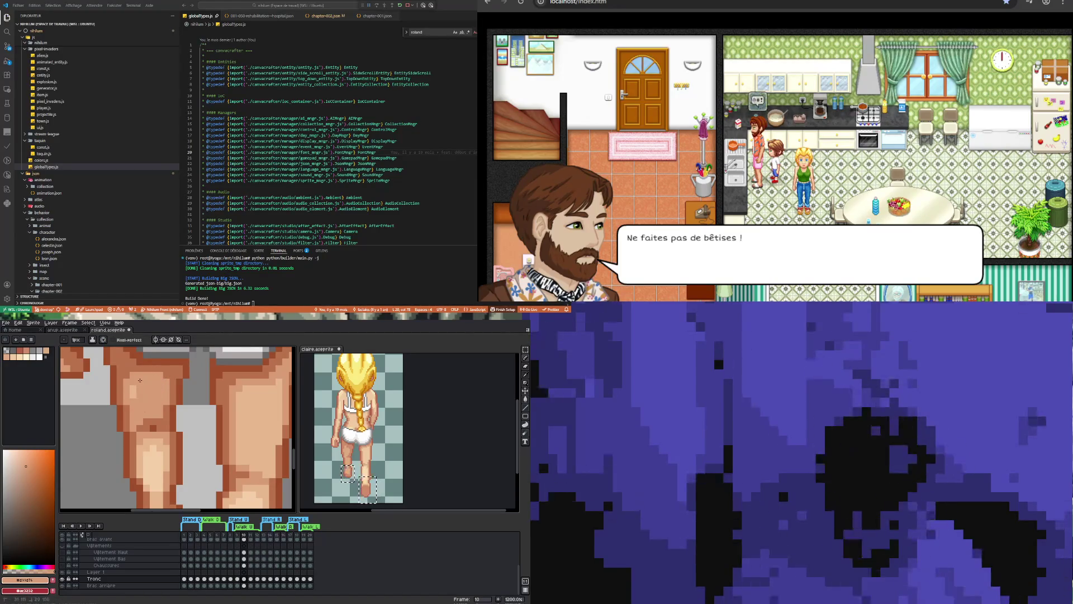
scroll(151, 396, down, 2)
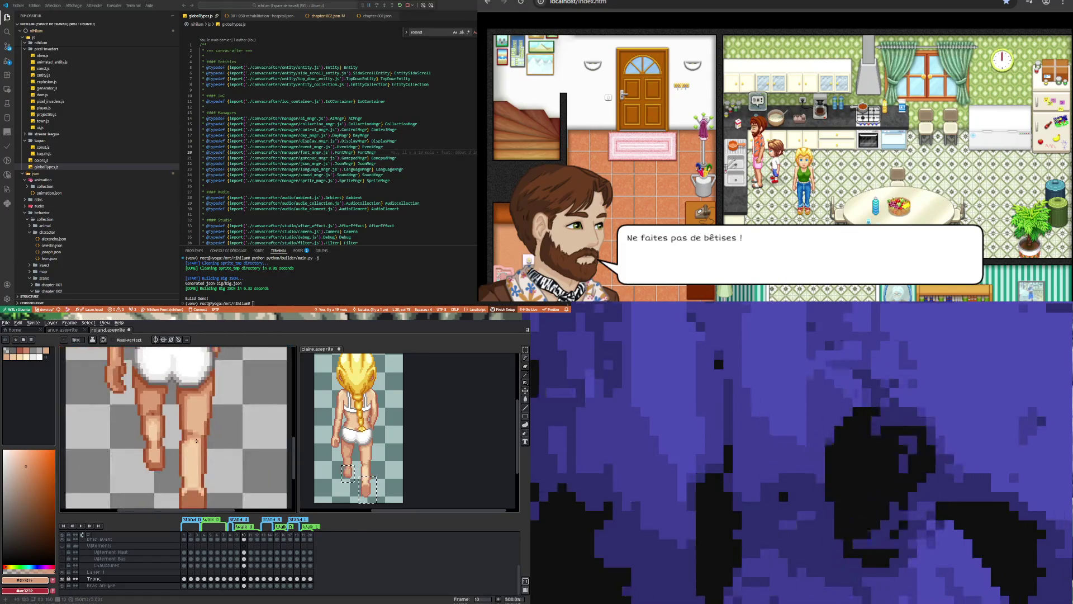
scroll(167, 424, down, 2)
scroll(167, 423, up, 1)
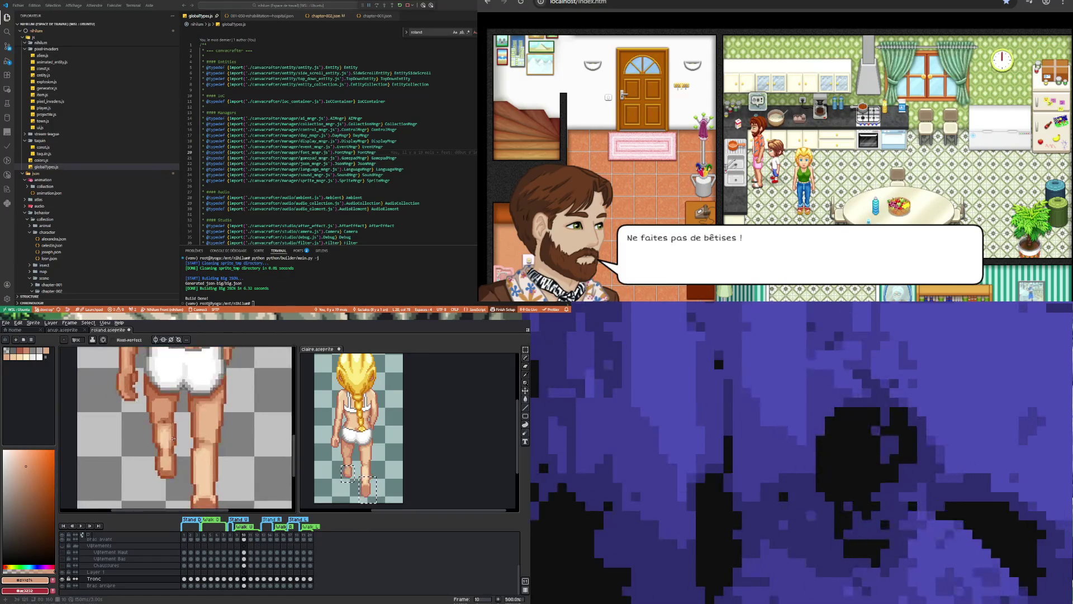
scroll(174, 445, down, 1)
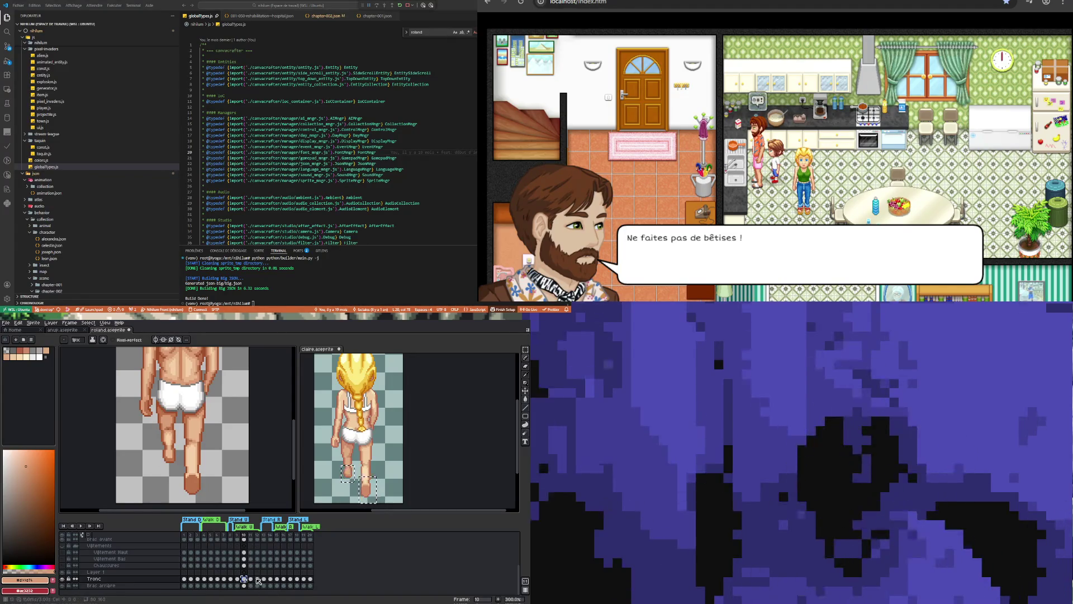
Go to frame 12, save roland.aseprite, then play the walk cycle and stop it on frame 9.
click(258, 579)
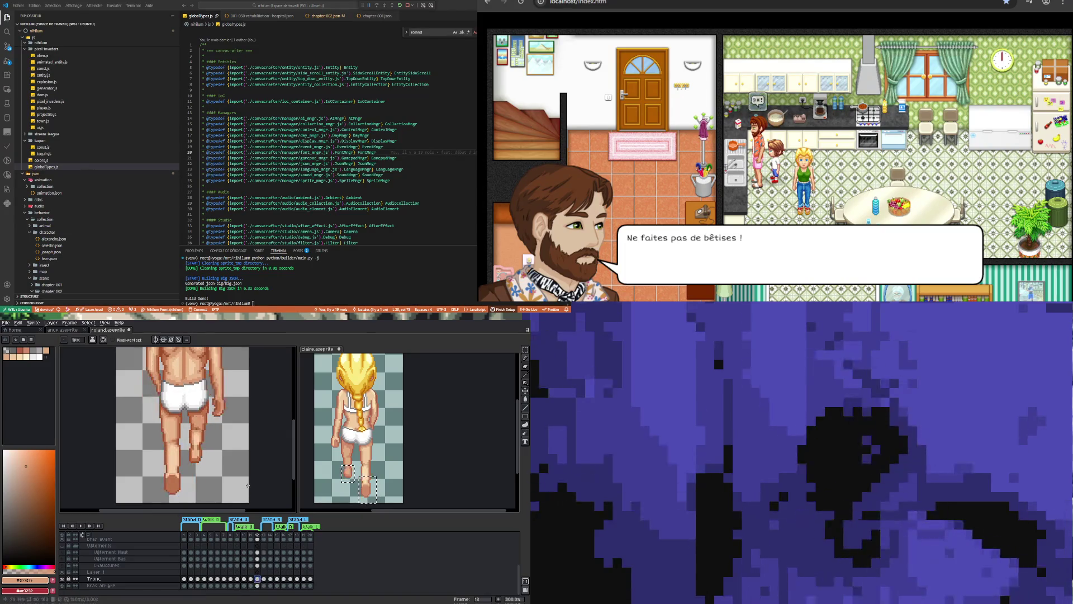
key(ctrl+s)
key(2)
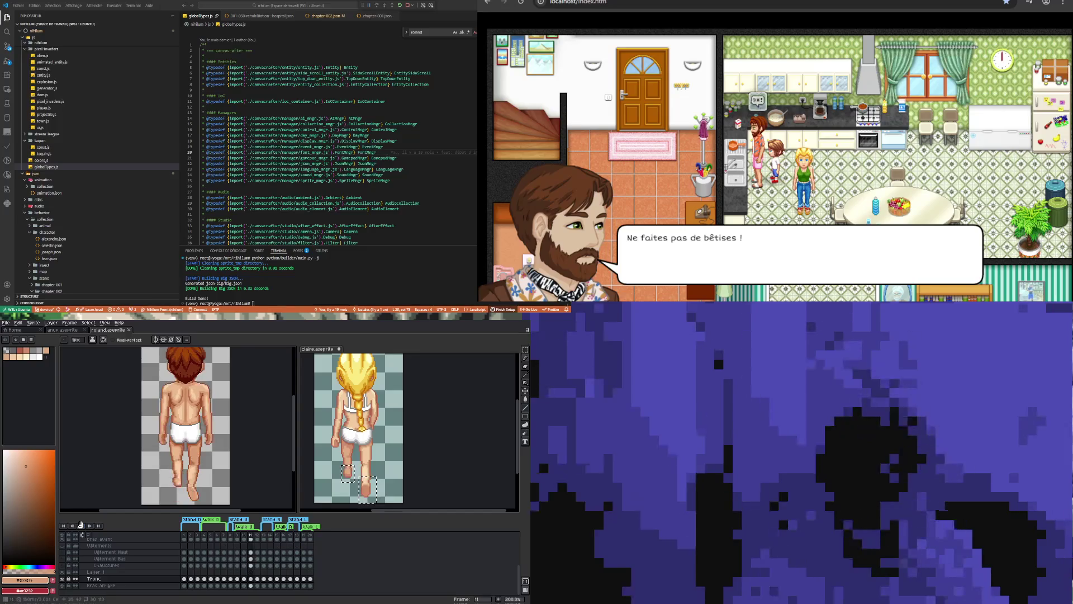
click(237, 582)
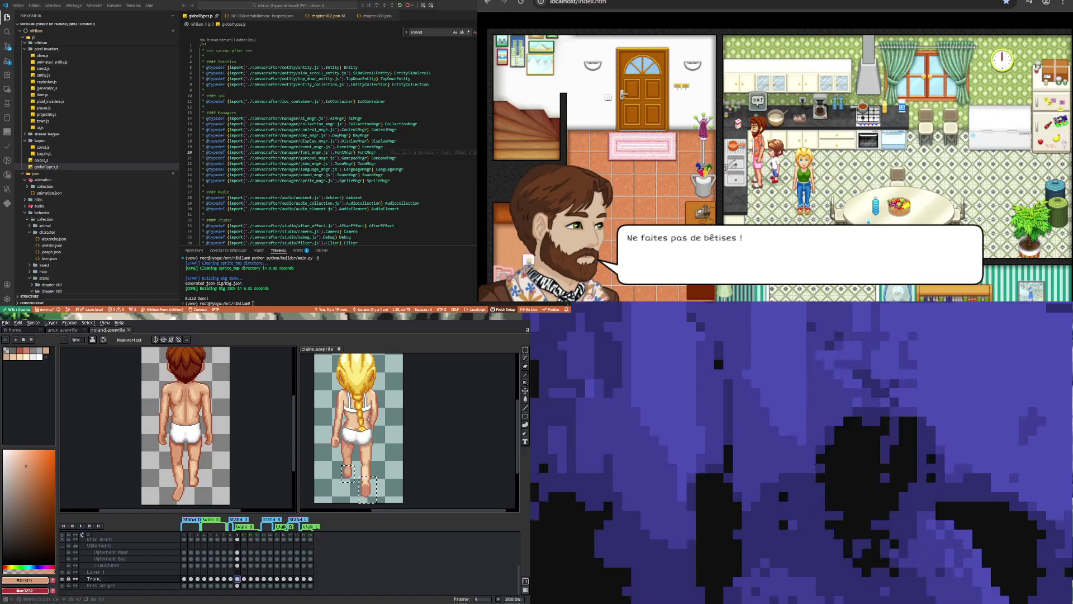
click(244, 579)
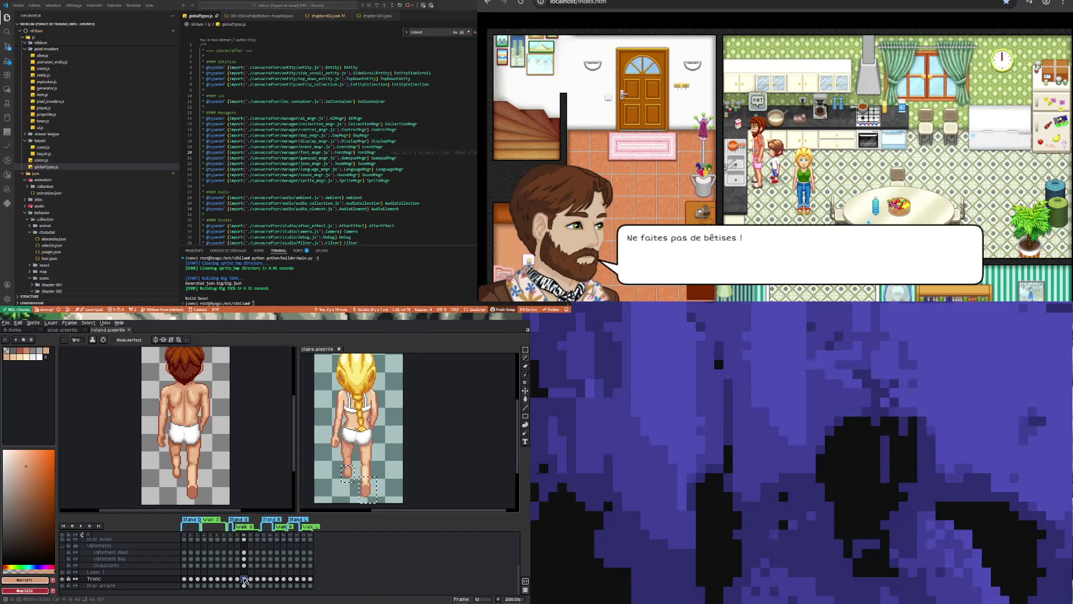
key(Left)
scroll(186, 505, up, 3)
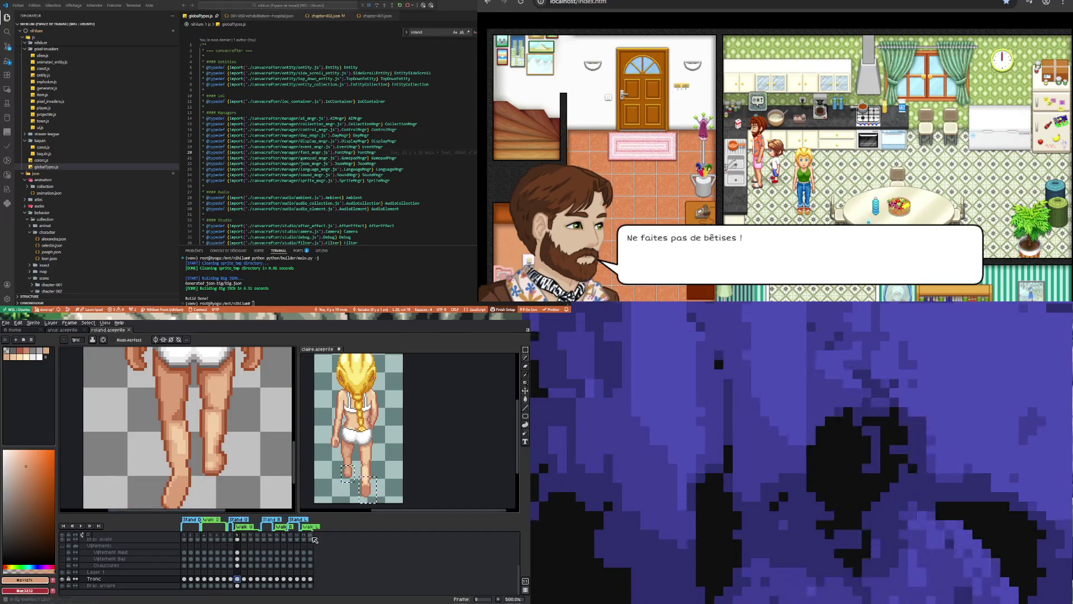
In the claire sprite, step through Tronc frames 9 and 10, play its walk, then return to roland.
click(441, 467)
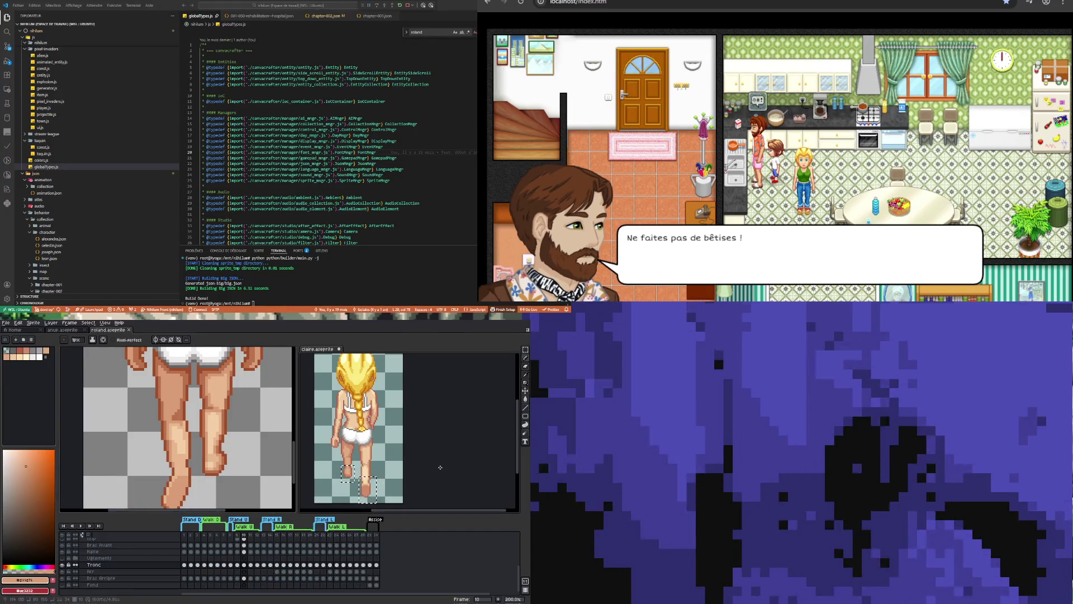
click(245, 565)
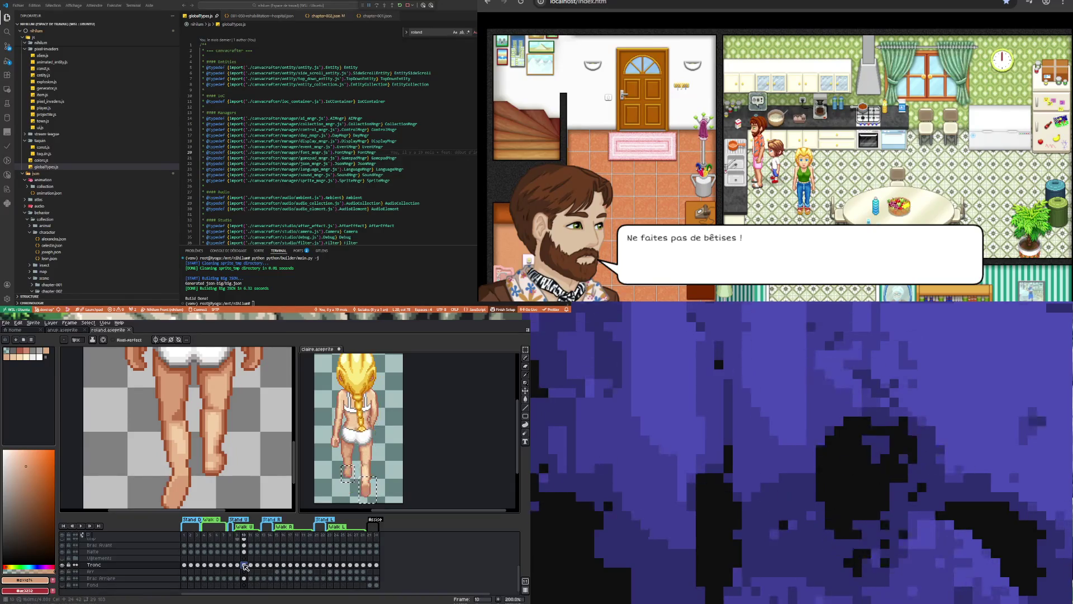
click(237, 565)
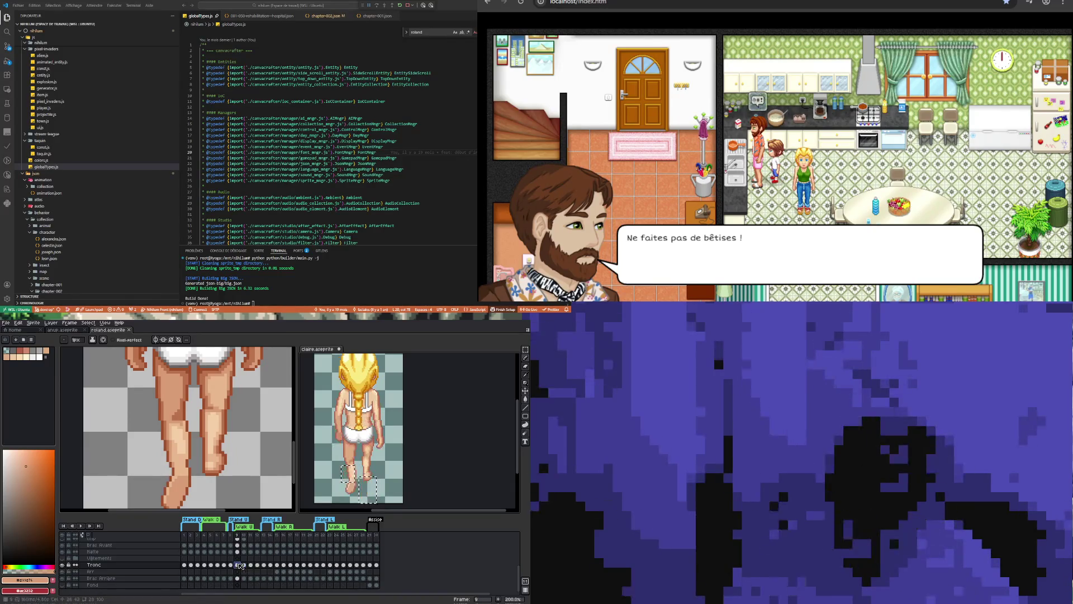
click(245, 566)
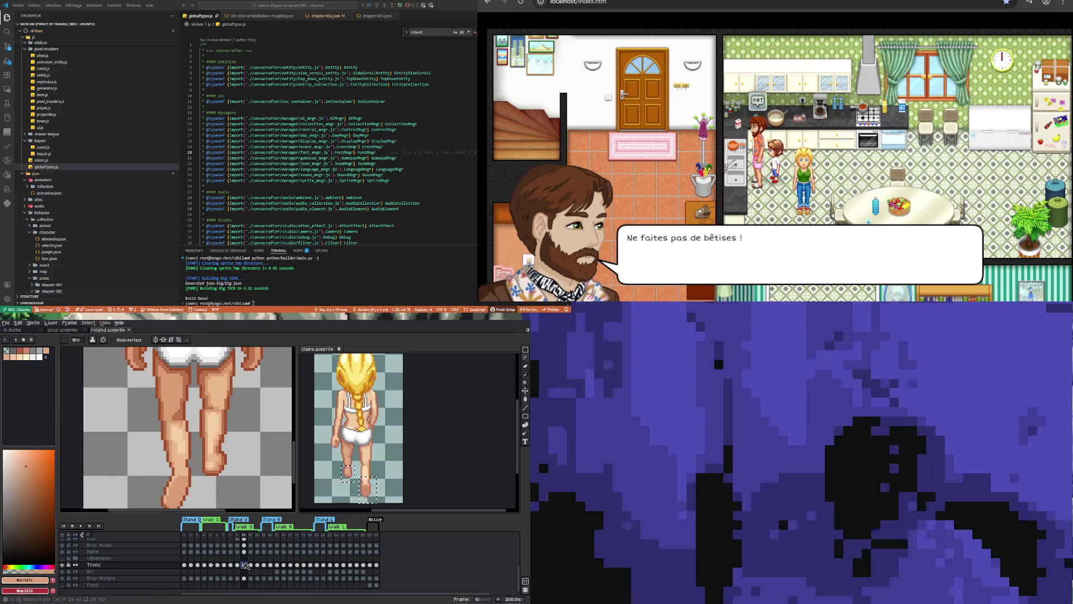
click(81, 525)
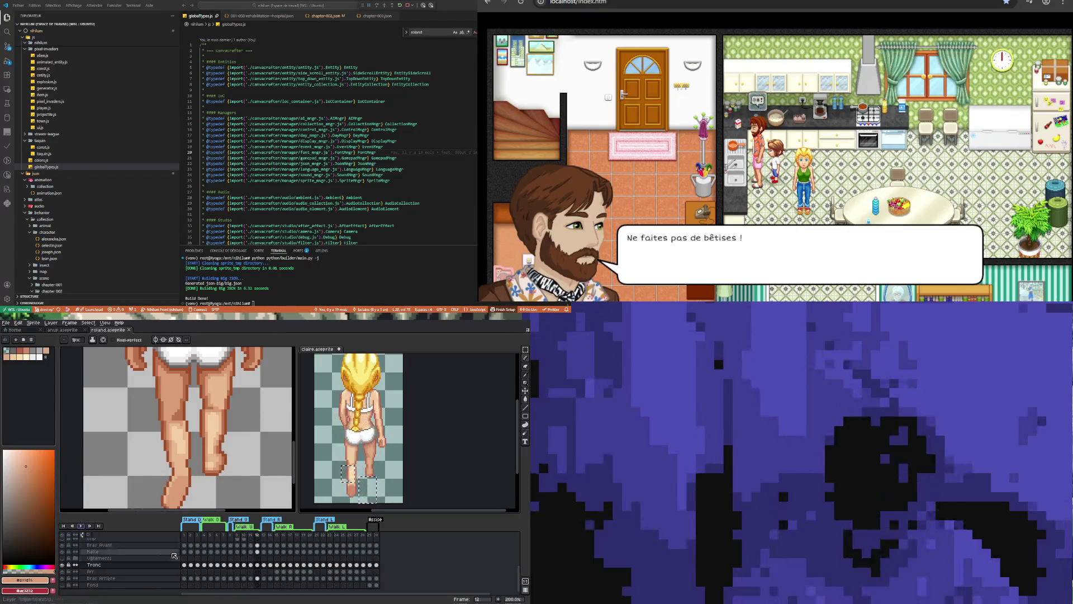
click(238, 566)
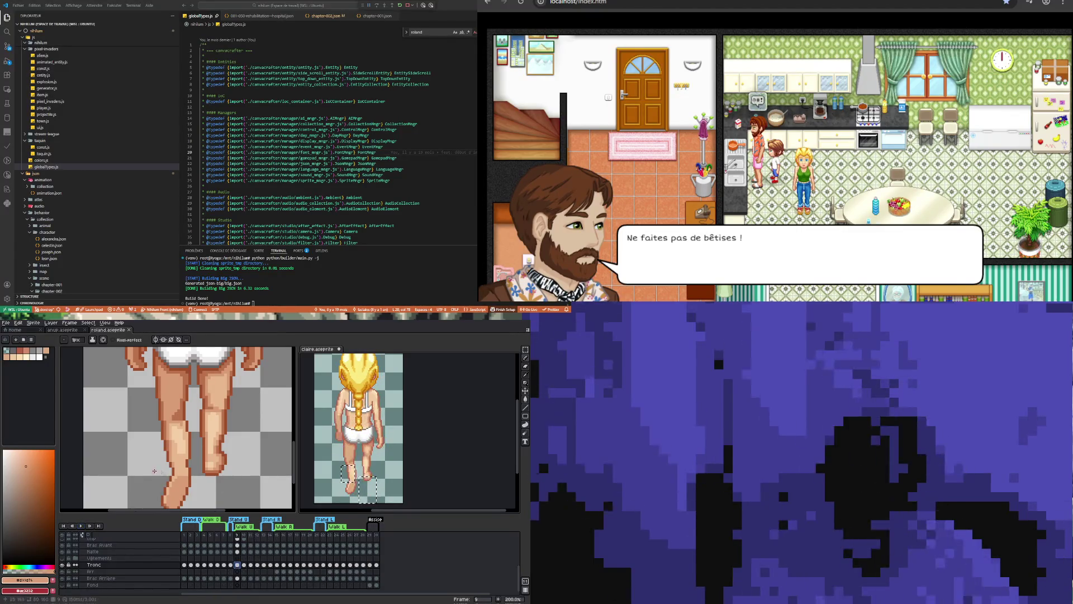
click(75, 455)
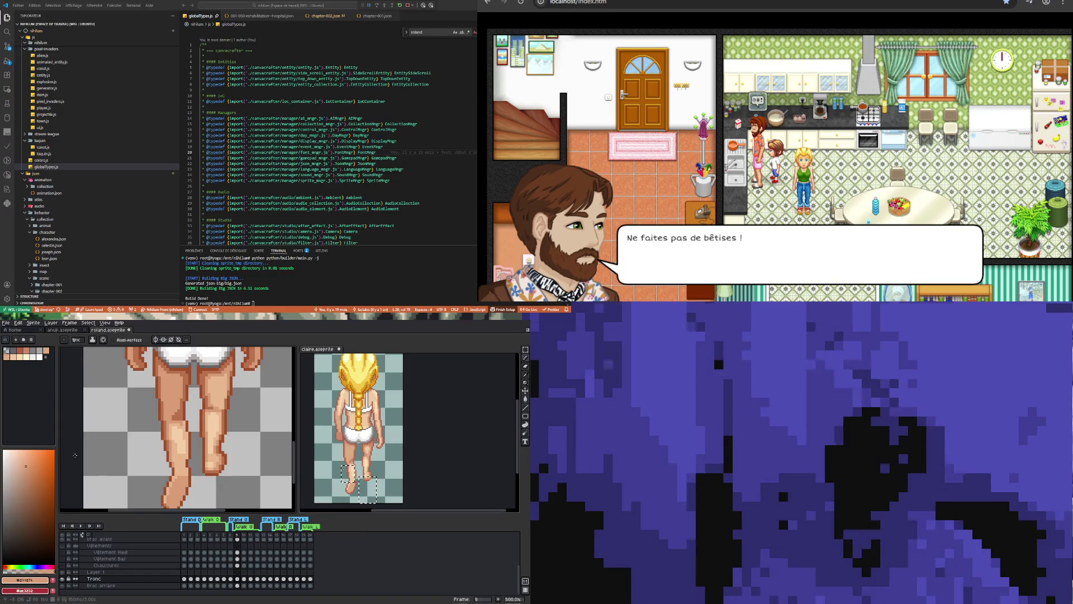
Go to frame 10 and zoom around the legs with the eyedropper active.
click(243, 579)
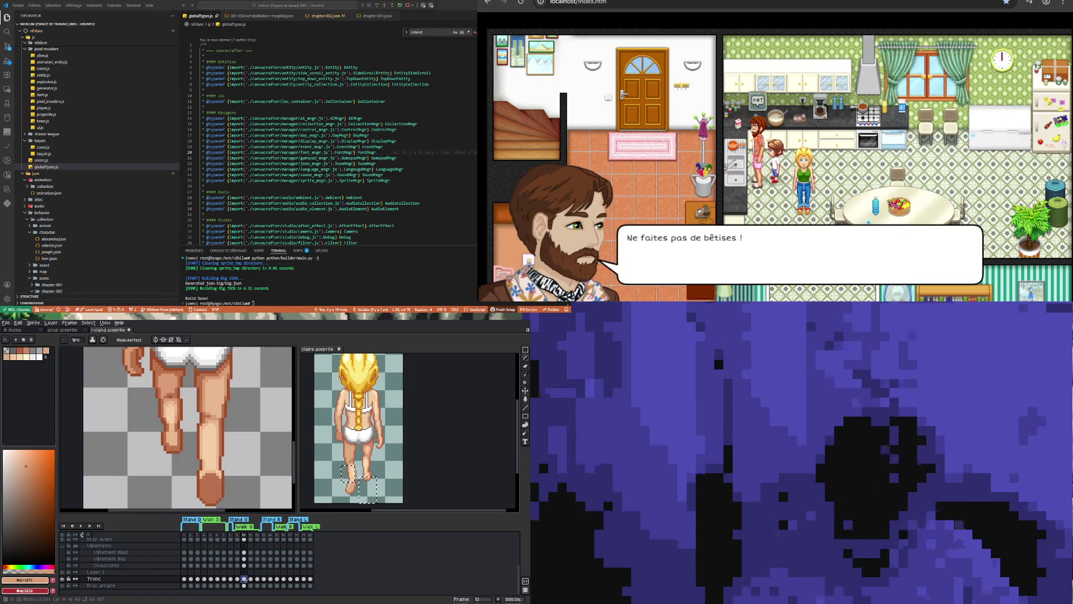
scroll(211, 485, up, 1)
key(i)
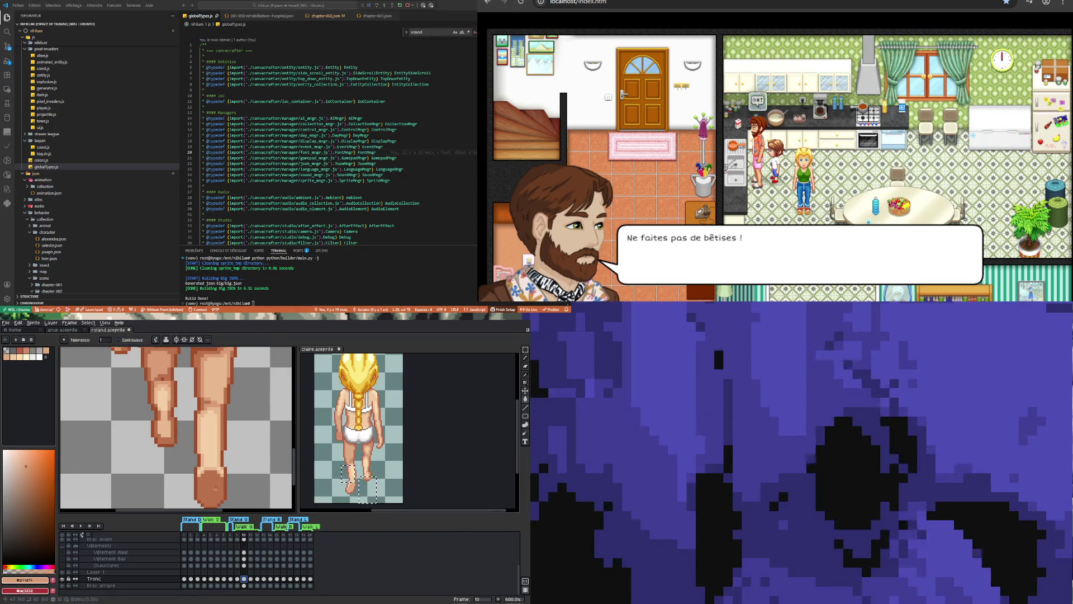
scroll(216, 488, down, 3)
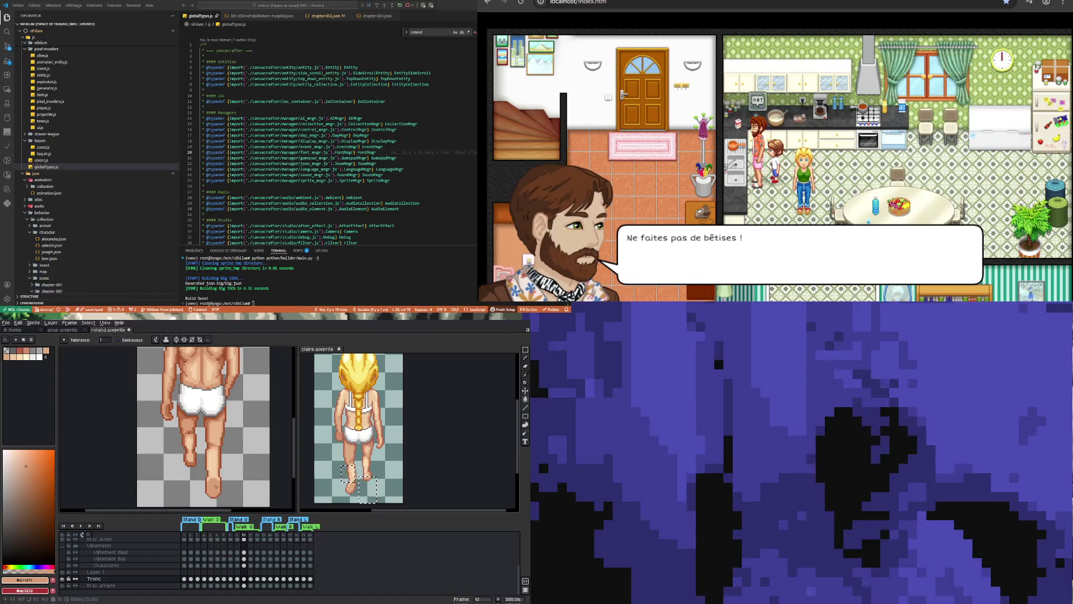
scroll(196, 415, up, 2)
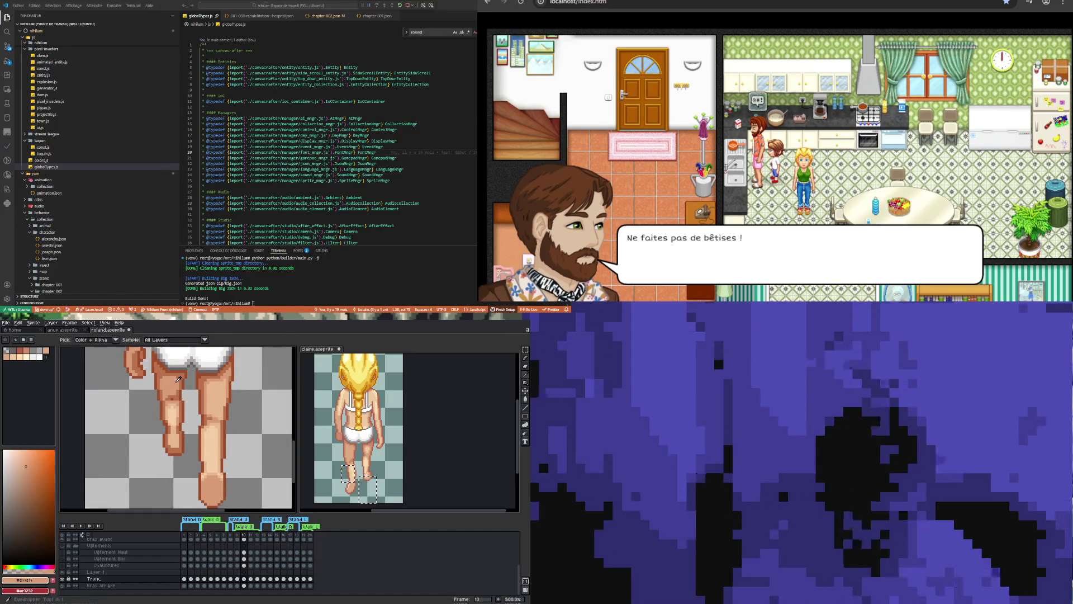
scroll(179, 379, down, 4)
scroll(174, 464, up, 2)
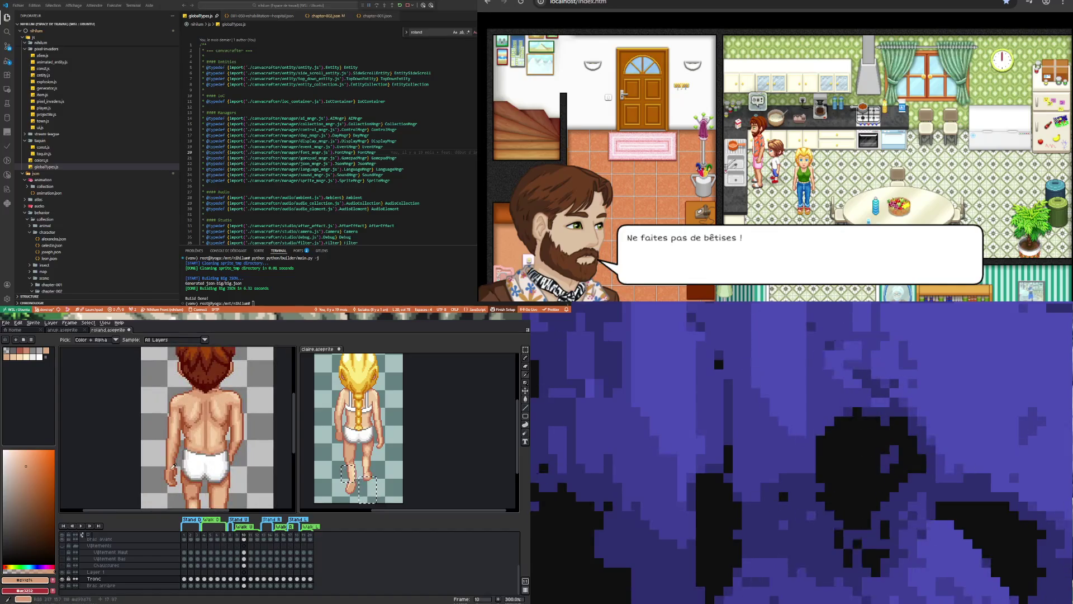
scroll(174, 465, down, 2)
scroll(184, 496, up, 4)
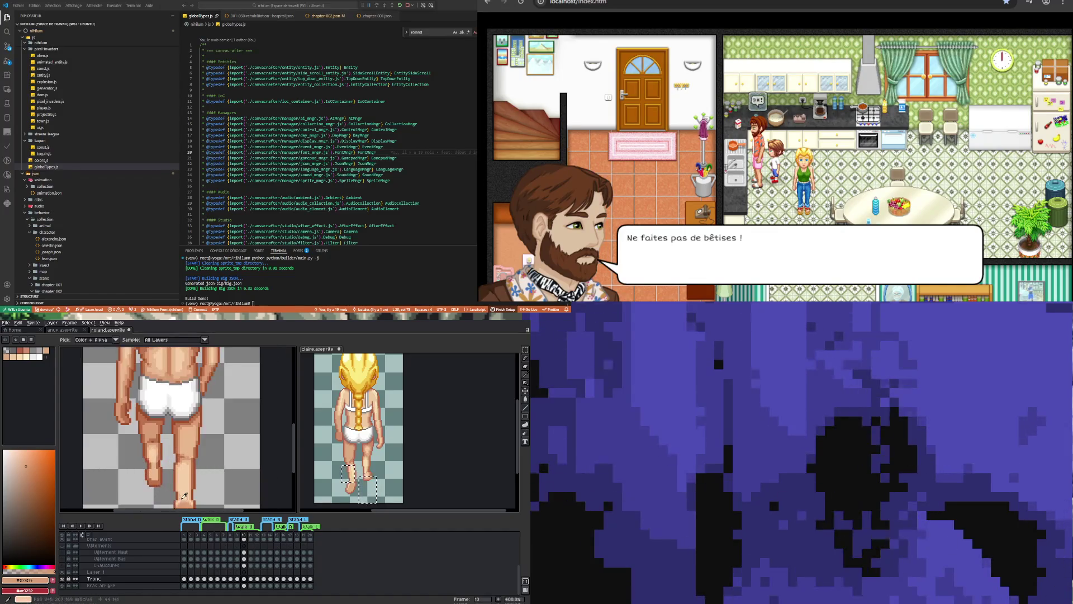
Select the Paint Bucket tool and play roland's walk cycle.
click(527, 400)
scroll(186, 472, down, 2)
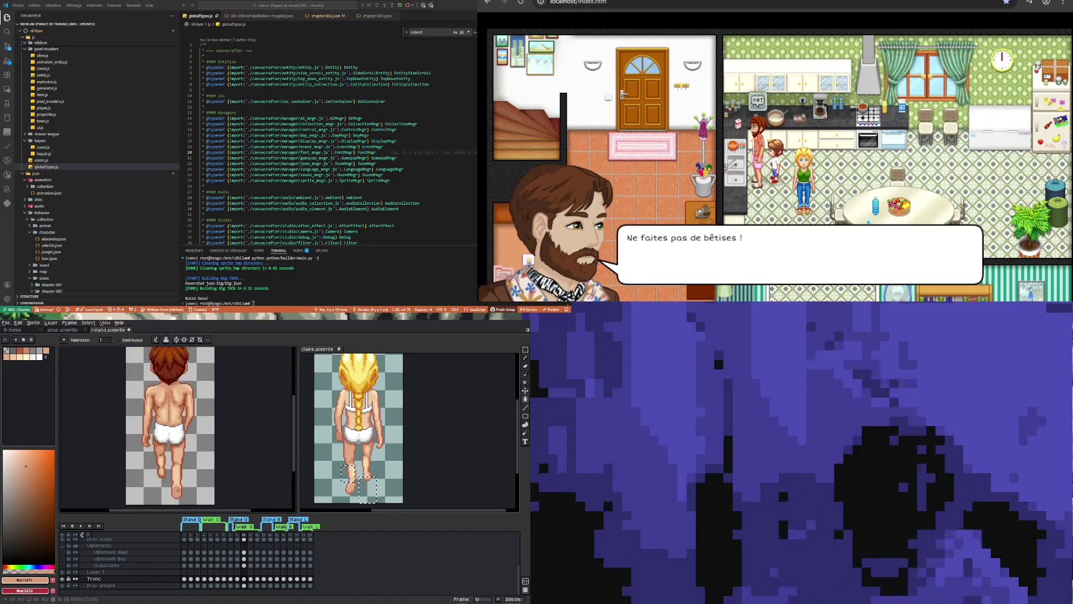
scroll(177, 504, up, 2)
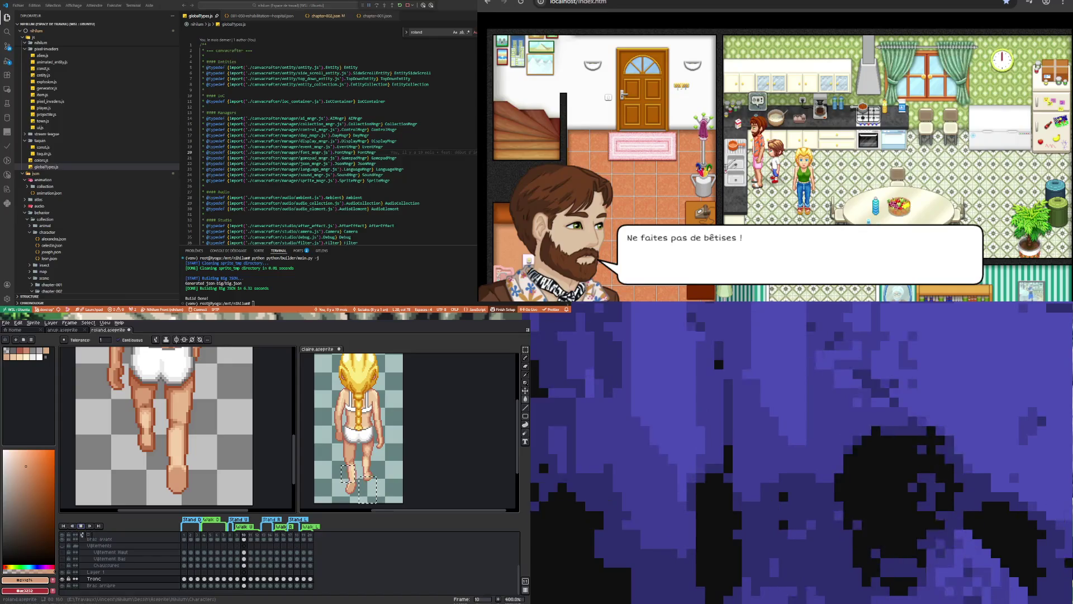
click(81, 526)
scroll(214, 458, down, 2)
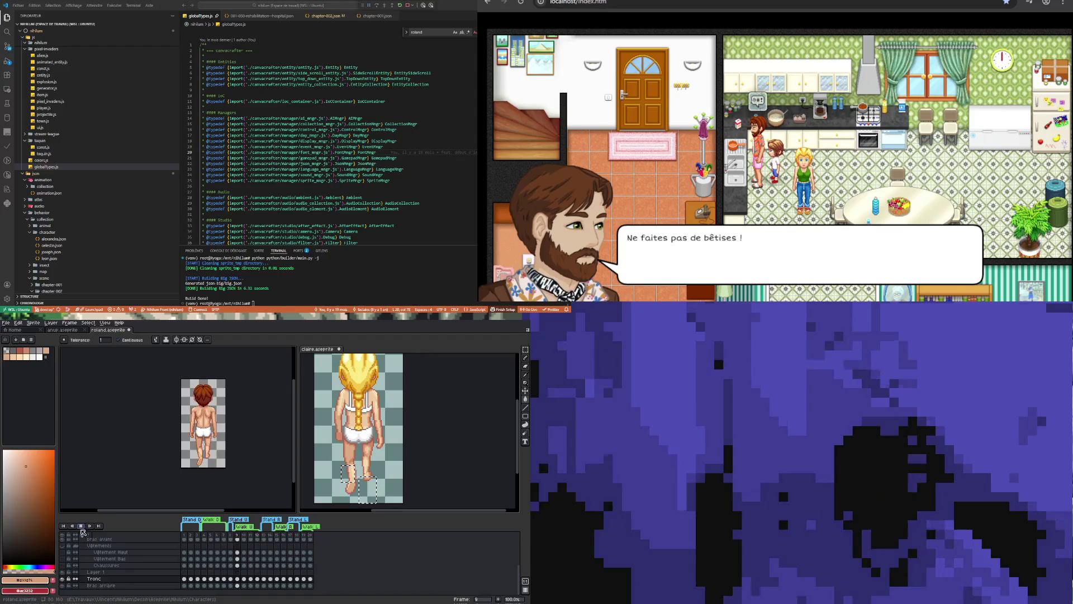
click(81, 525)
click(243, 566)
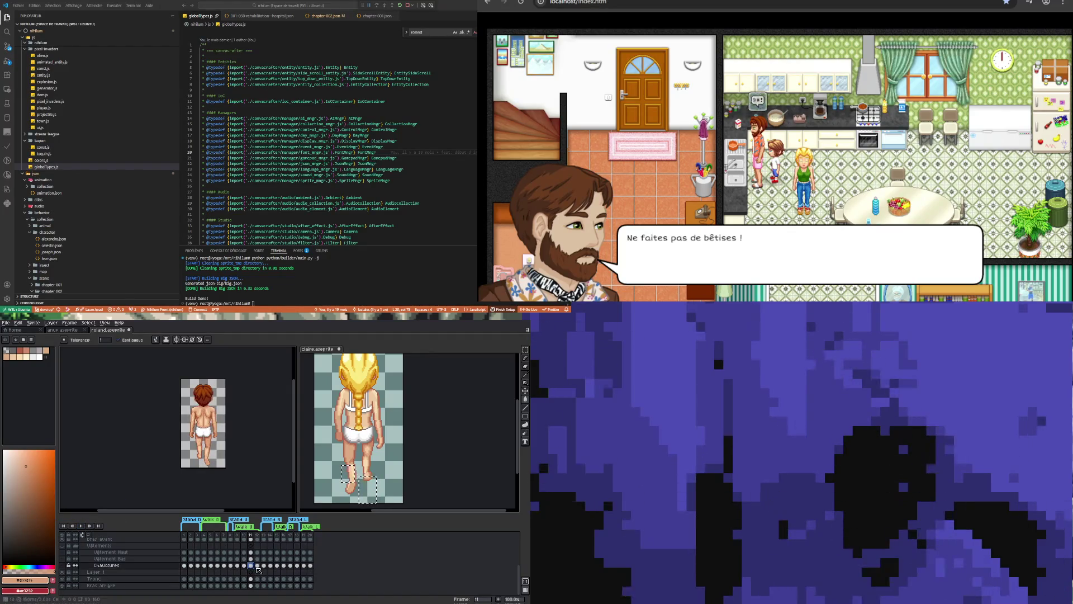
scroll(207, 471, up, 5)
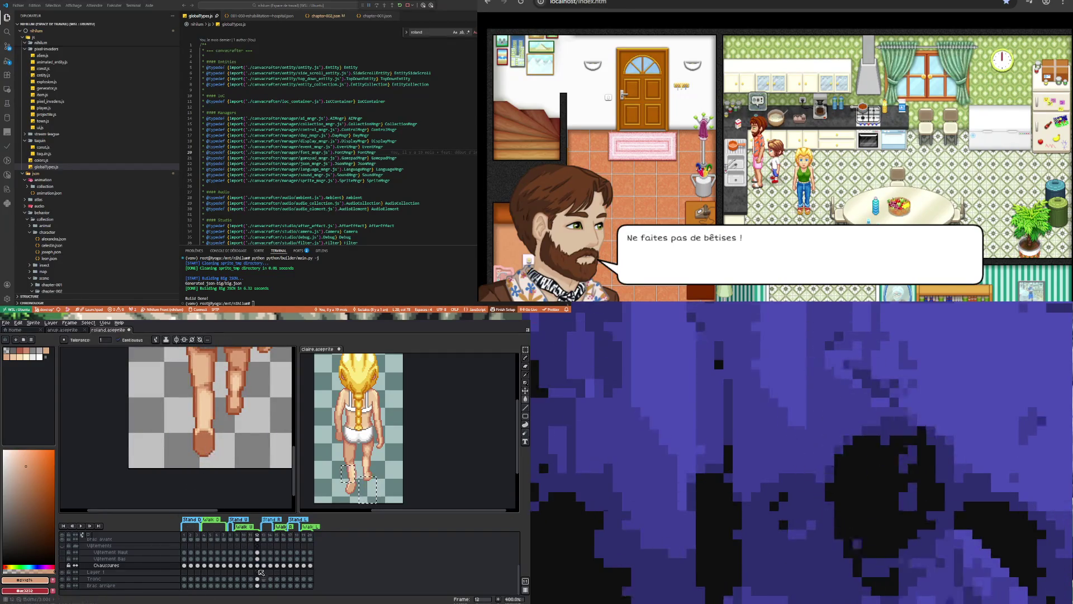
click(258, 579)
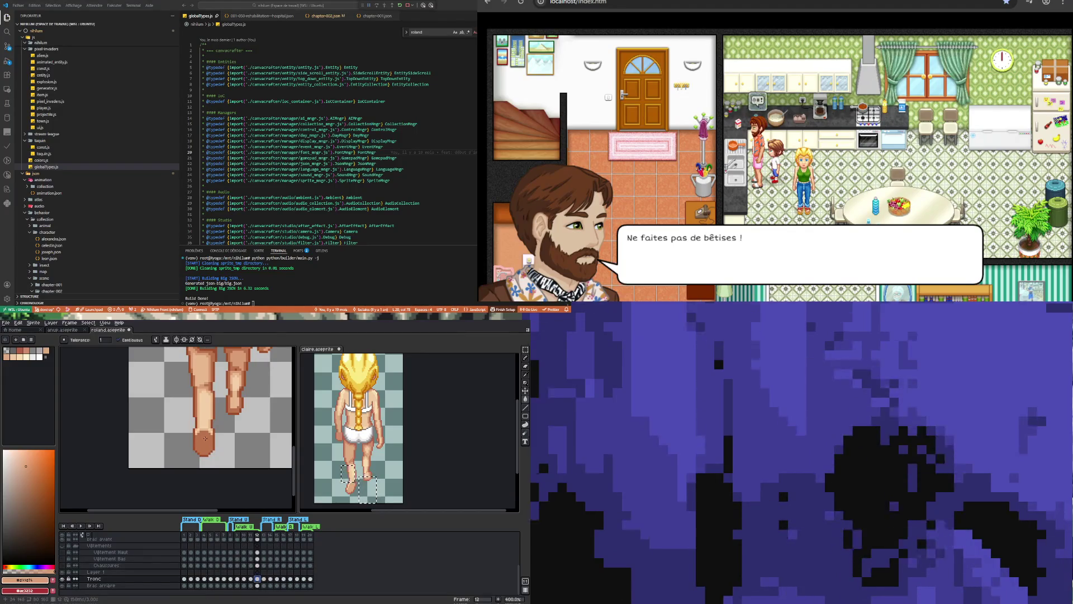
scroll(215, 491, down, 2)
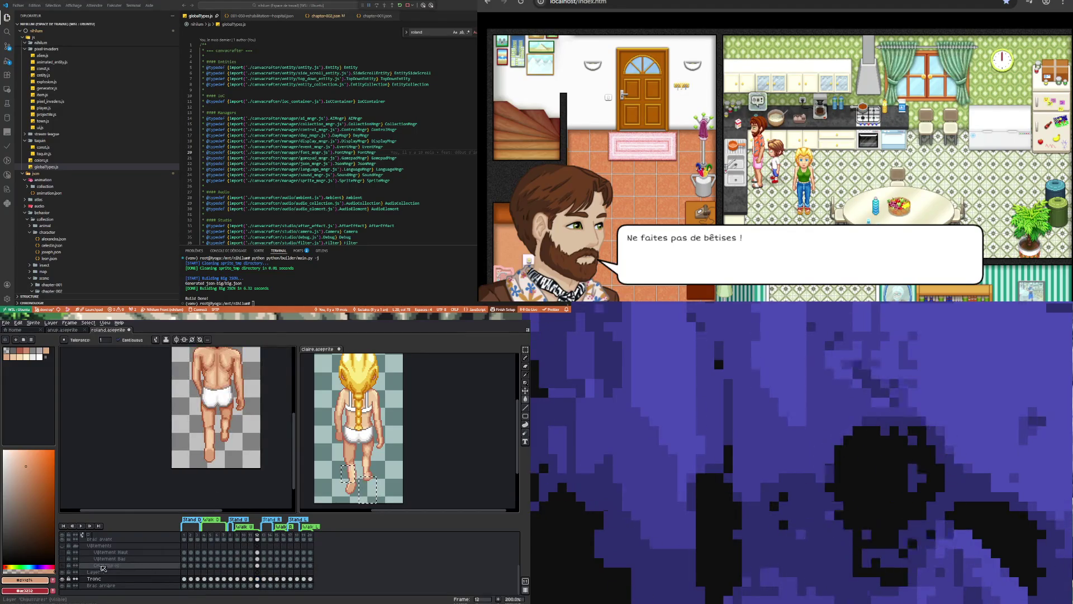
click(82, 526)
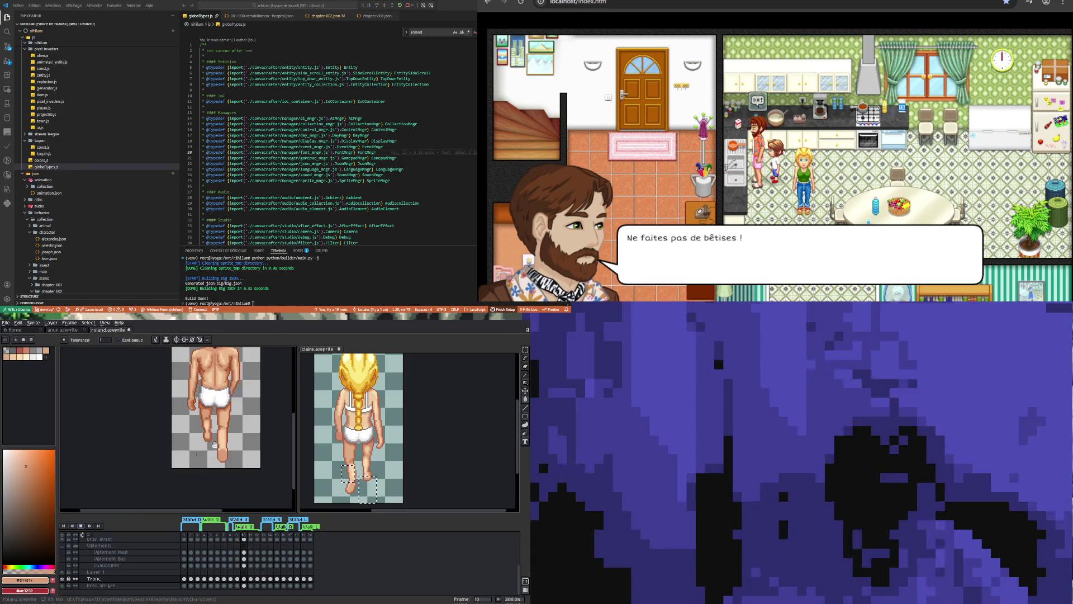
scroll(228, 443, down, 2)
scroll(241, 443, up, 2)
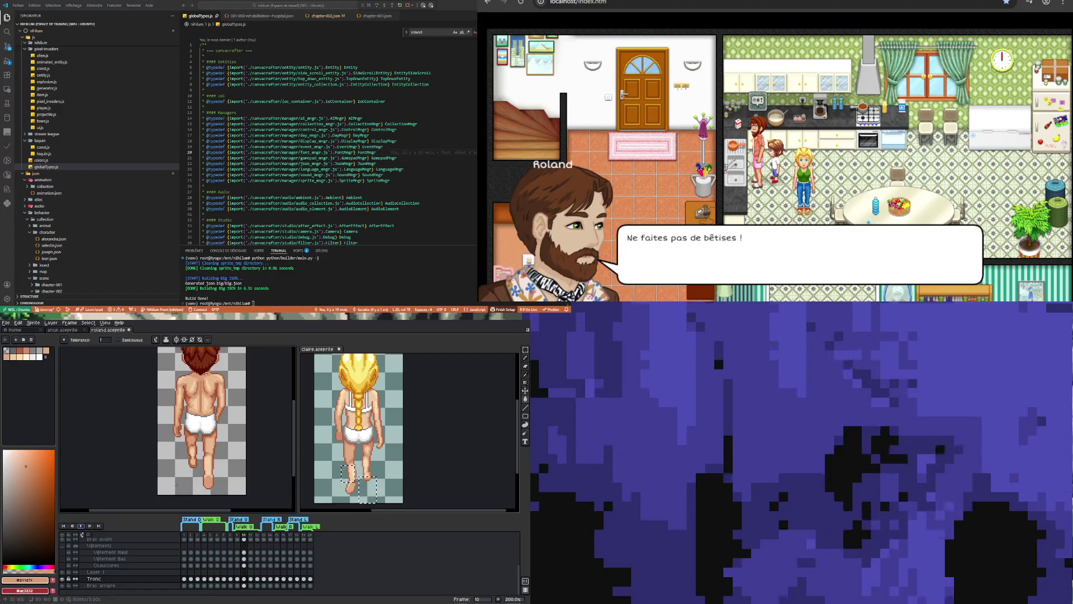
click(6, 323)
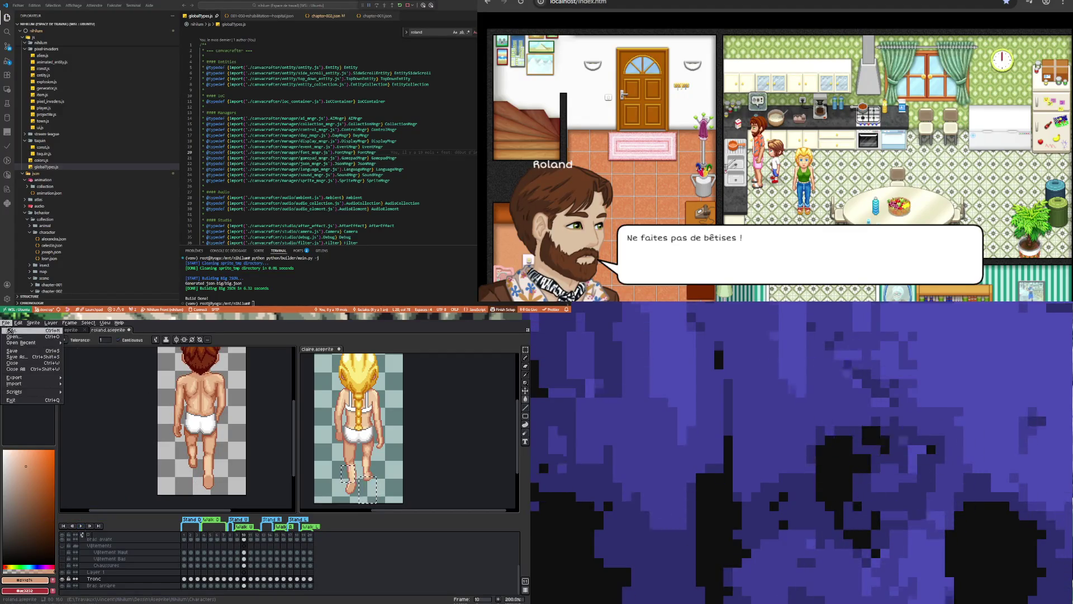
key(Escape)
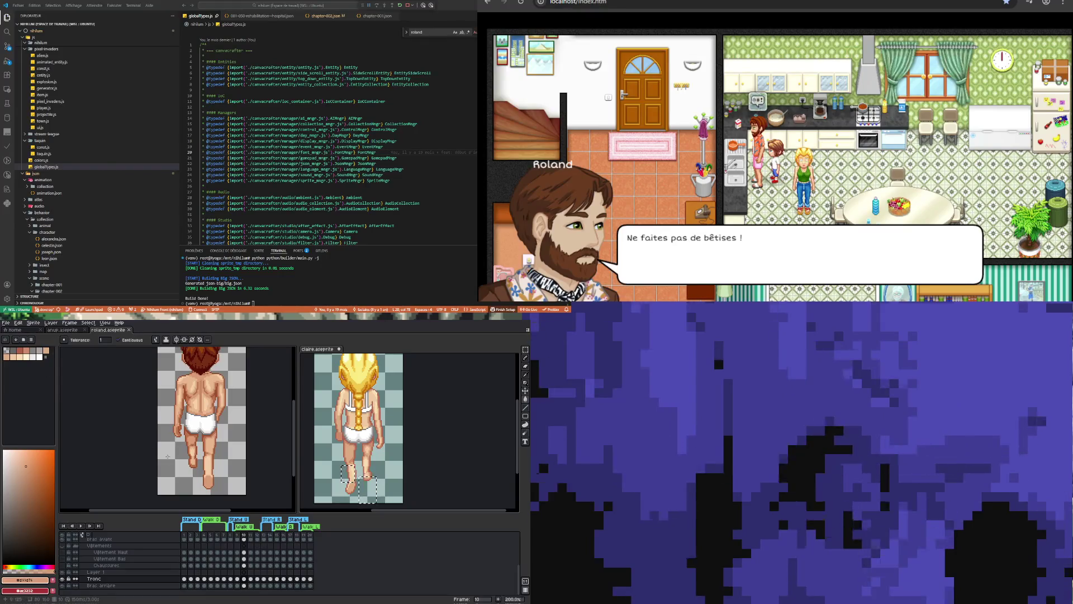
scroll(246, 466, down, 1)
scroll(227, 436, up, 1)
scroll(226, 435, down, 1)
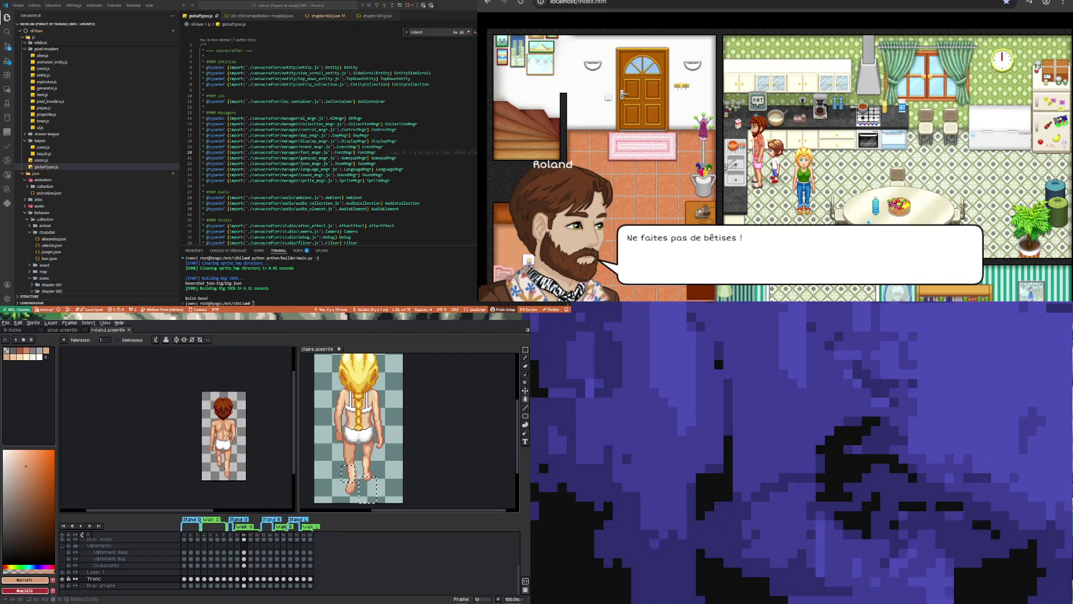